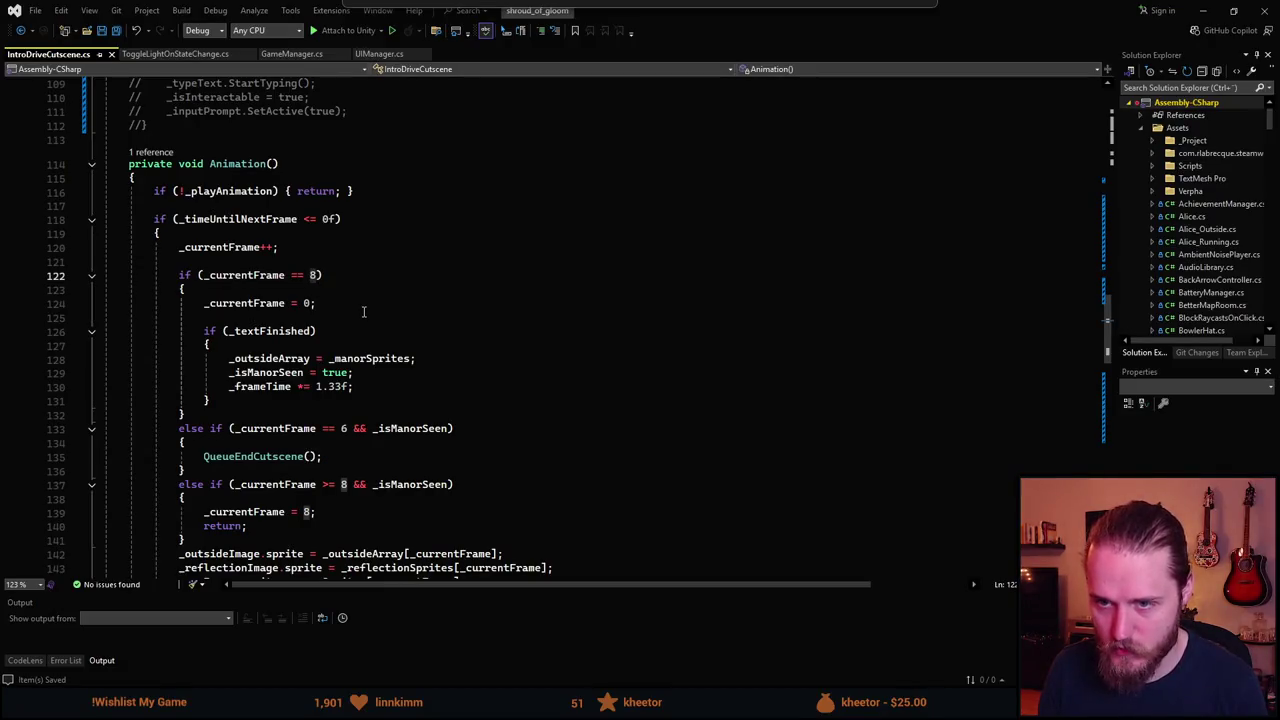
Change the line 122 frame check in IntroDriveCutscene.cs from _currentFrame == 8 to 12.
type("12")
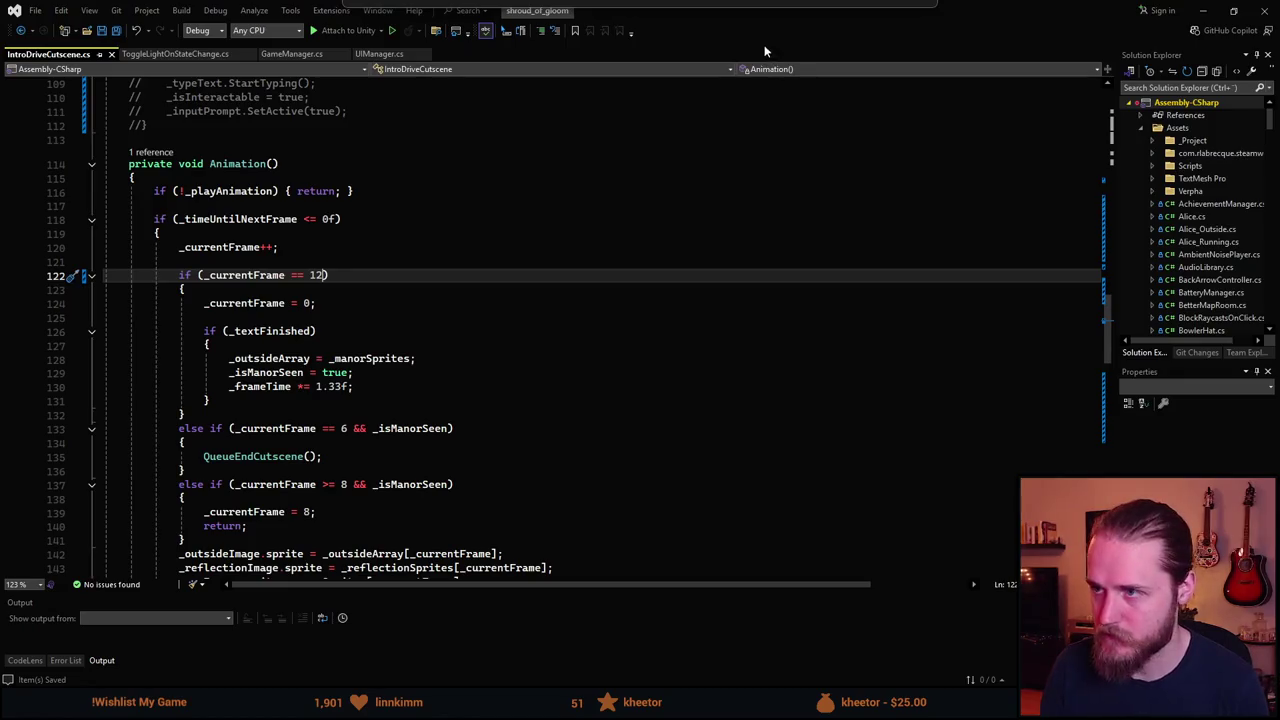
key("alt+Tab")
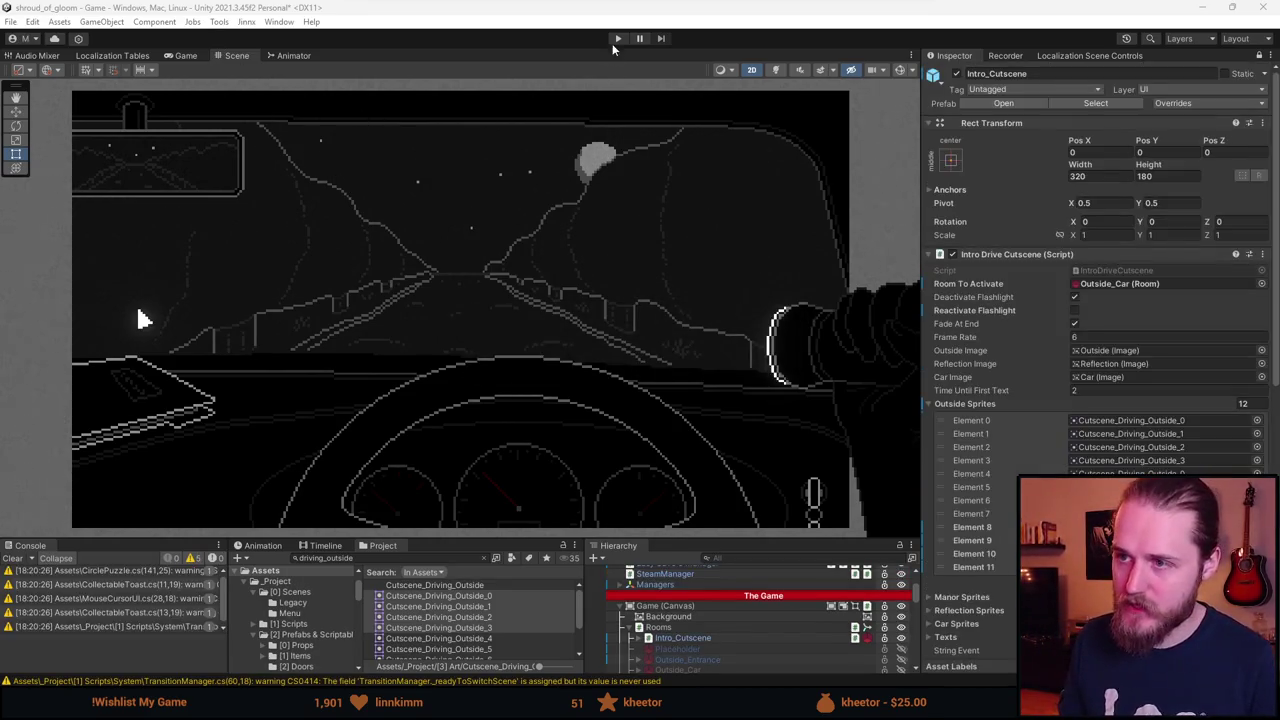
Play-test the intro cutscene, inspect the IndexOutOfRangeException stack trace, then stop the game.
left_click(613, 40)
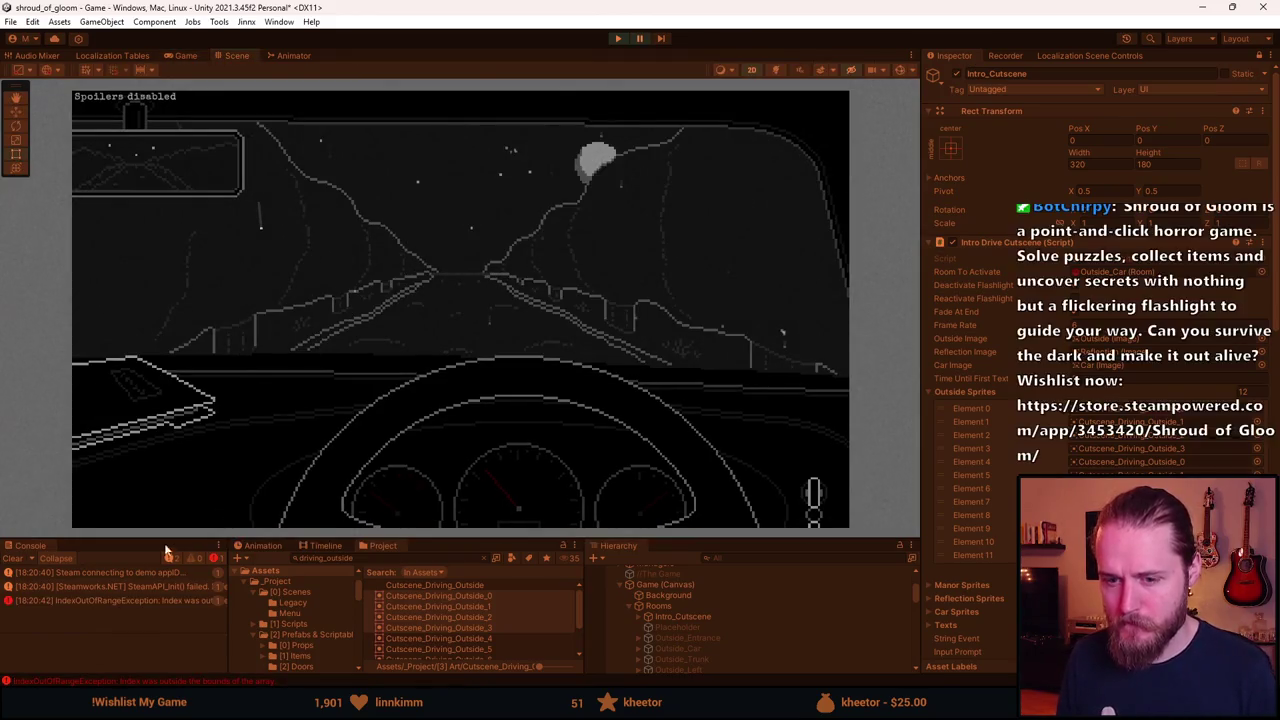
left_click(154, 598)
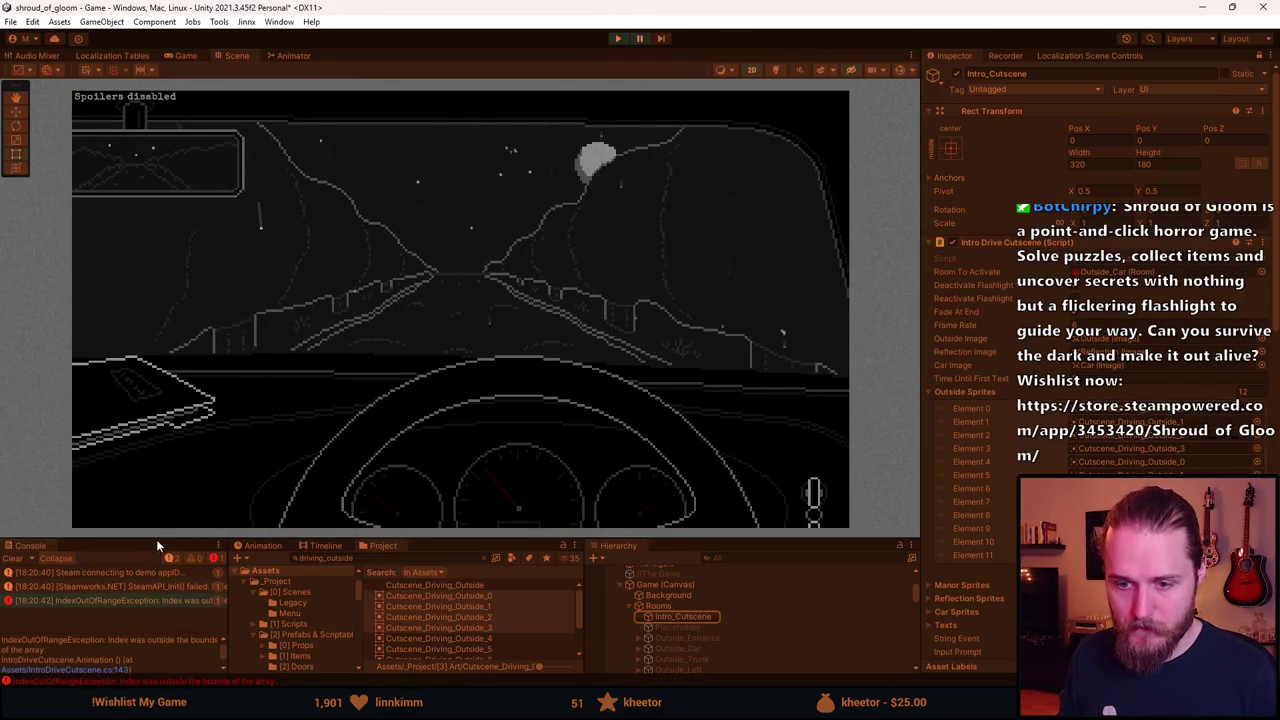
left_click_drag(156, 541, 162, 488)
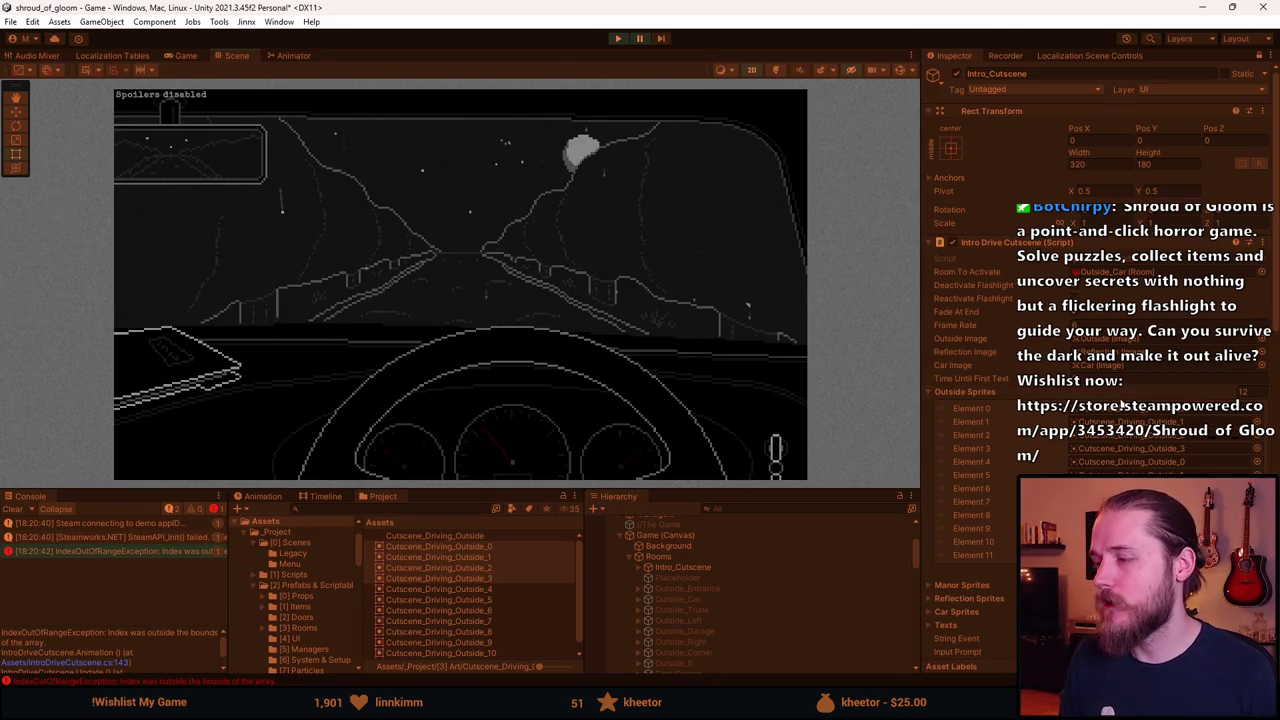
scroll(1120, 406, "down", 5)
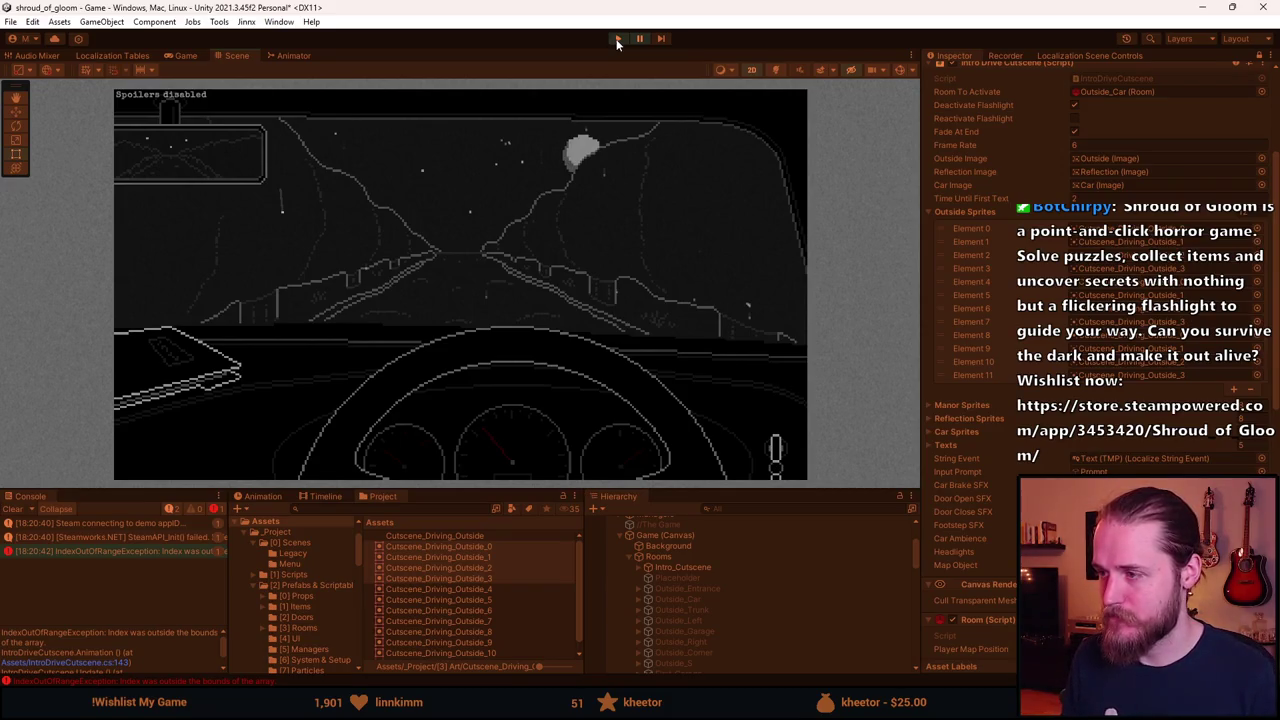
left_click(617, 40)
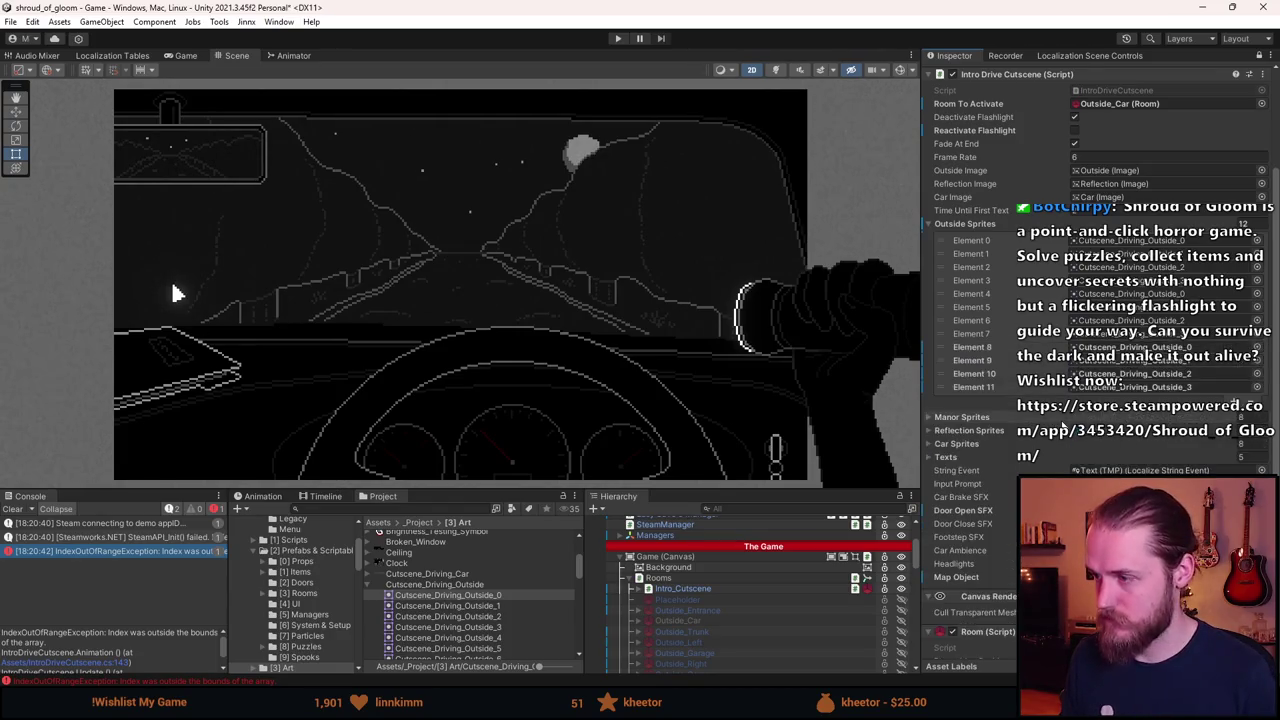
key("alt+Tab")
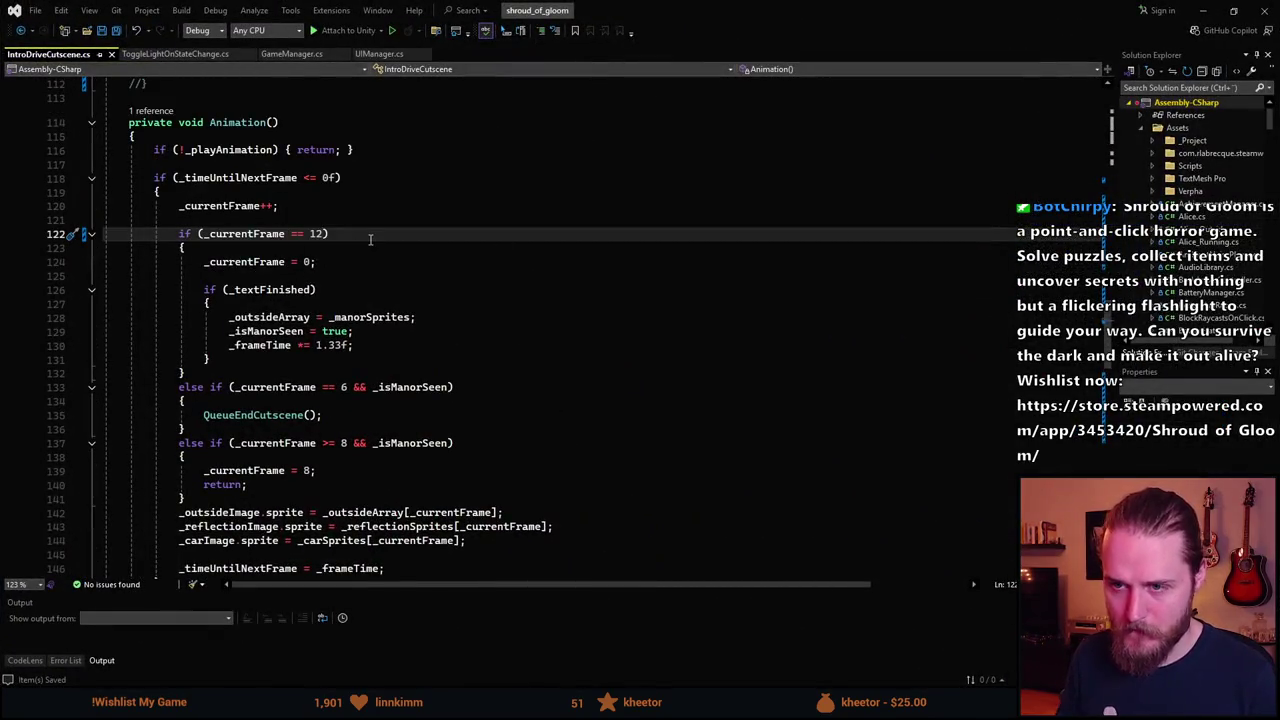
Revert the frame check to 8, review the _textFinished condition, and go to the _playAnimation declaration.
key("BackSpace")
key("BackSpace")
type("8")
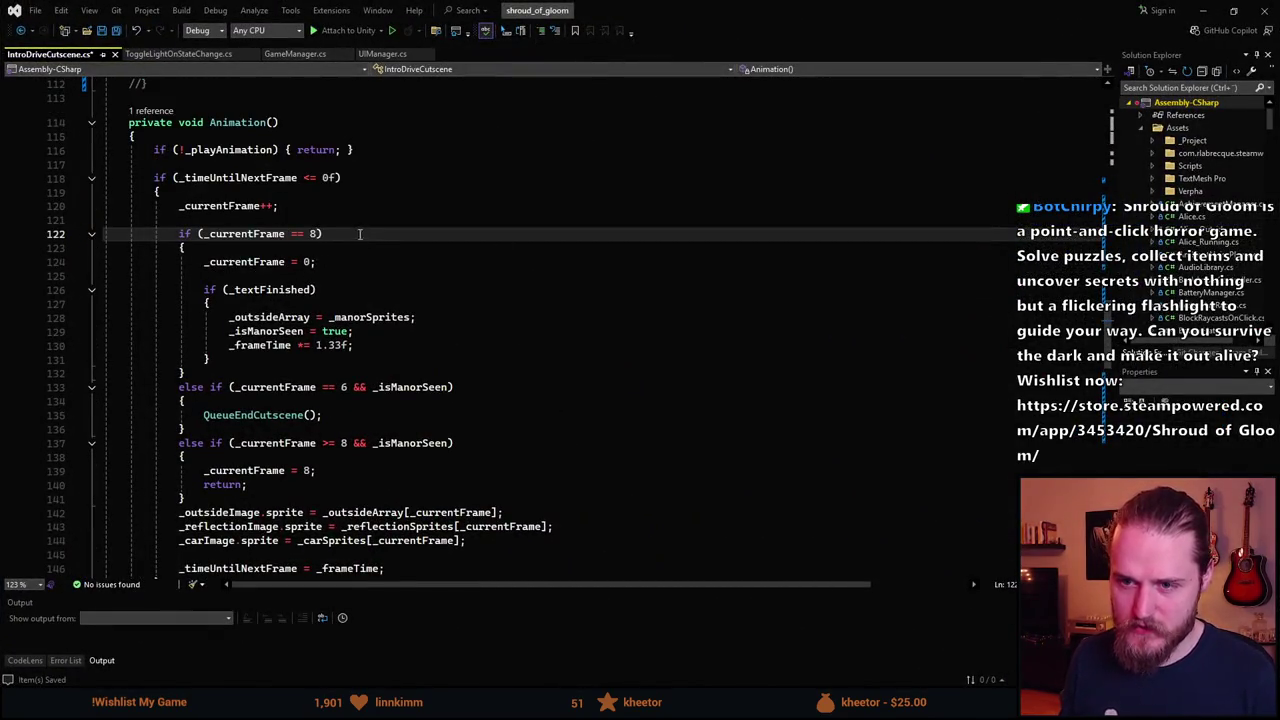
scroll(294, 298, "up", 1)
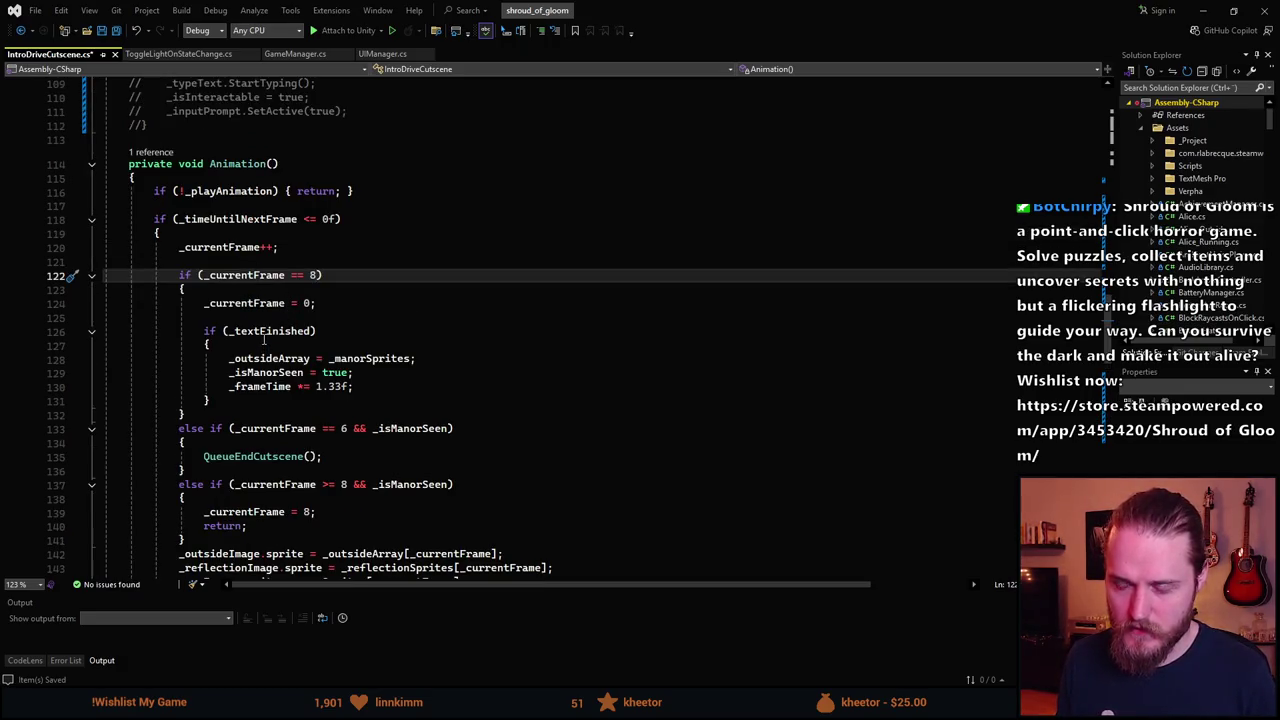
scroll(264, 340, "down", 1)
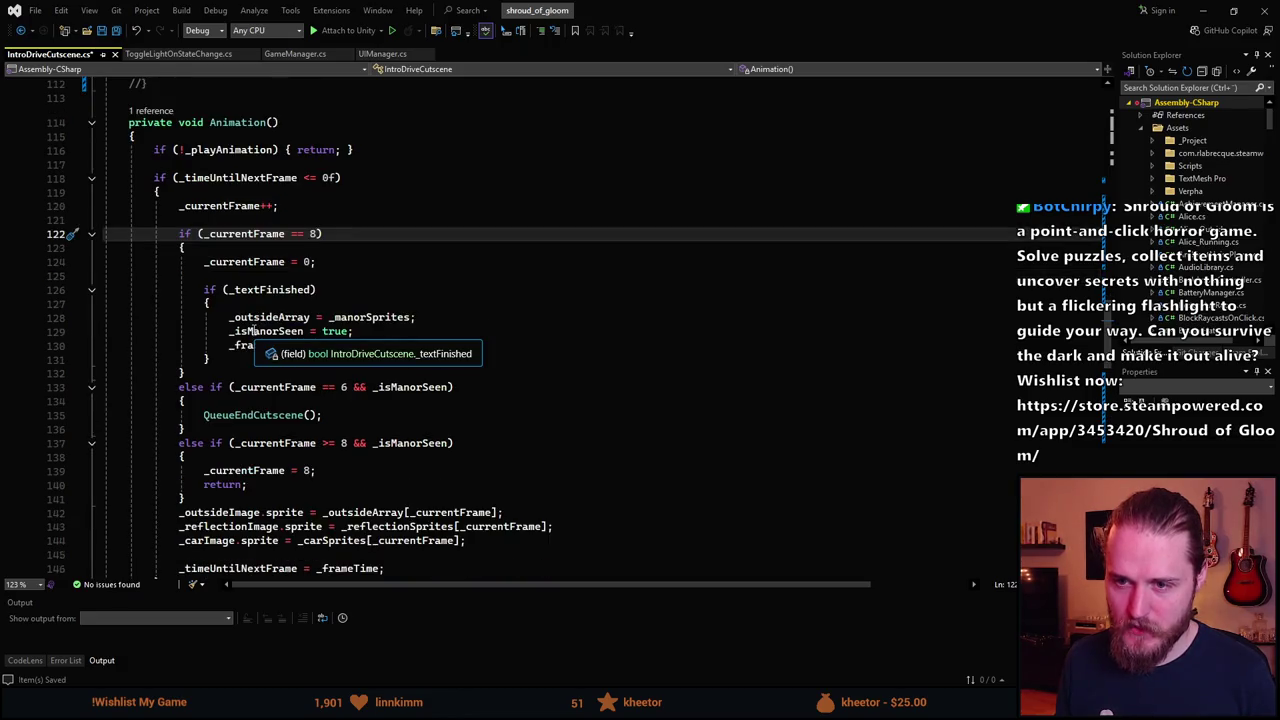
left_click(272, 292)
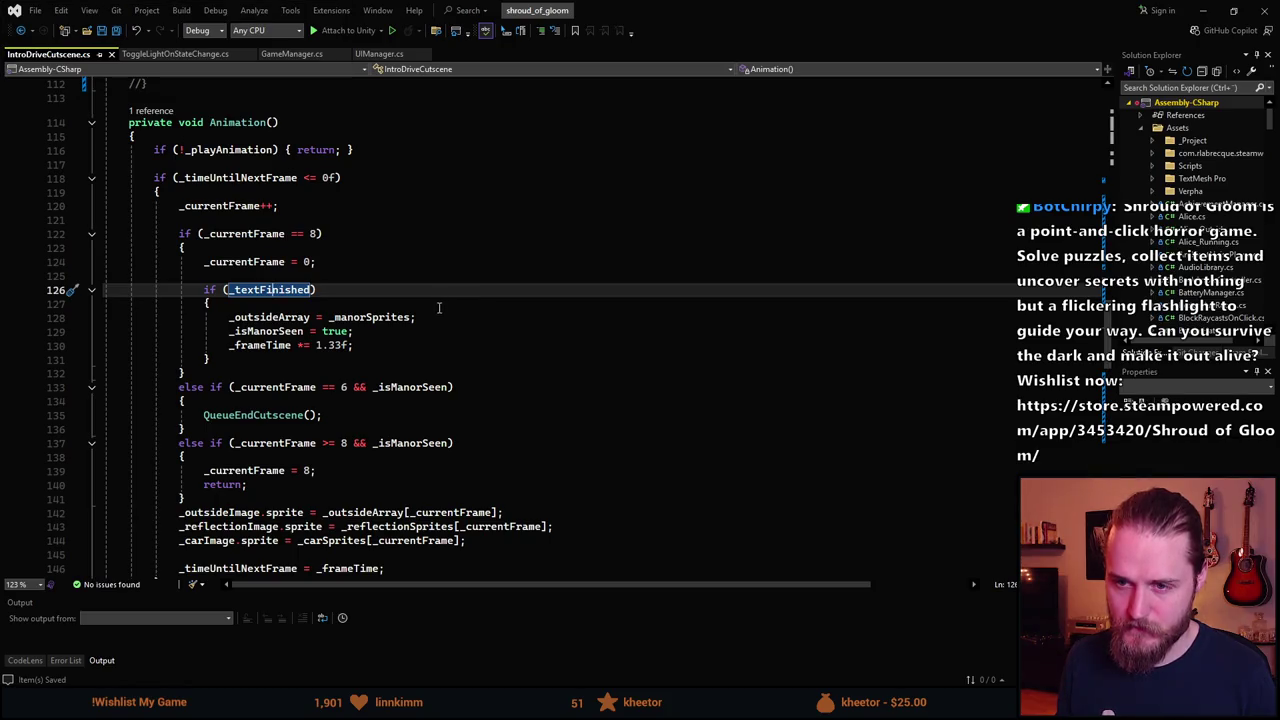
scroll(276, 305, "up", 9)
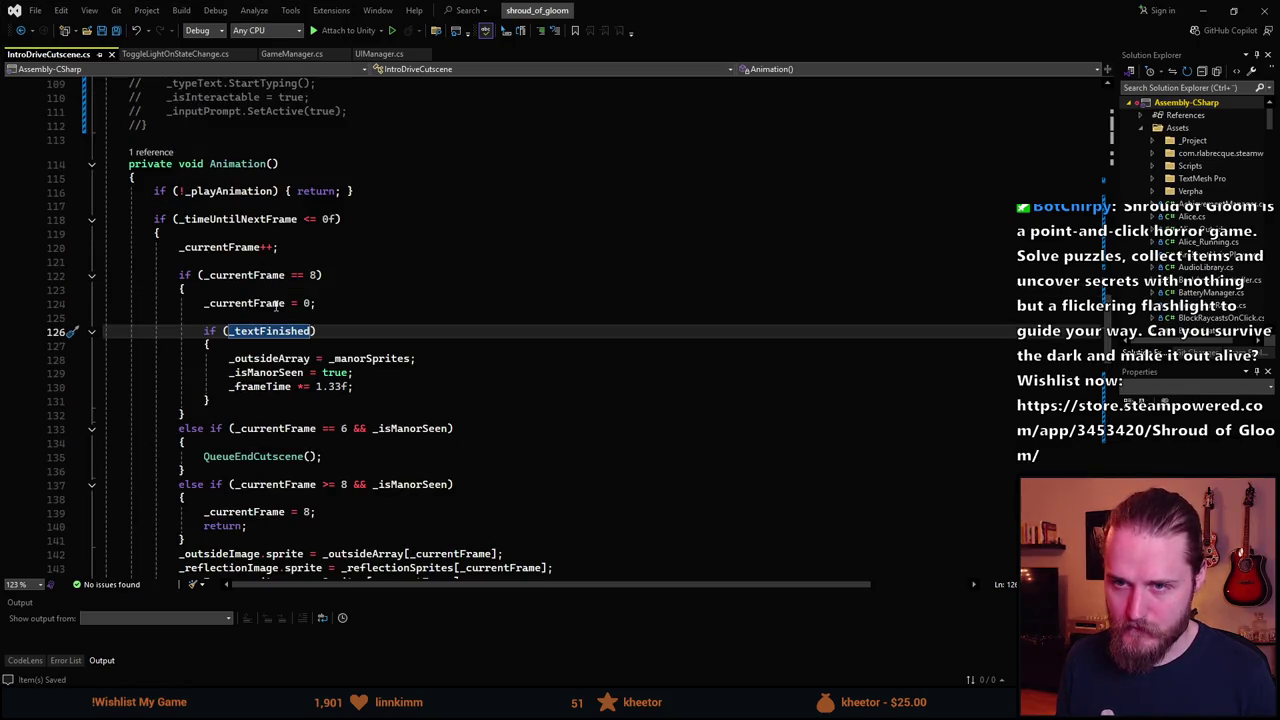
scroll(276, 306, "up", 17)
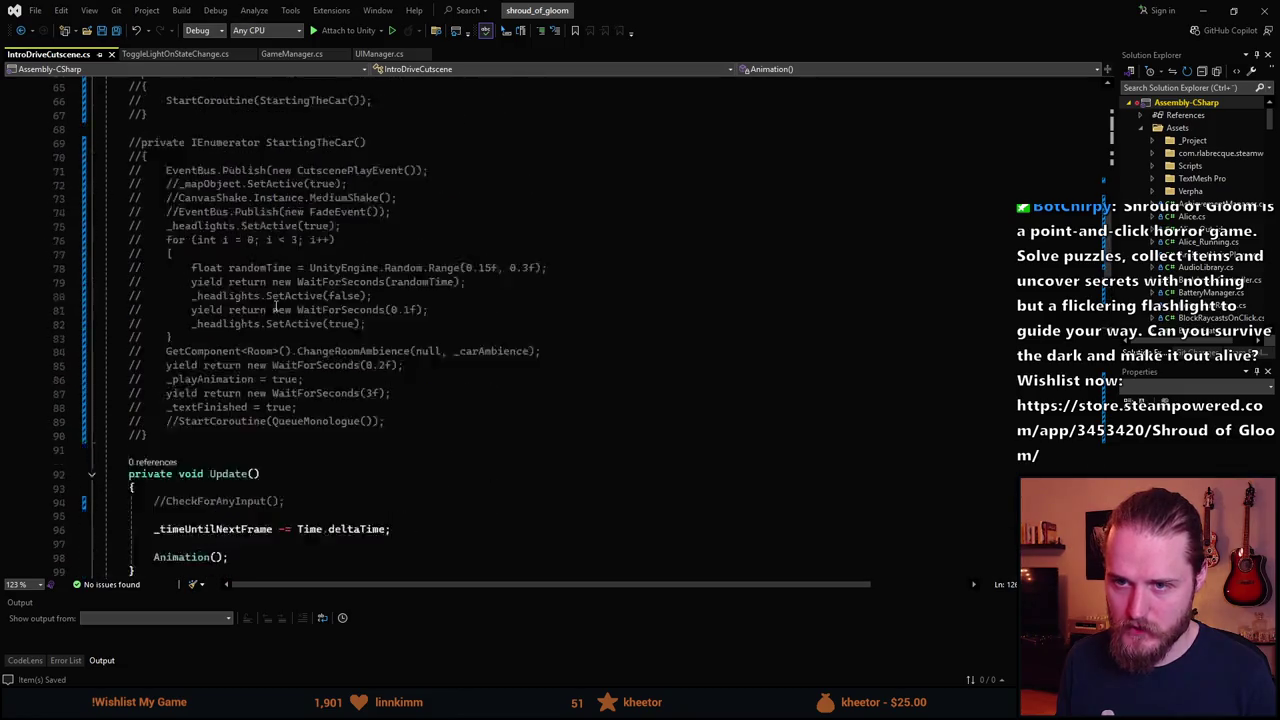
left_click(323, 162)
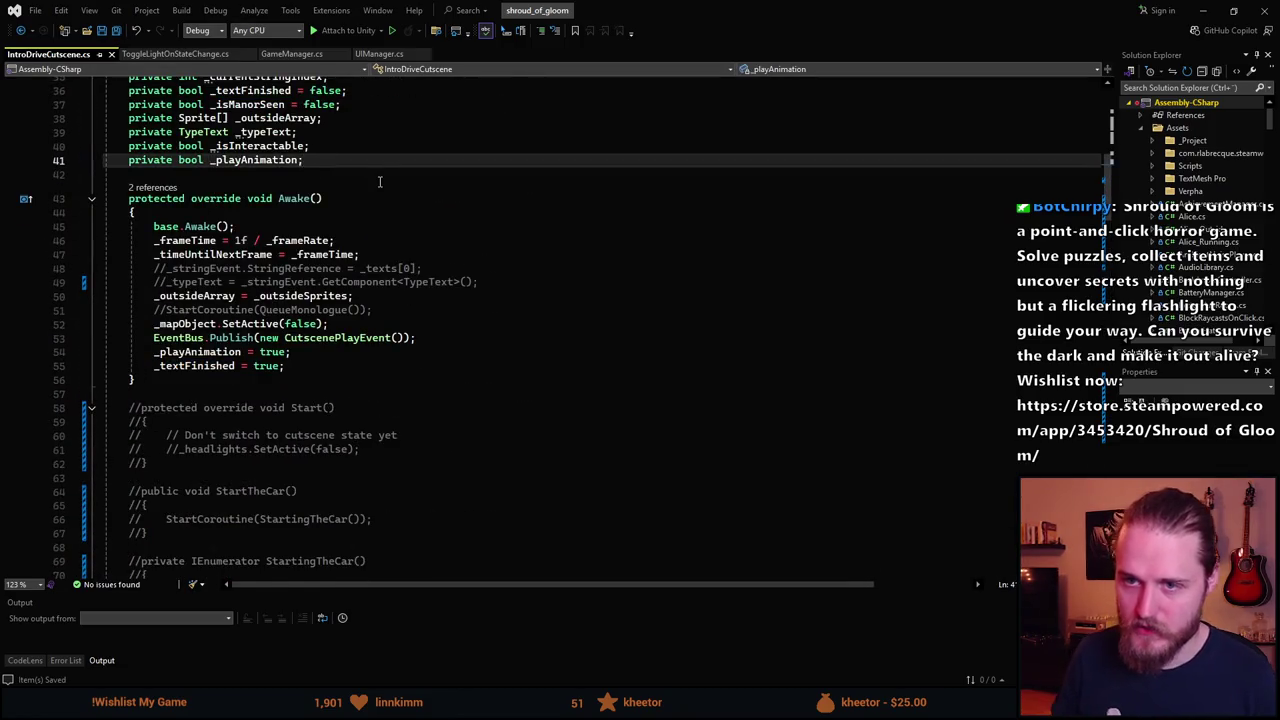
Declare a 'private int _loopCount' field below _playAnimation and save.
key("Return")
type("private int")
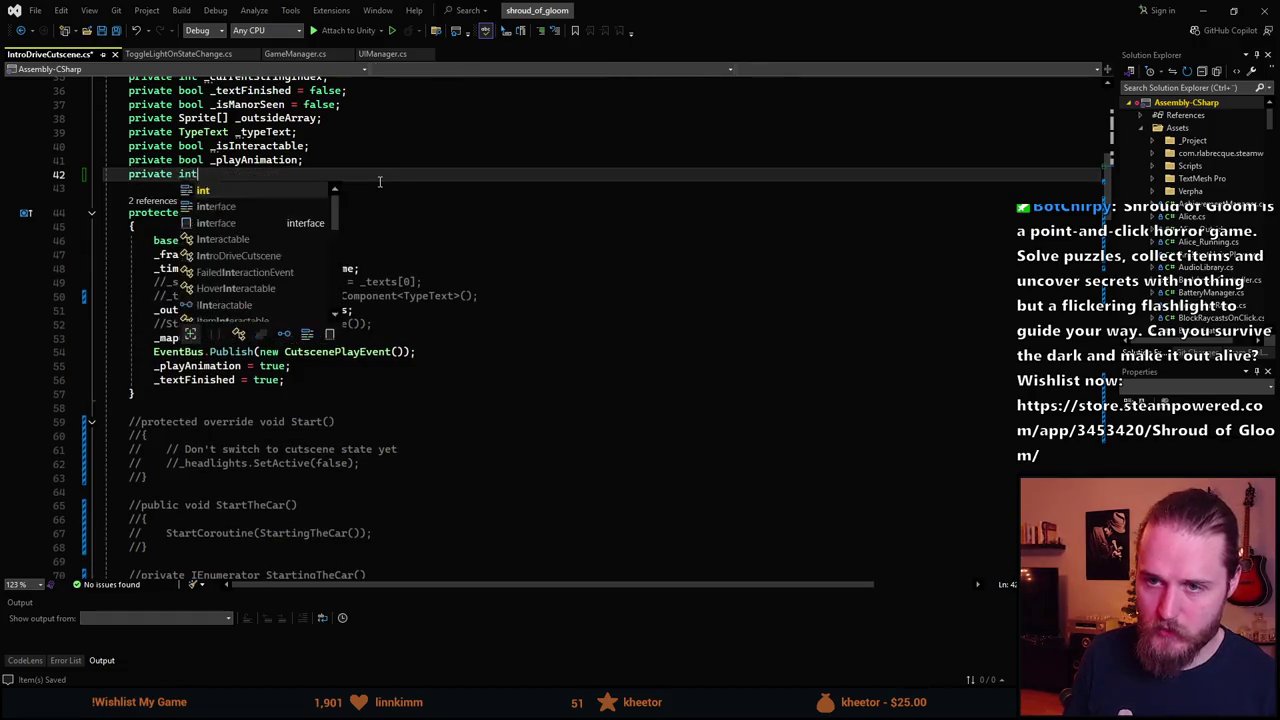
type(" _loopCount = 0;")
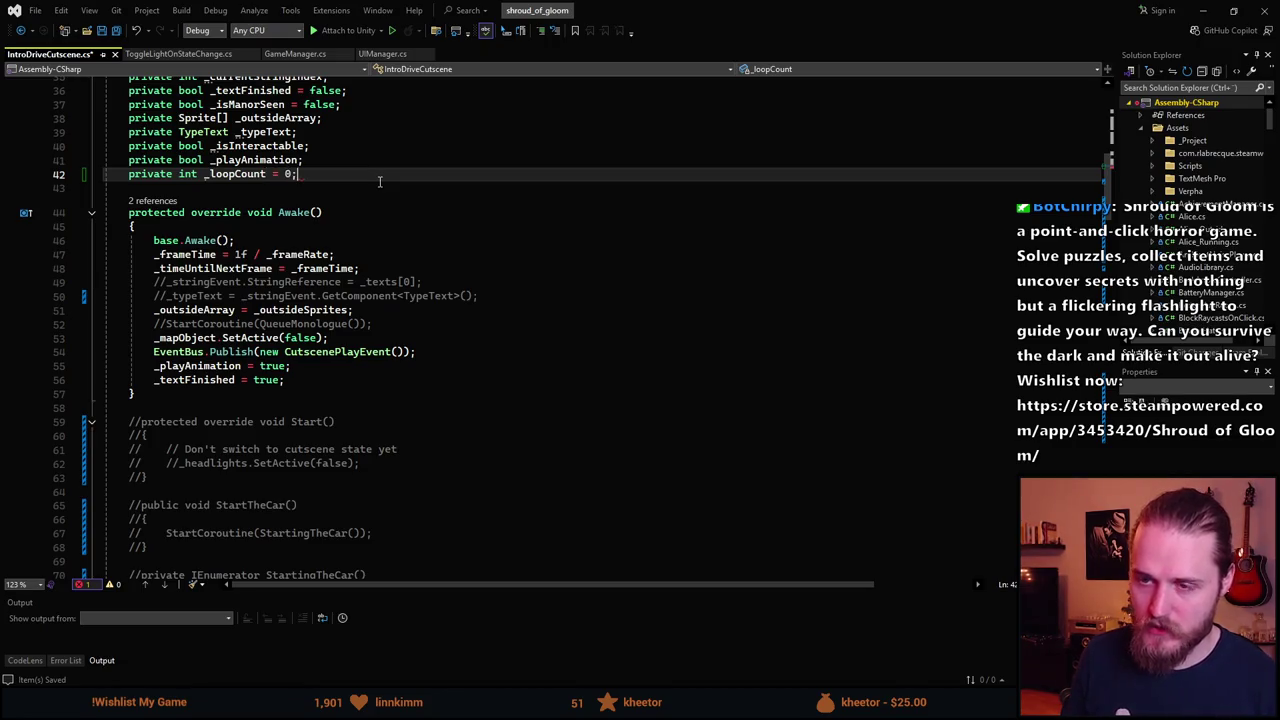
key("ctrl+s")
Add a '[SerializeField] private int' amount-of-loops field at the top of the class.
scroll(379, 181, "down", 20)
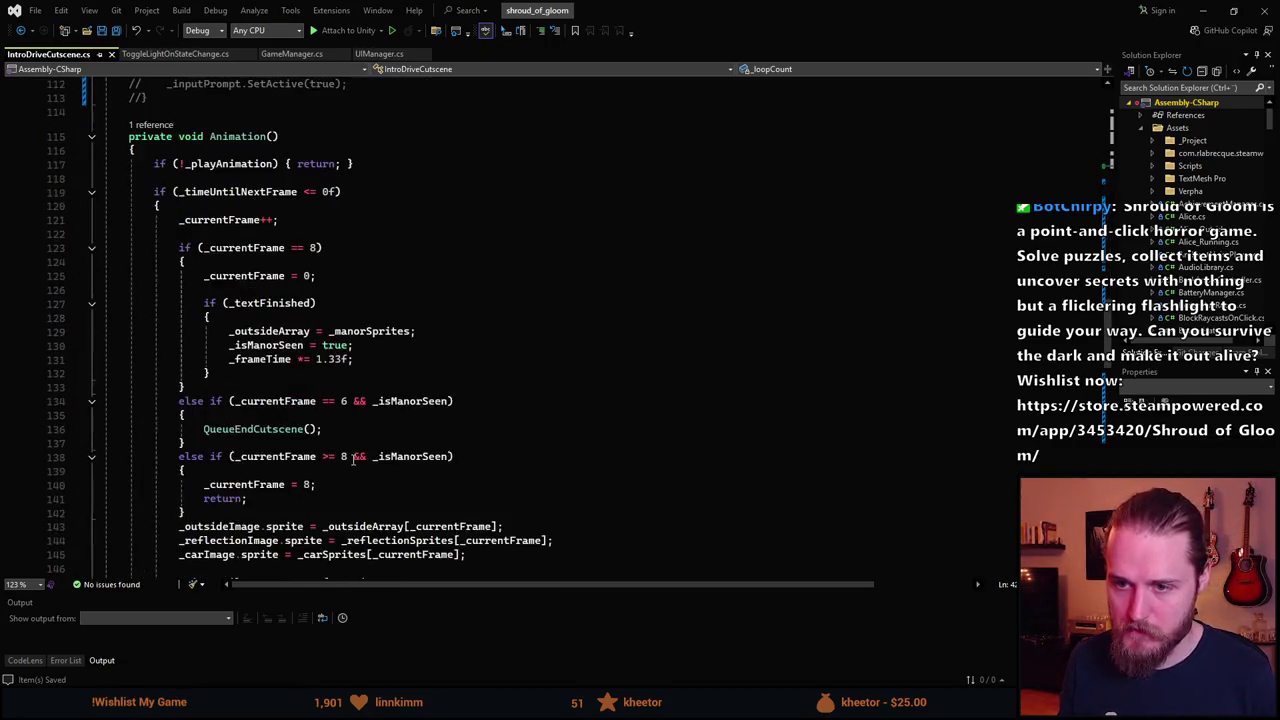
double_click(255, 264)
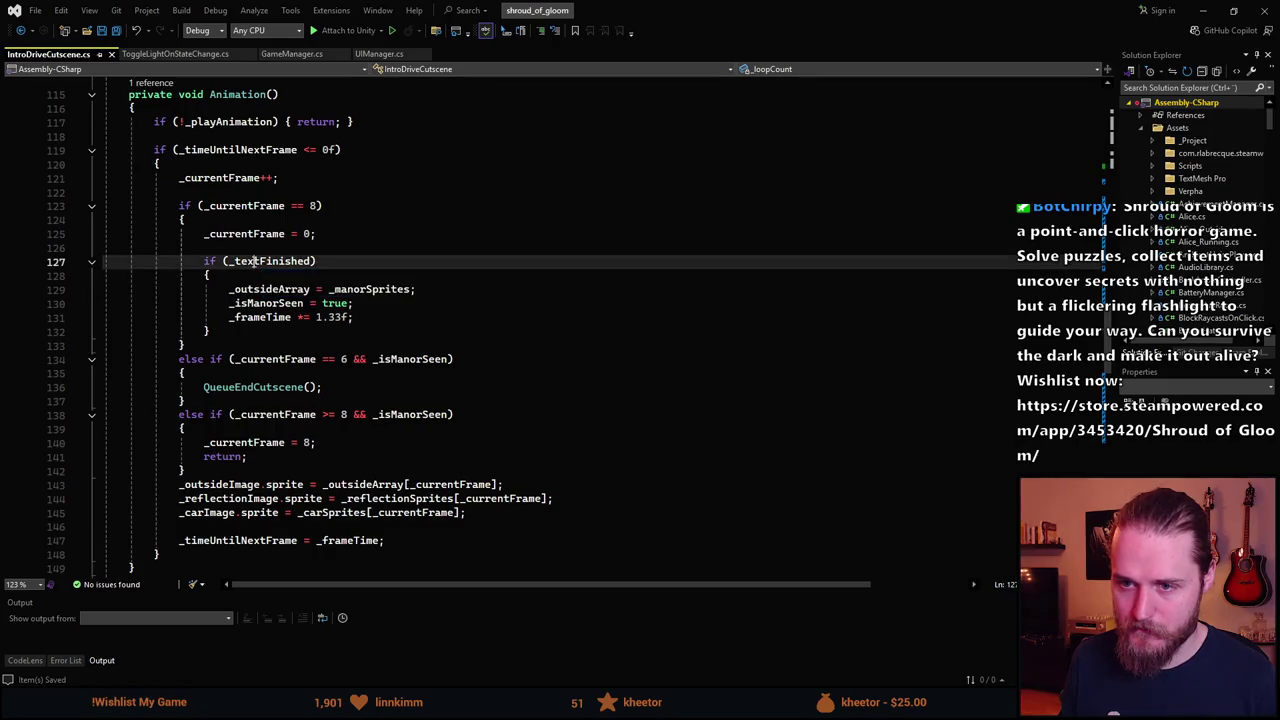
scroll(255, 264, "up", 20)
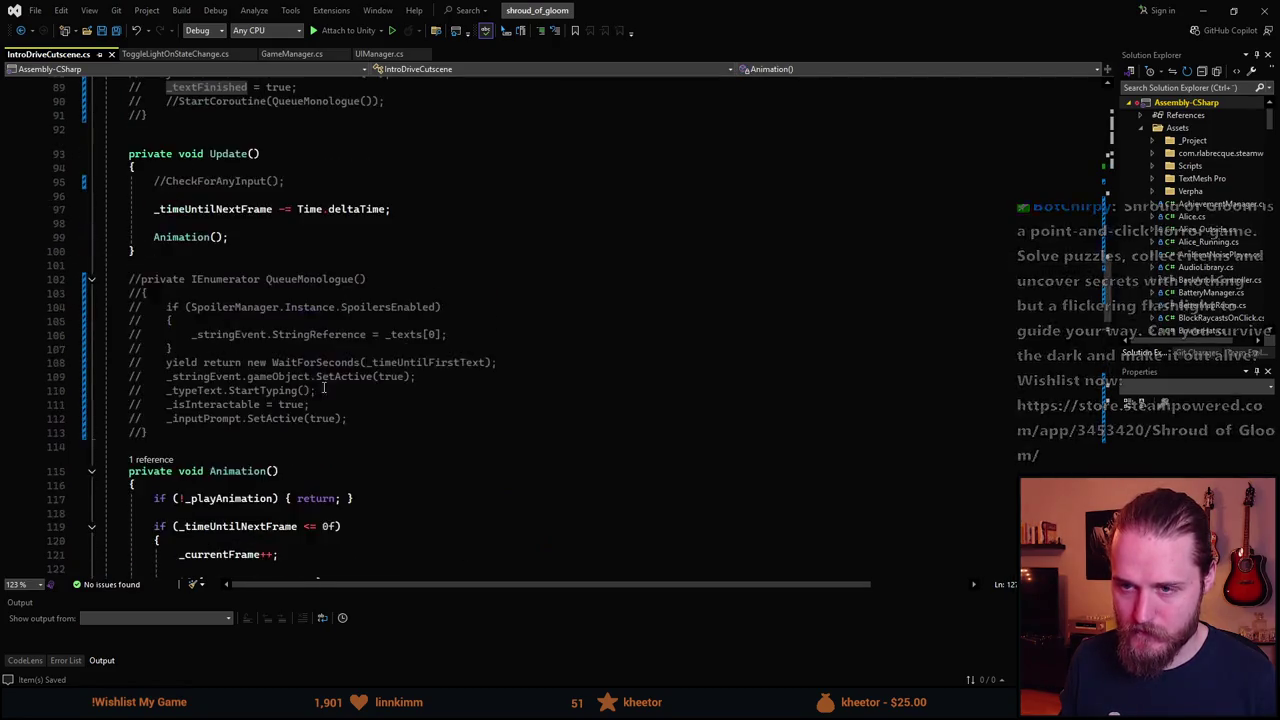
scroll(318, 313, "down", 5)
scroll(320, 300, "up", 5)
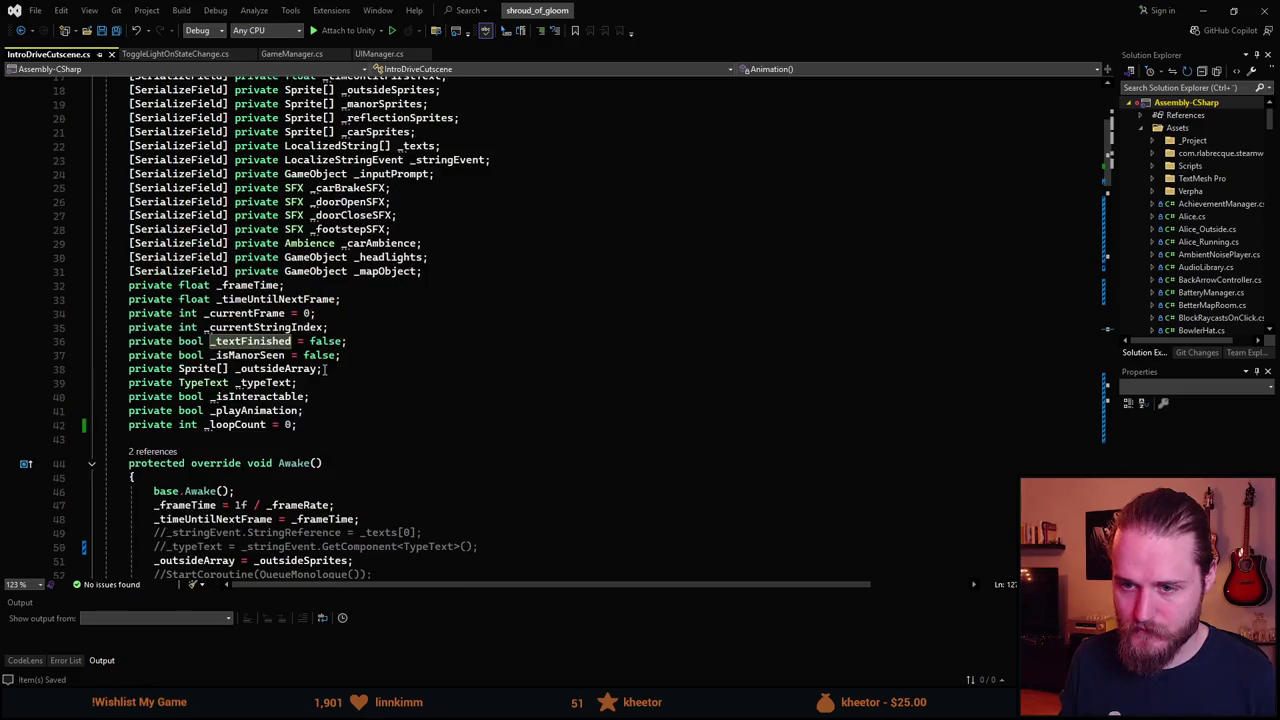
left_click(295, 172)
key("Return")
type("[SerializeField] private ;")
key("Left")
type("int ")
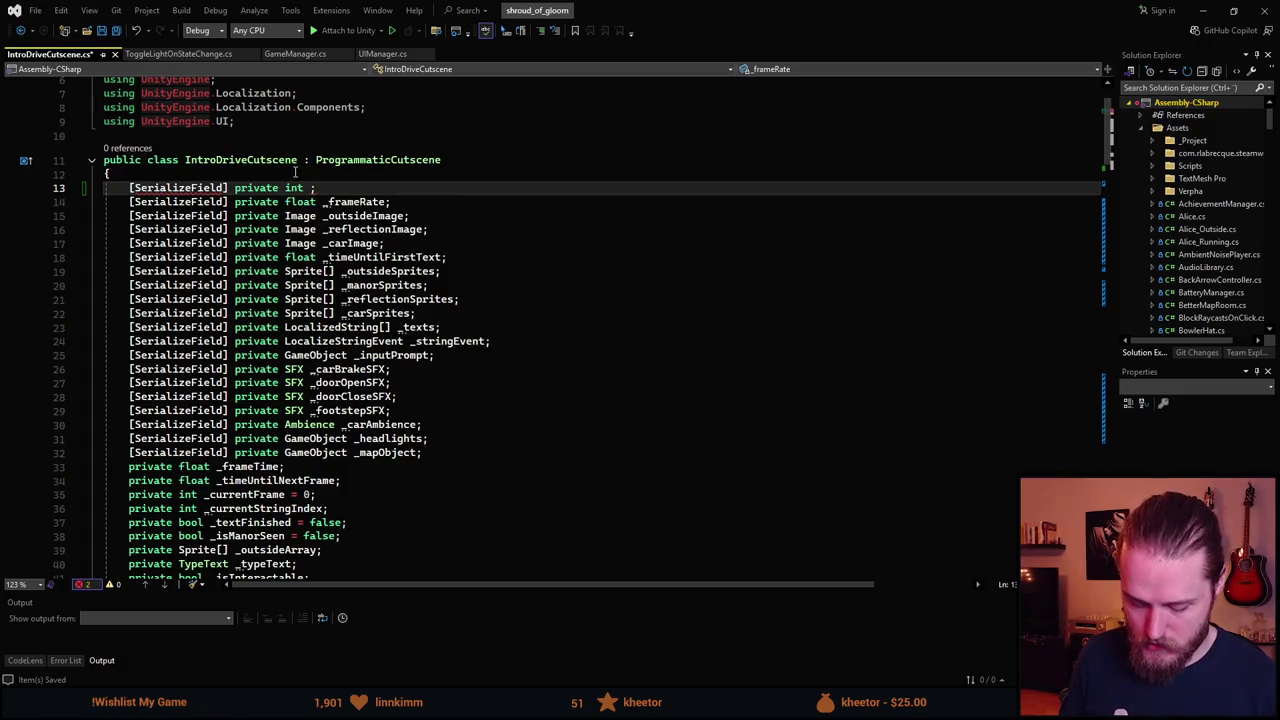
type("amoun")
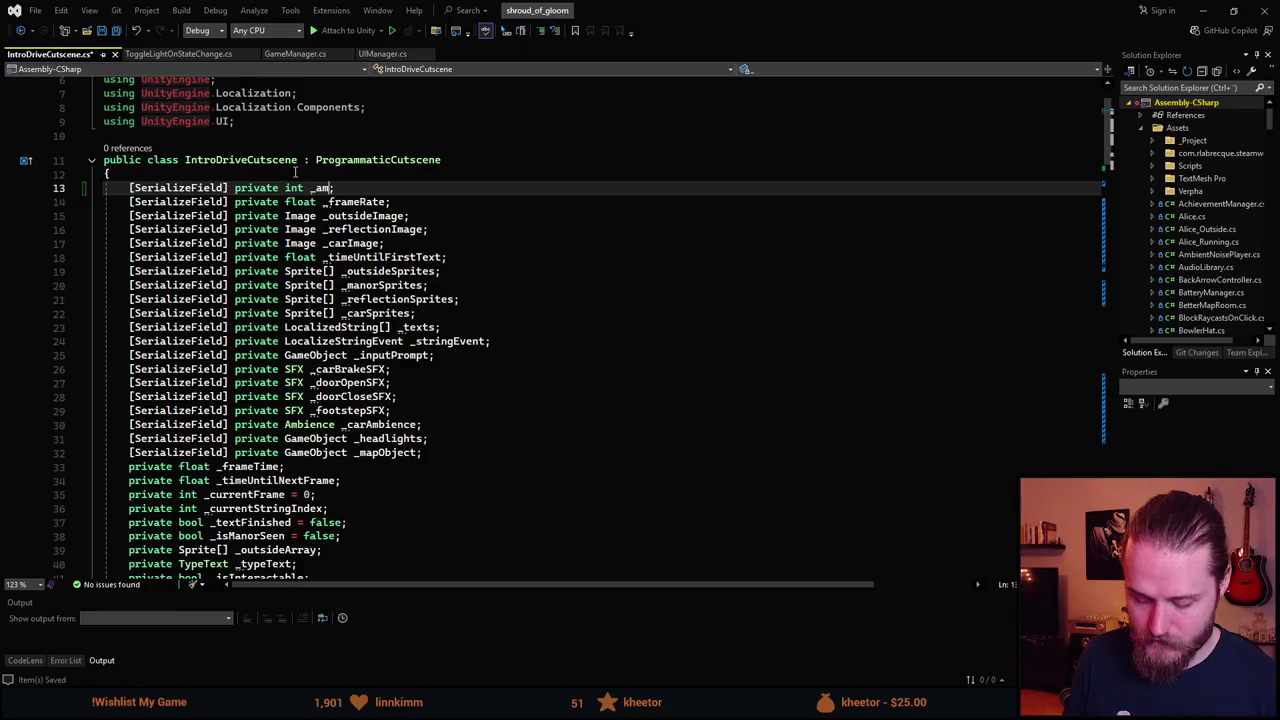
type("tOf")
type("ops")
Replace the _textFinished condition with '_loopCount >= _amountOfLoops'.
scroll(198, 428, "down", 9)
scroll(198, 428, "down", 20)
scroll(258, 413, "up", 1)
scroll(258, 413, "down", 1)
scroll(258, 413, "down", 6)
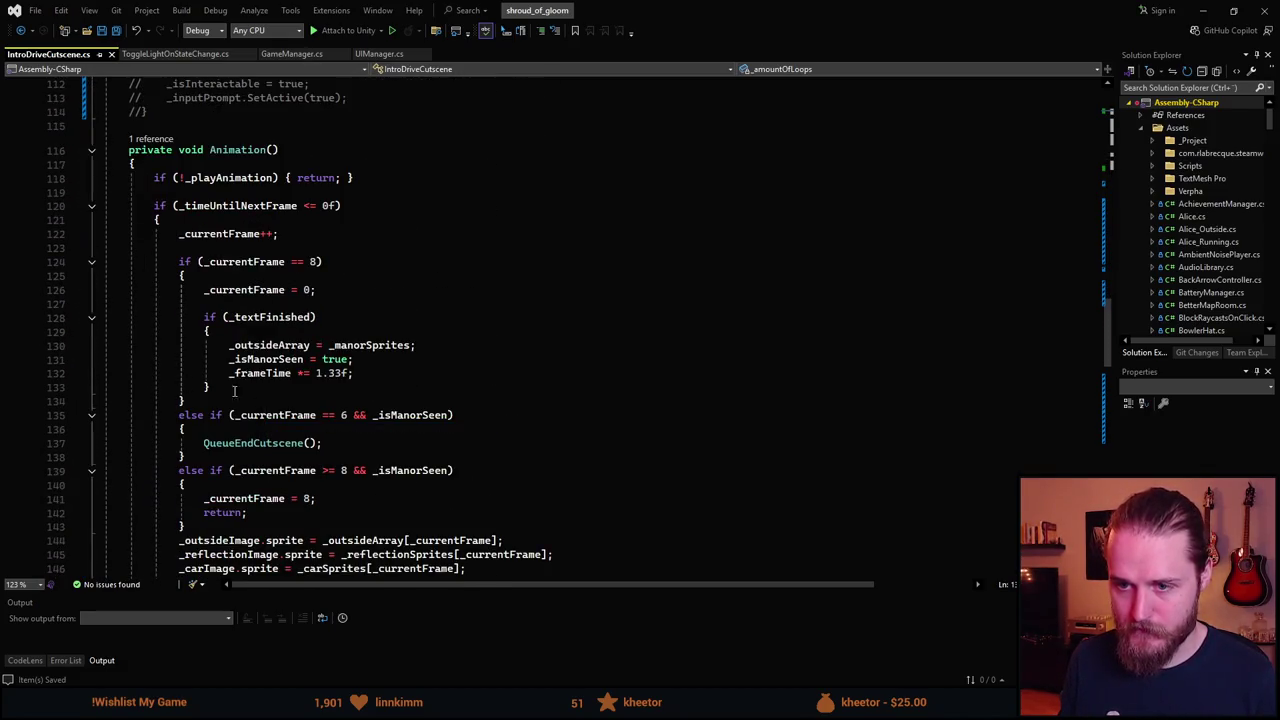
double_click(256, 316)
type("_l")
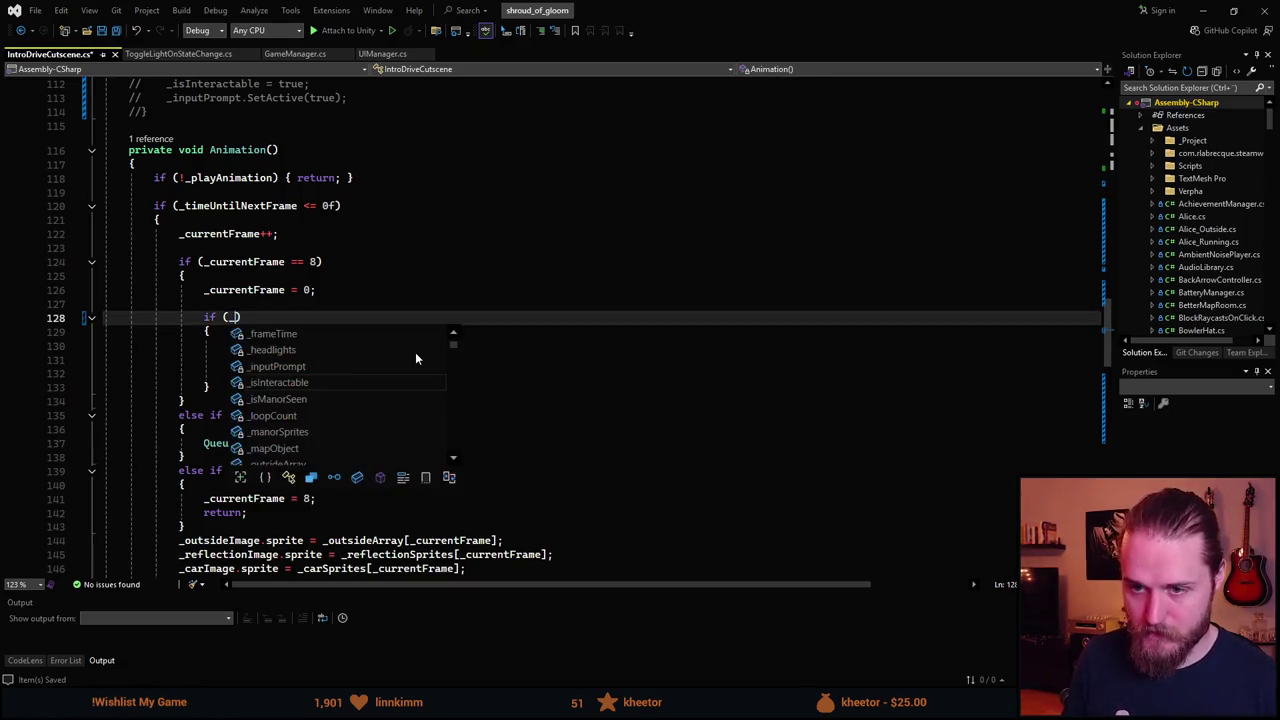
key("Tab")
type(">")
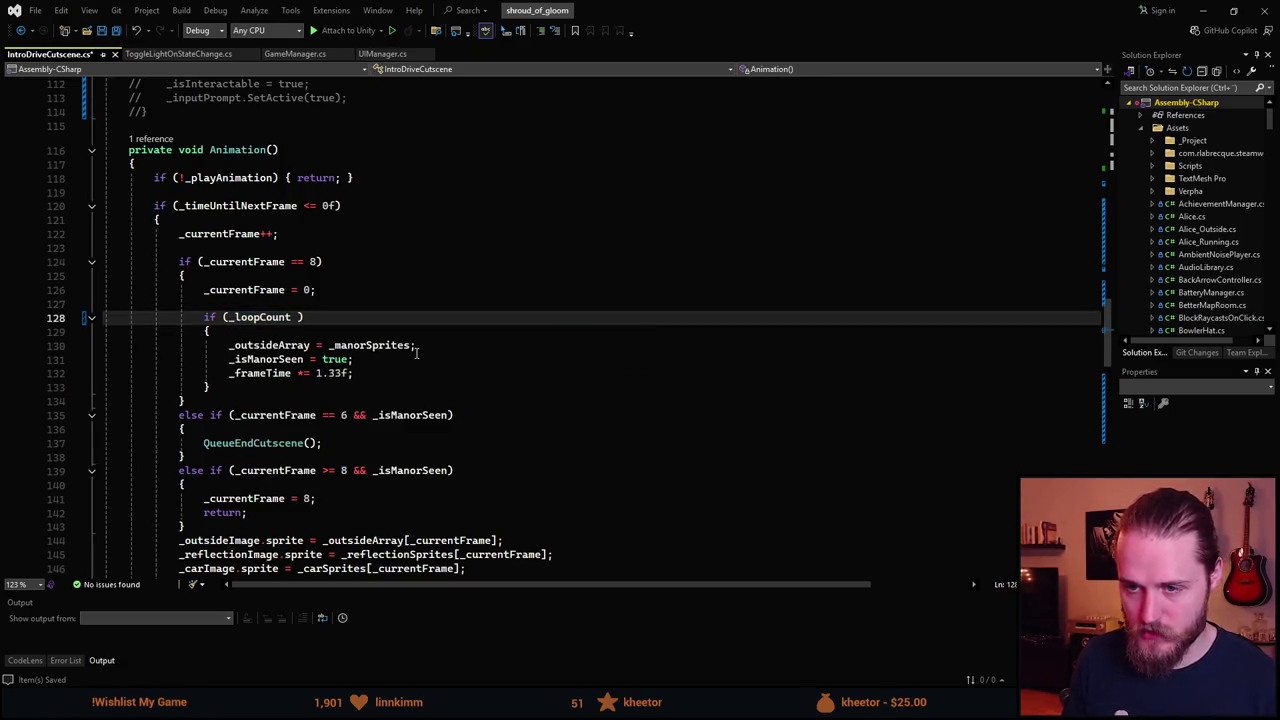
type("=")
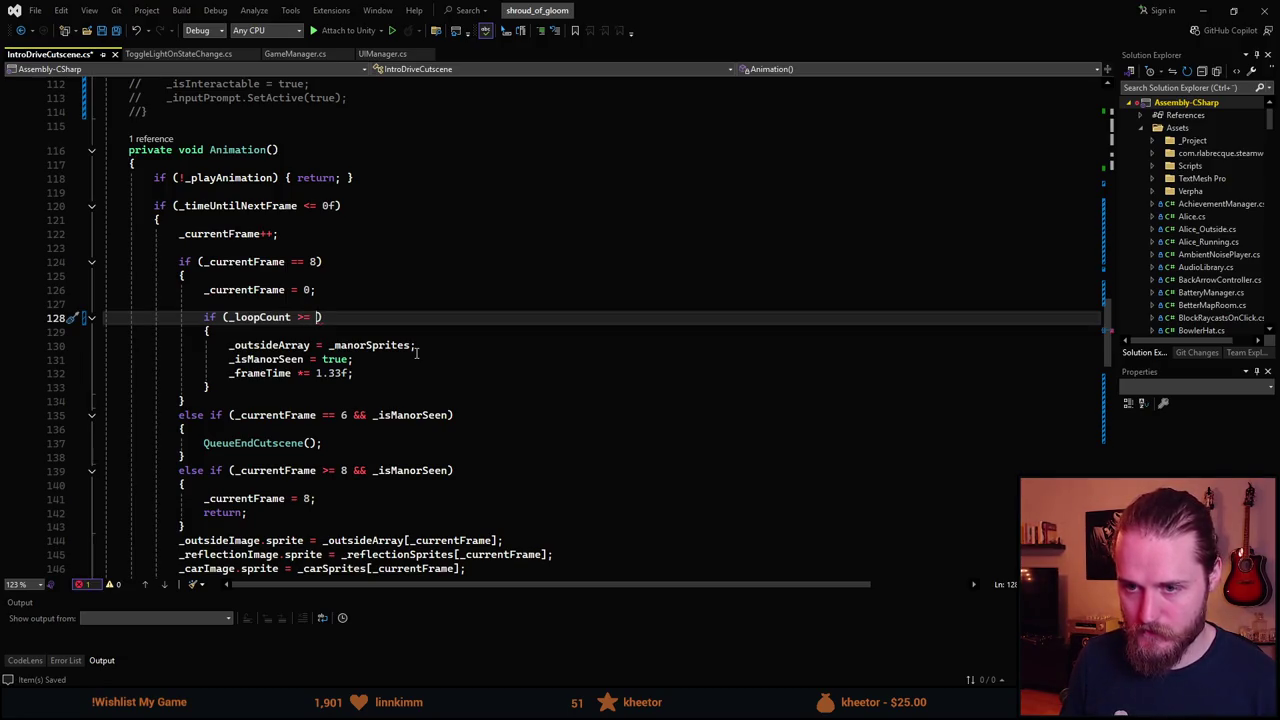
type(" _am")
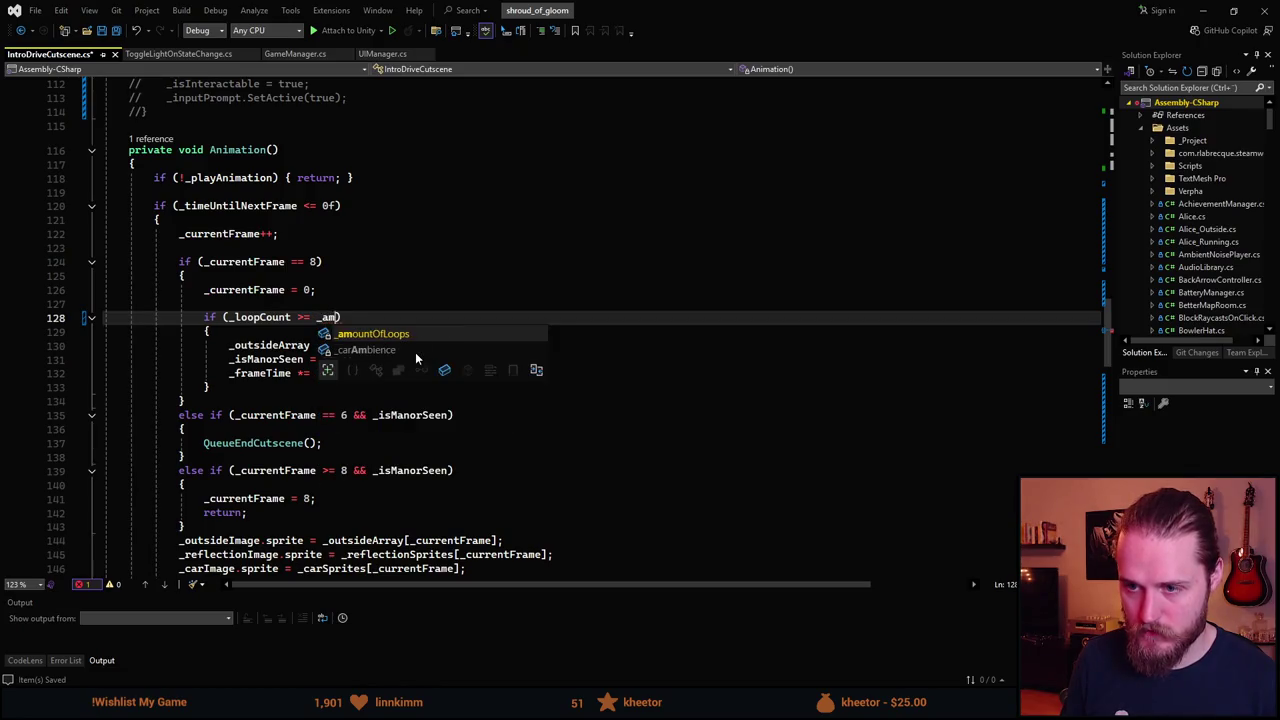
key("Tab")
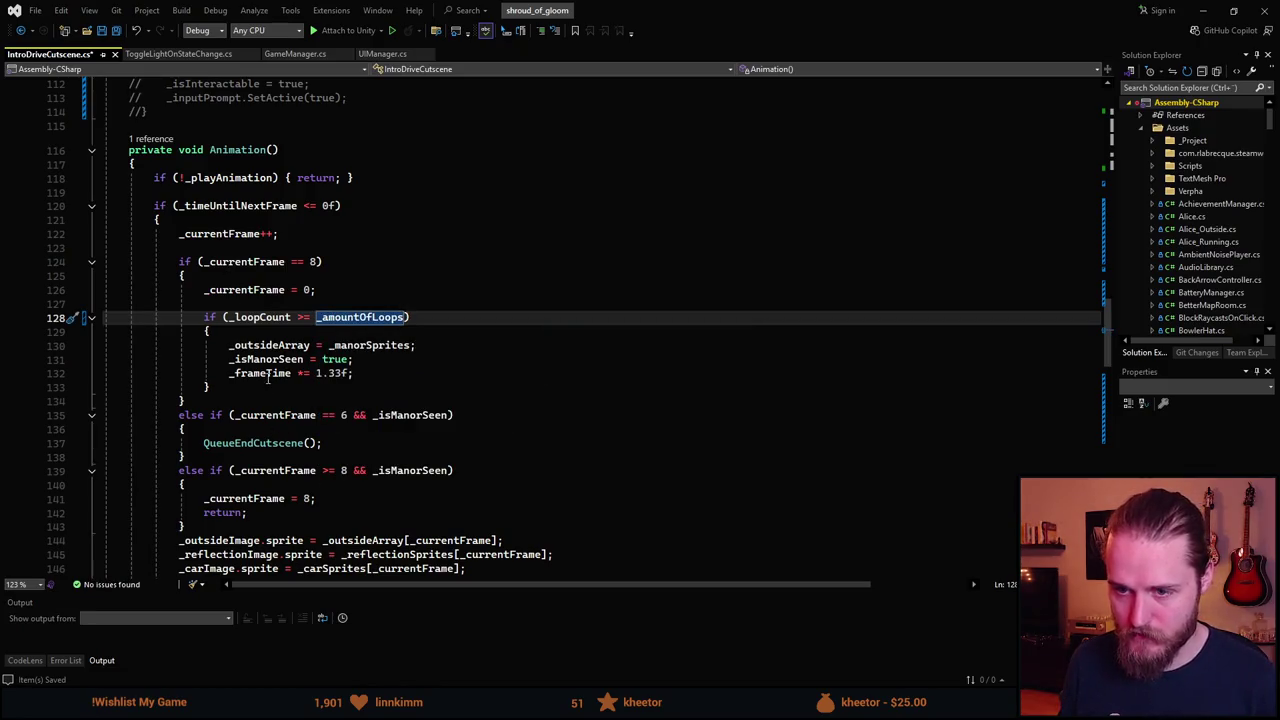
Insert '_loopCount++;' after the loop-check block and save the script.
scroll(258, 385, "up", 1)
scroll(258, 385, "down", 1)
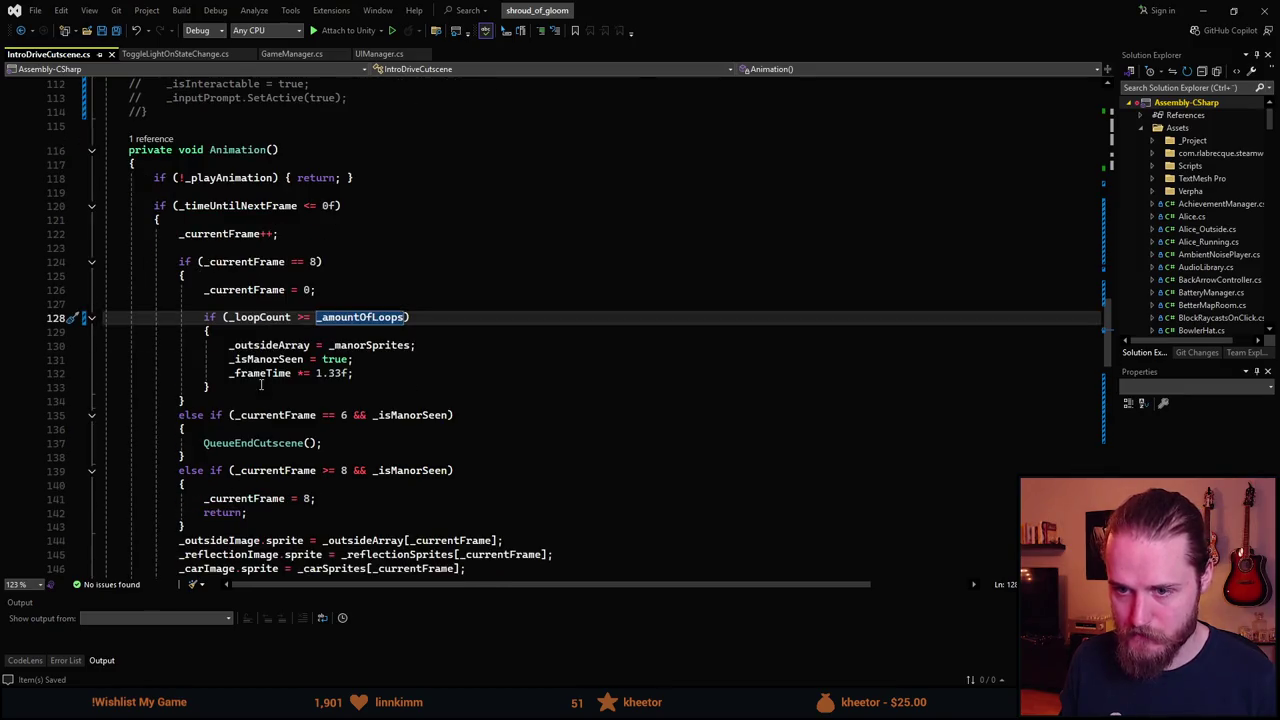
left_click(236, 388)
key("Return")
key("Return")
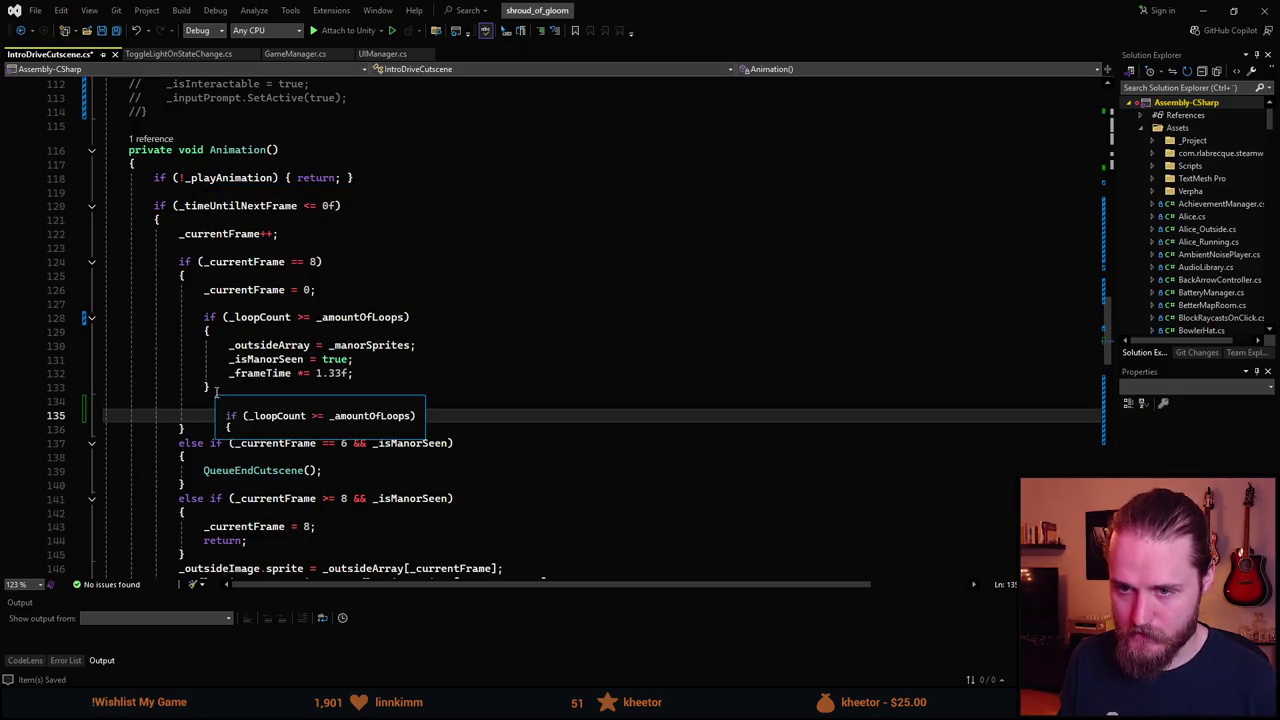
type("_c")
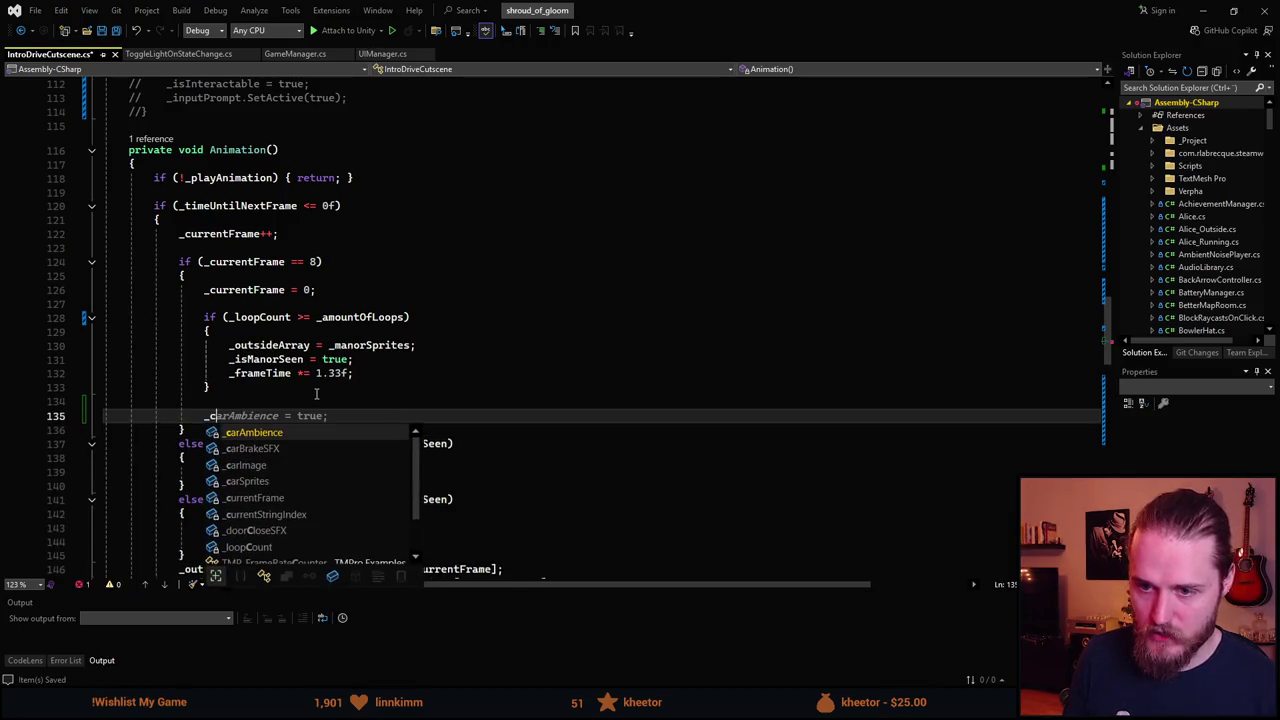
type("u")
key("BackSpace")
key("BackSpace")
key("BackSpace")
type("_")
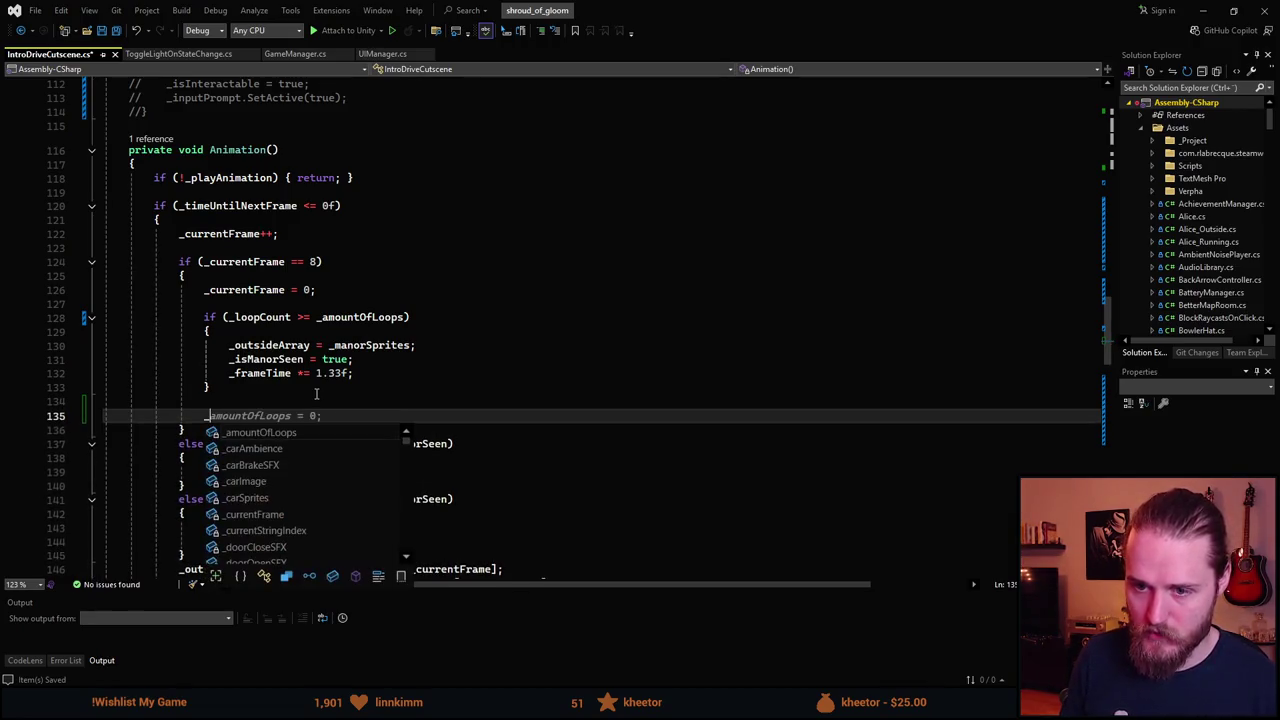
type("lo")
key("Tab")
type("++;")
key("ctrl+s")
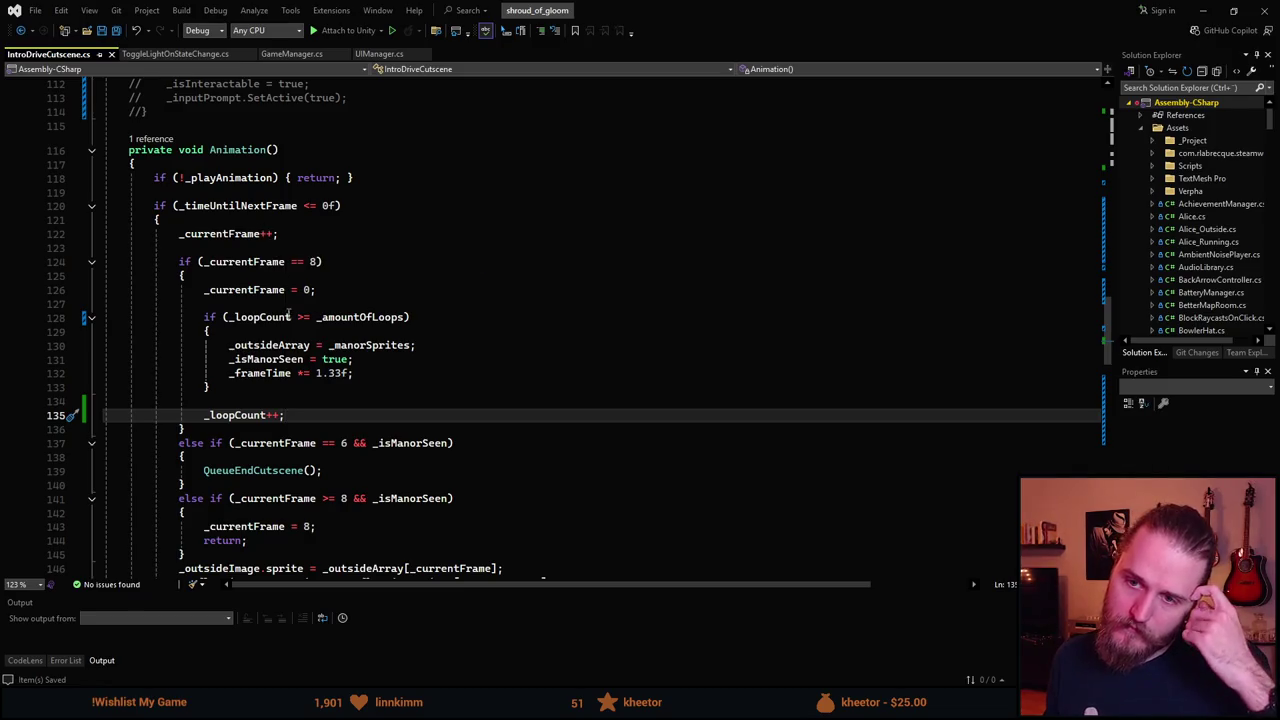
Review the _amountOfLoops condition and the new _loopCount increment.
double_click(386, 318)
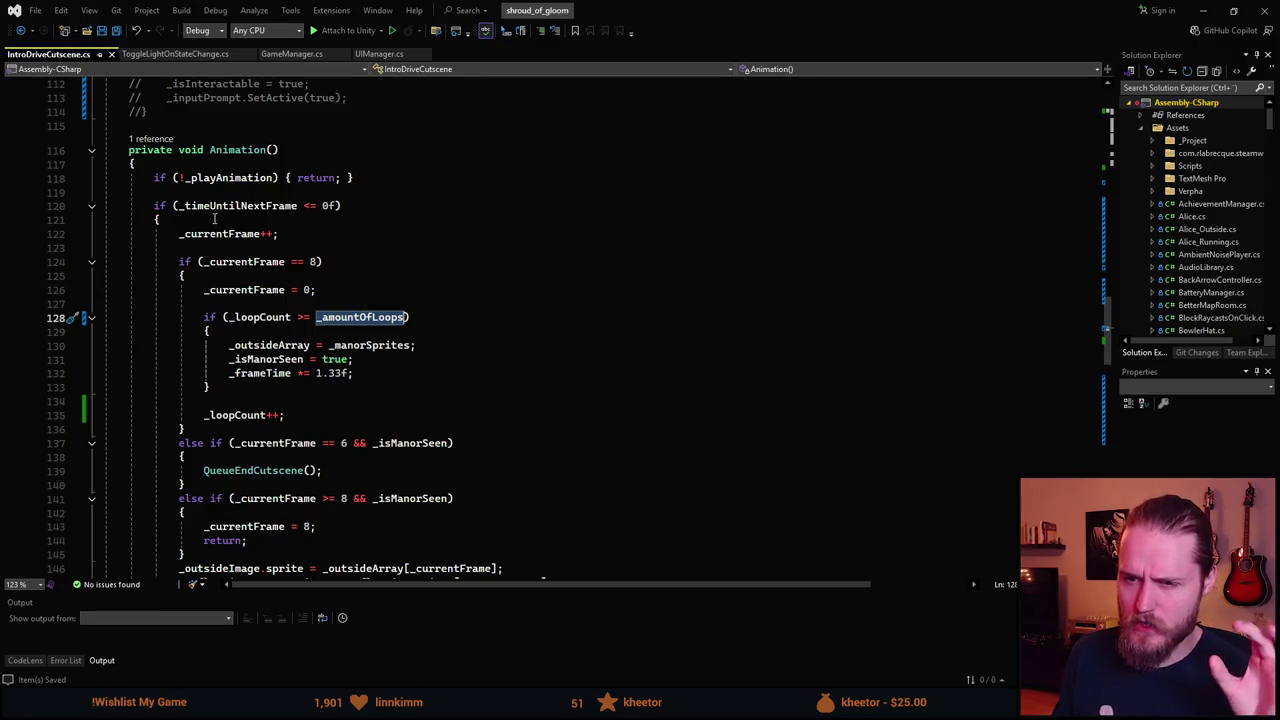
left_click(204, 416)
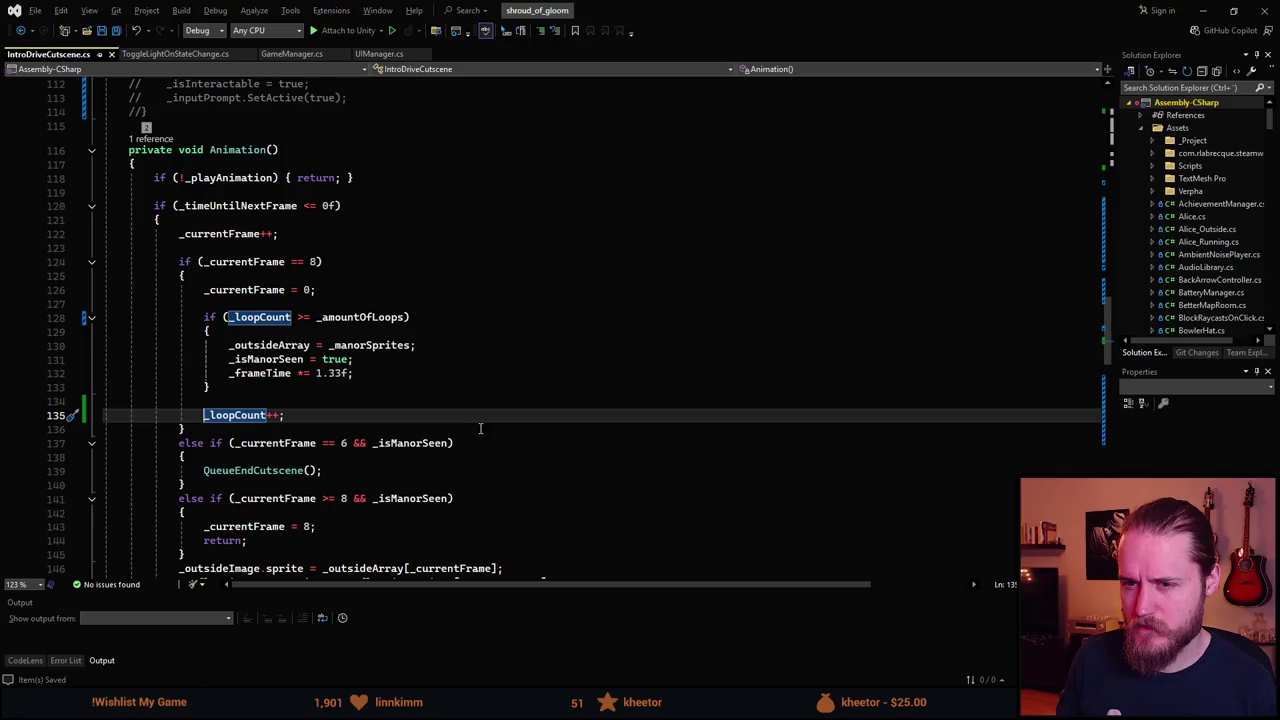
key("alt")
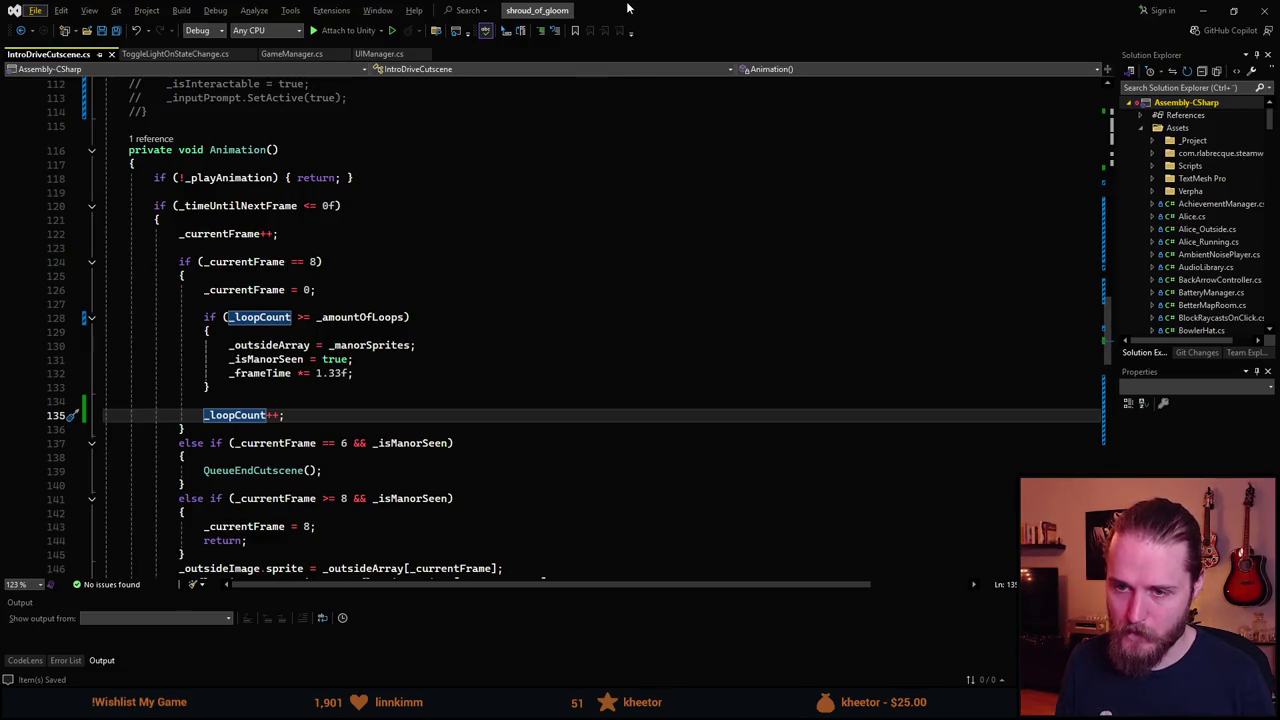
key("alt+Tab")
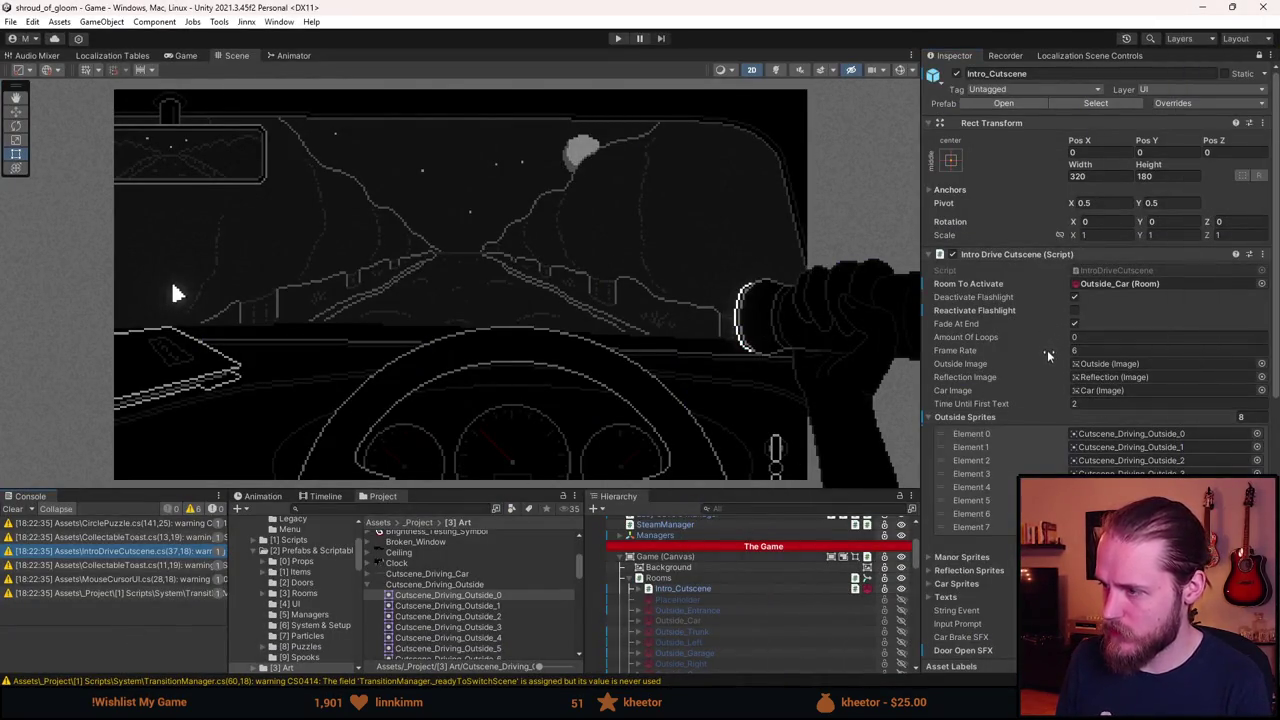
Set Amount Of Loops to 1 in the Inspector and play-test the cutscene.
scroll(1053, 364, "down", 2)
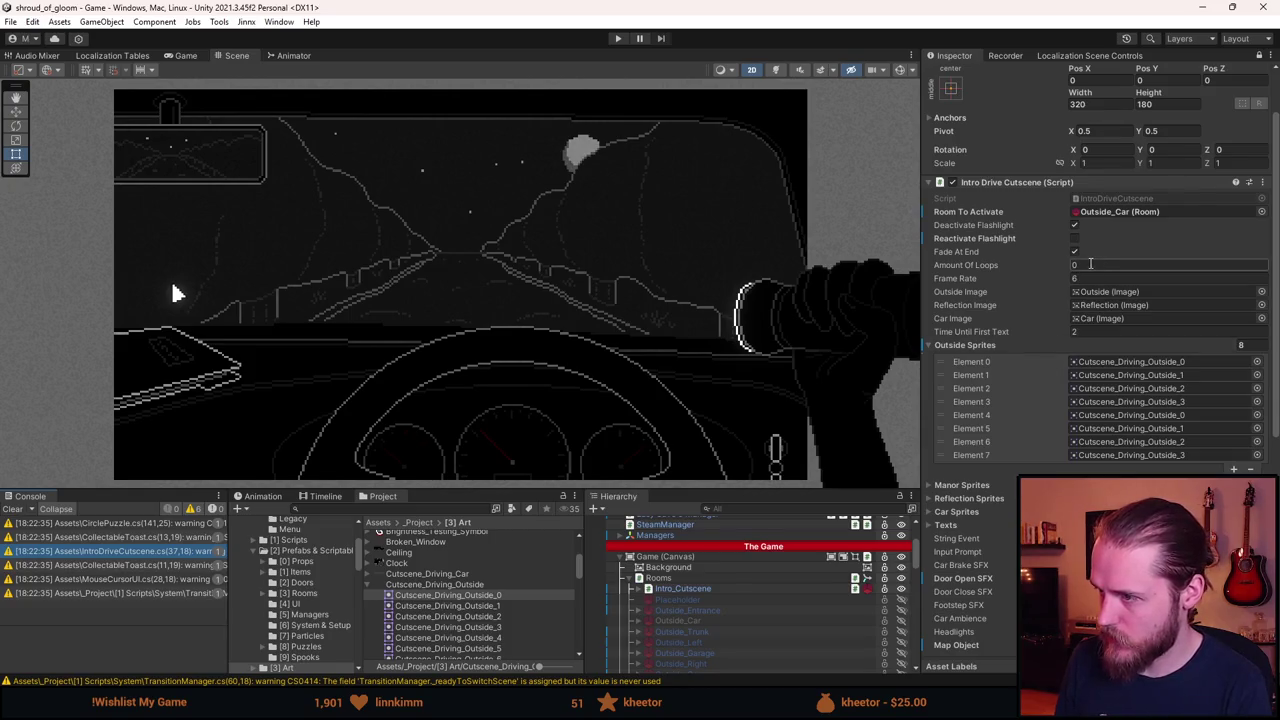
left_click(1087, 265)
type("1")
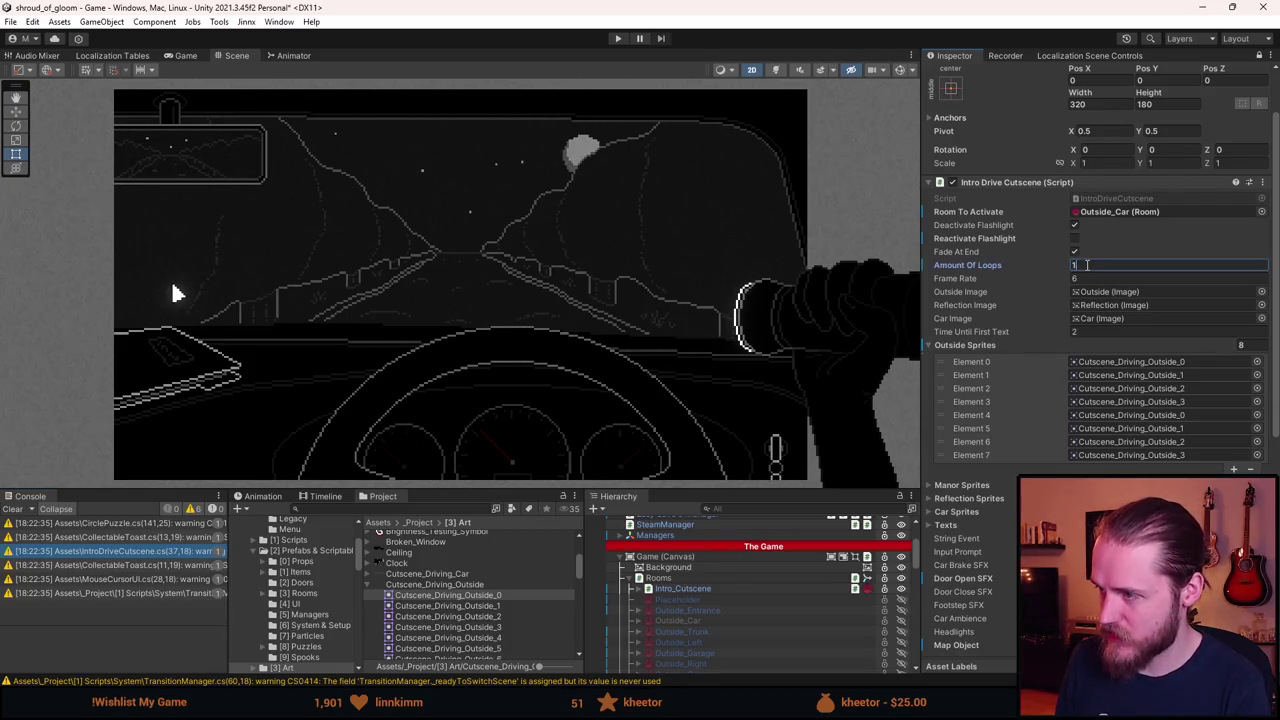
left_click(617, 38)
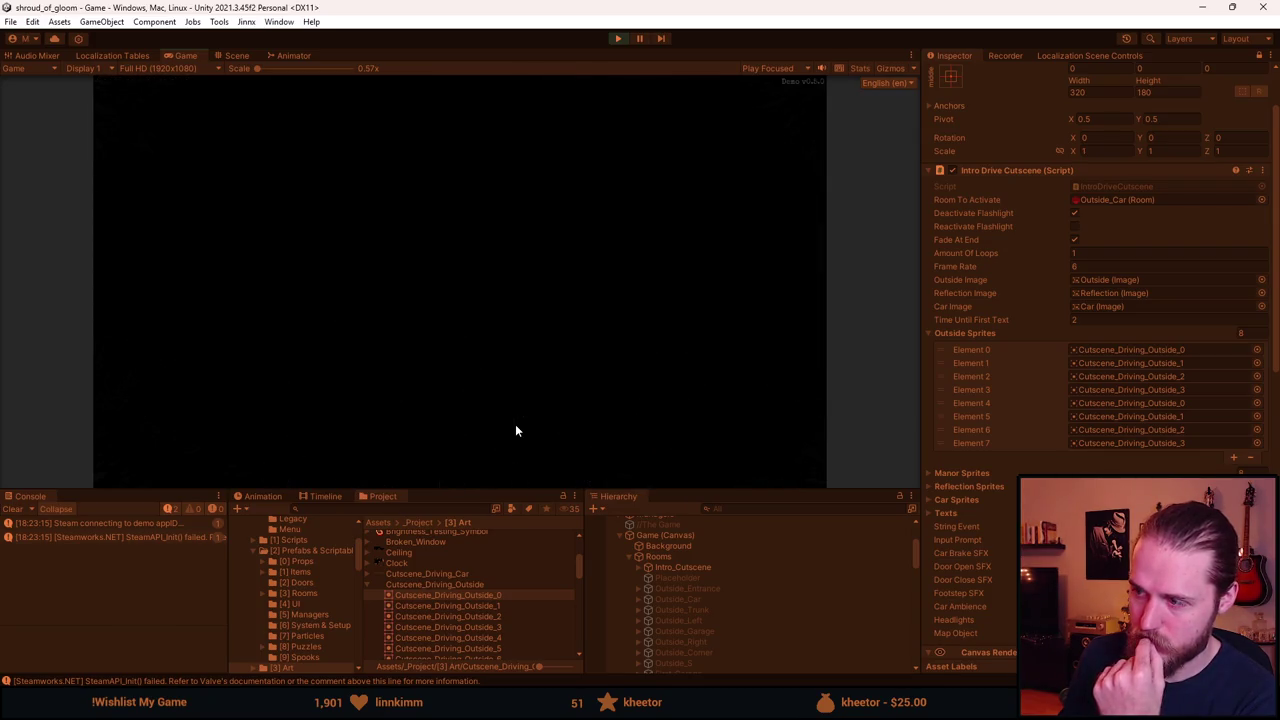
left_click(618, 38)
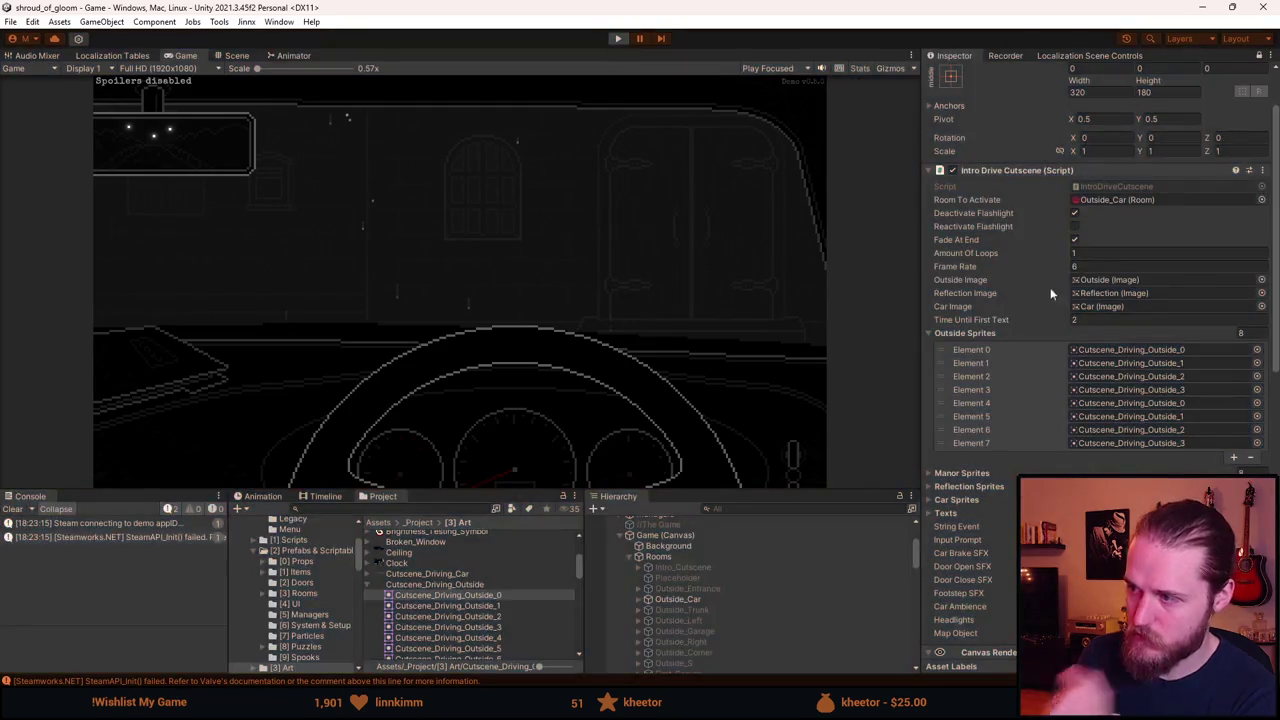
Set Amount Of Loops back to 0 and run the cutscene test again.
double_click(1092, 265)
type("0")
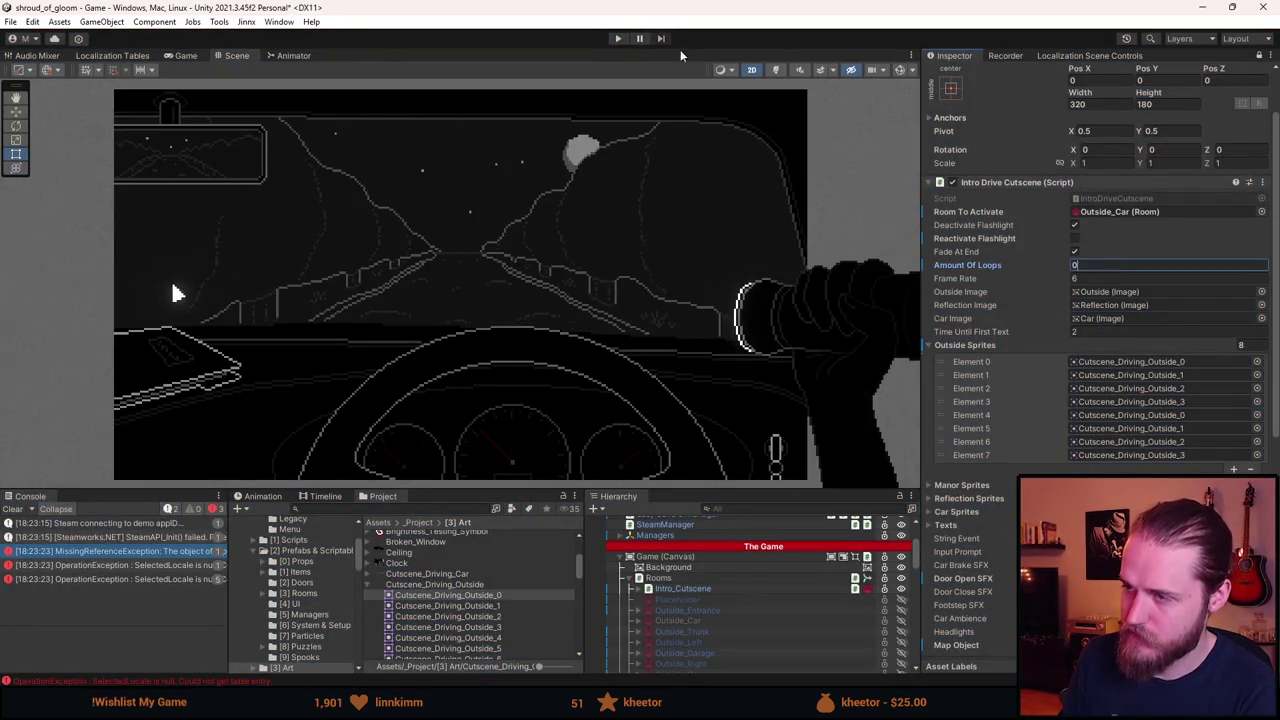
left_click(618, 39)
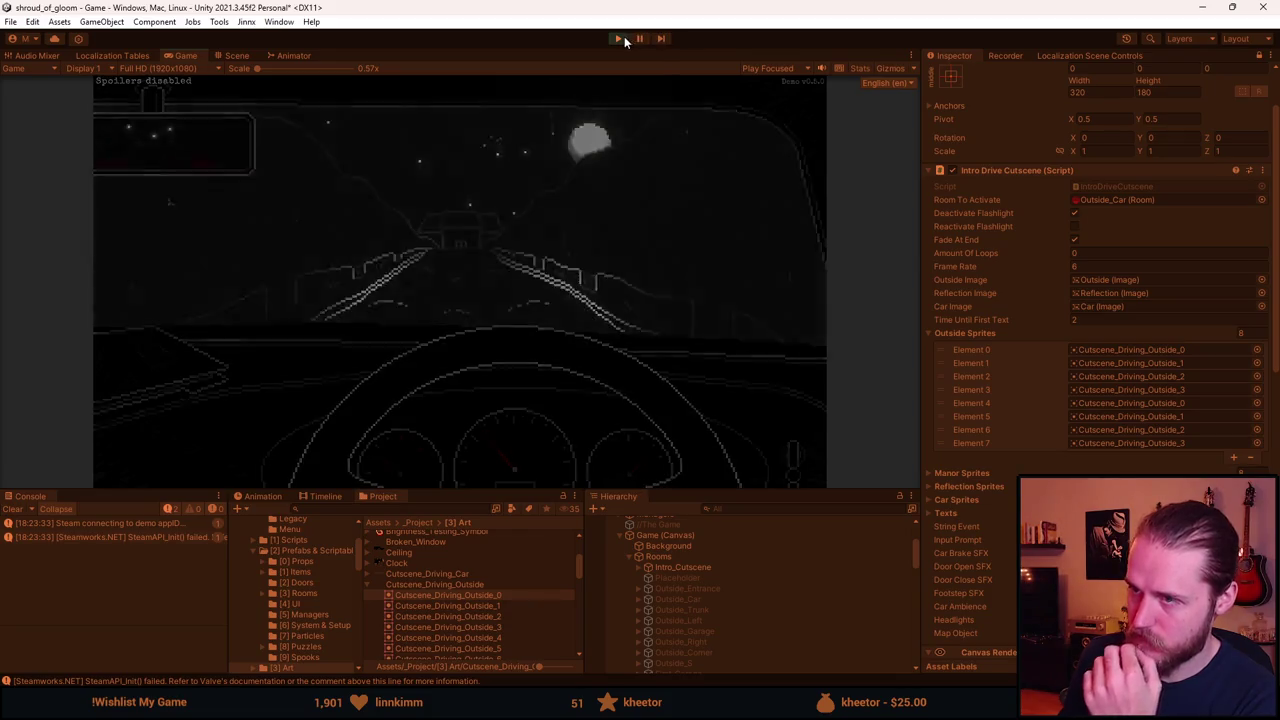
key("ctrl+p")
Set Amount Of Loops to 6, watch the cutscene, then stop and rerun the game.
left_click(1097, 264)
type("6")
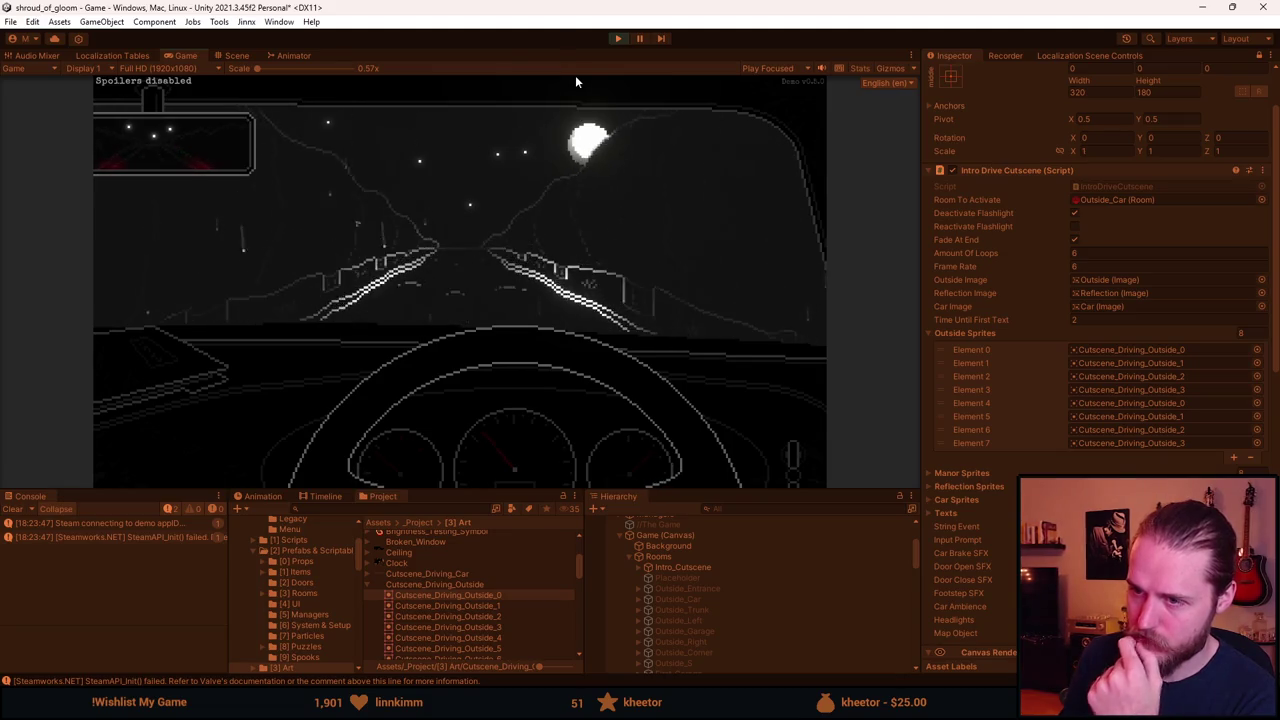
left_click(615, 36)
left_click(614, 37)
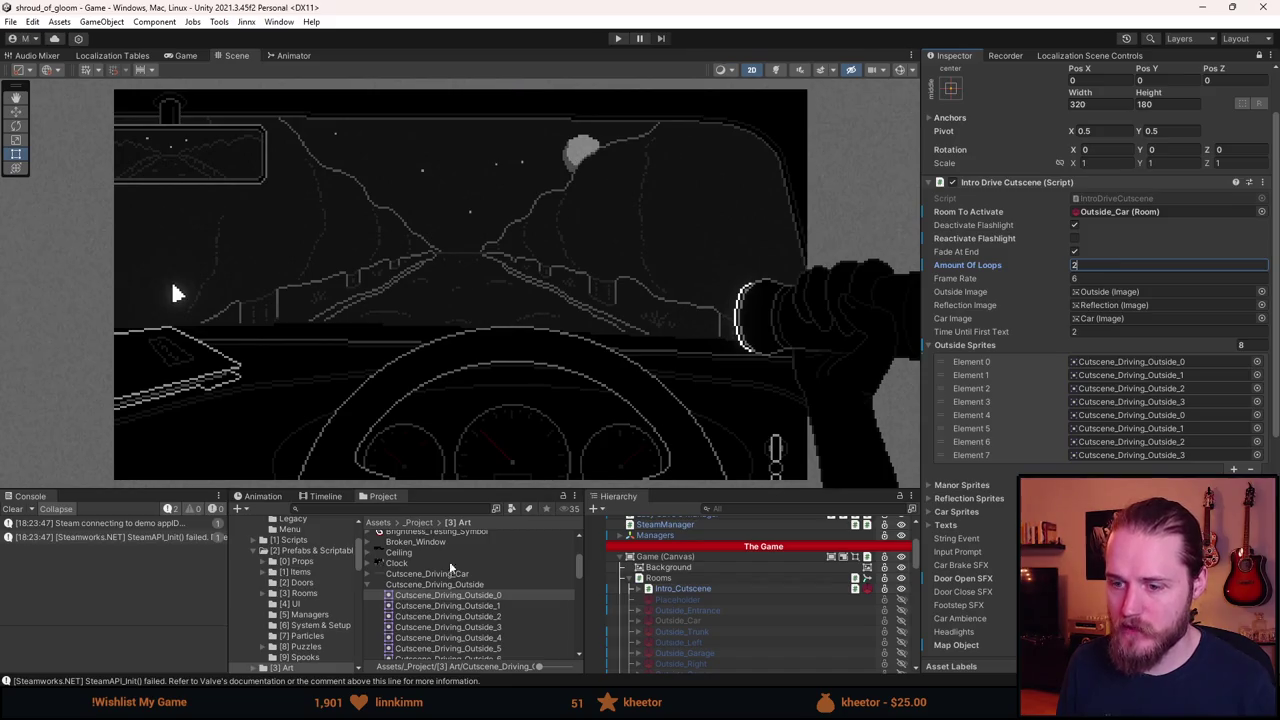
Show the [0] Scenes folder, run the game, and quit to the main menu via the pause menu.
scroll(300, 548, "up", 5)
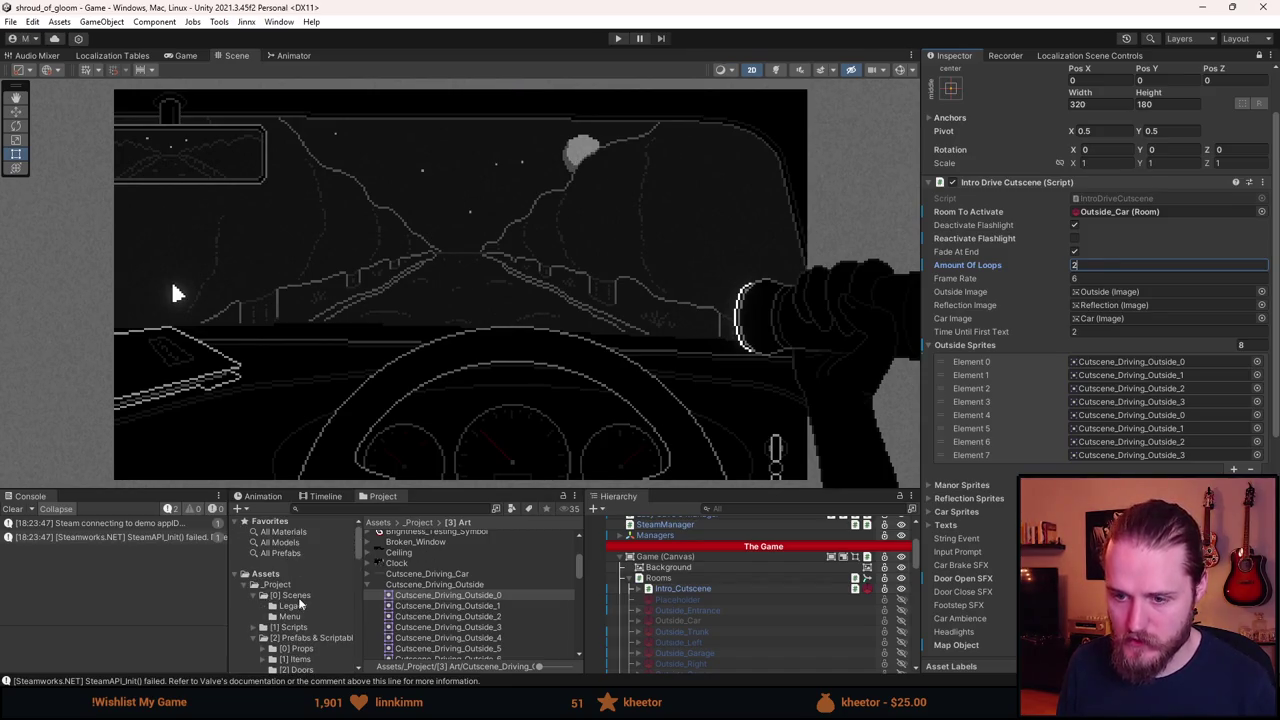
left_click(299, 597)
left_click(618, 38)
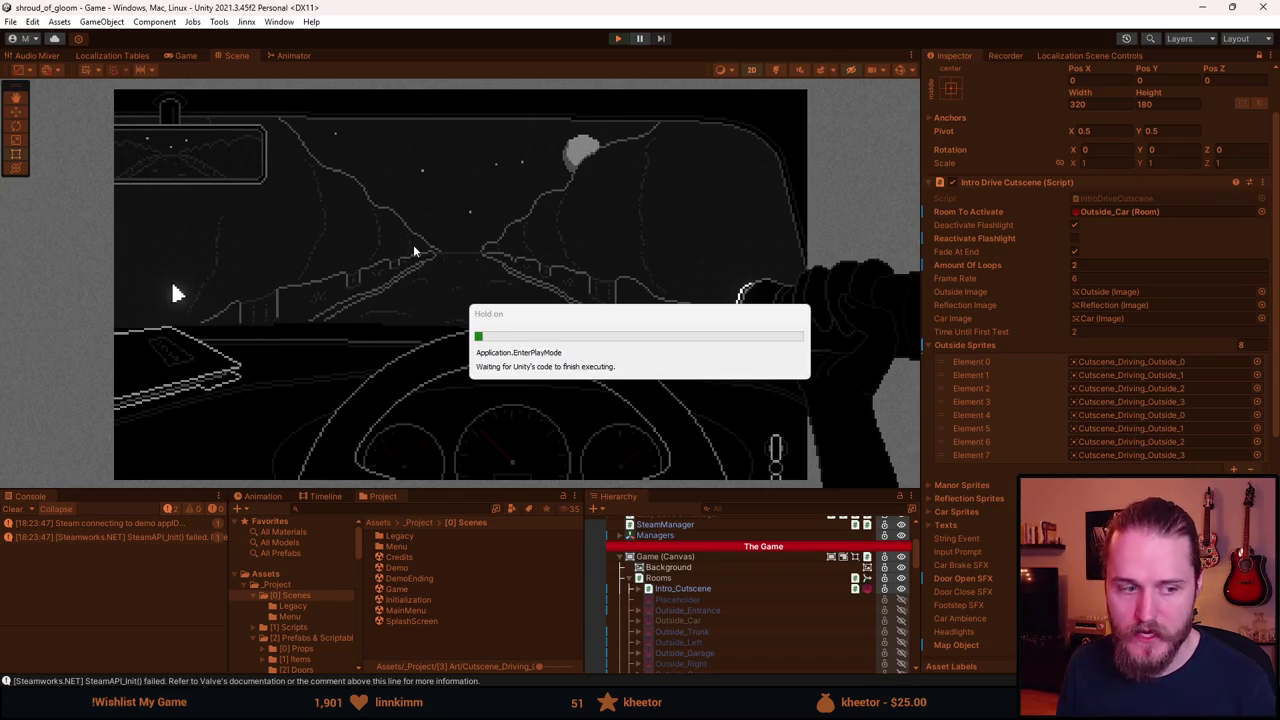
key("Escape")
left_click(470, 358)
left_click(462, 320)
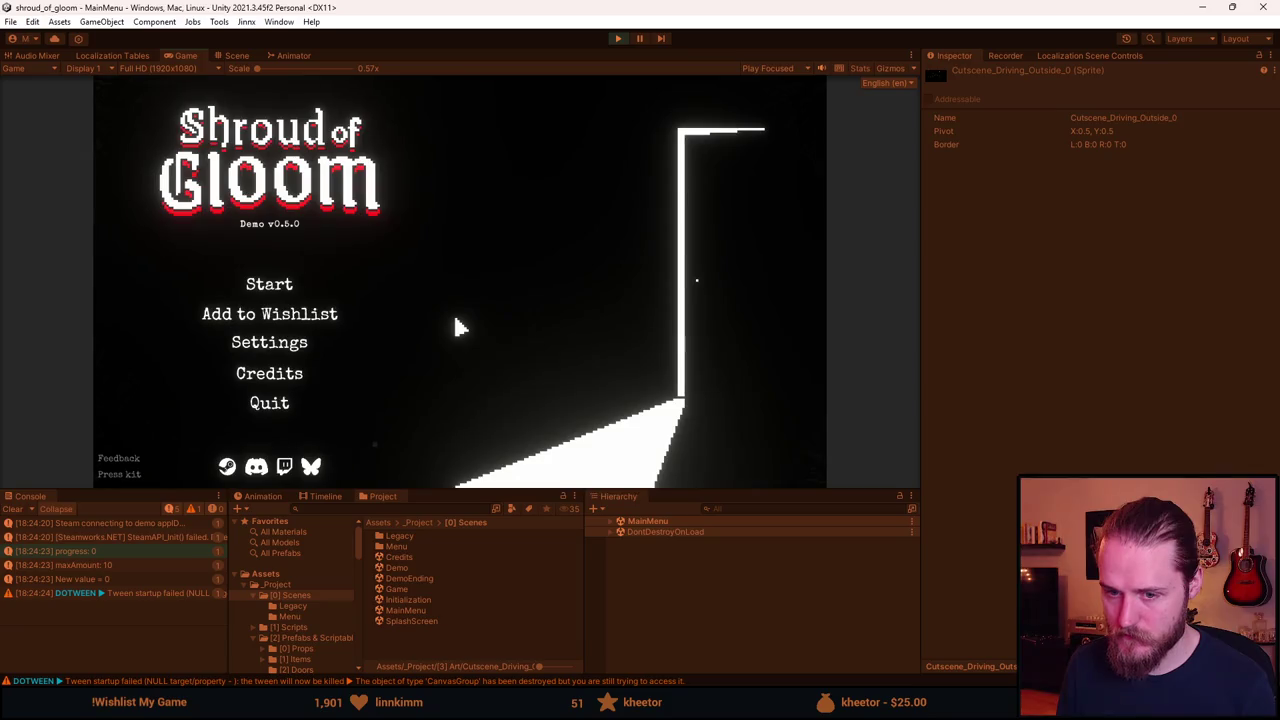
Look at the Audio settings page, then go back to the main menu.
left_click(272, 346)
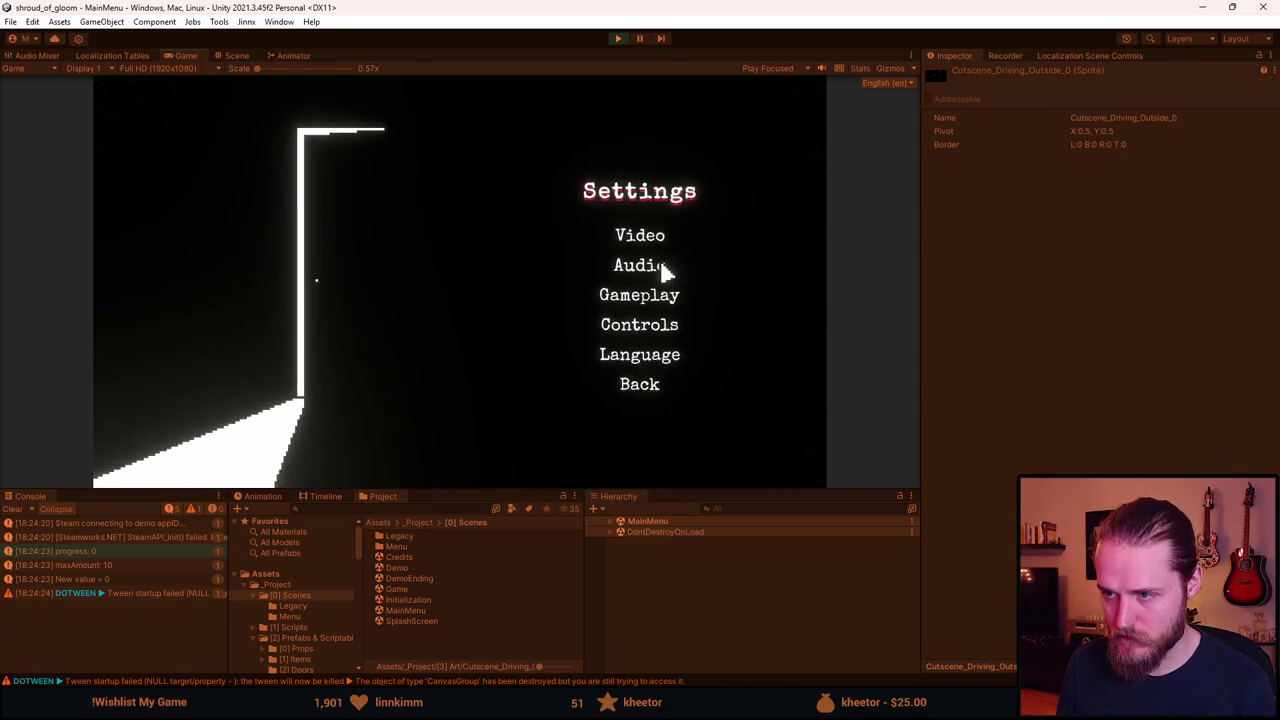
left_click(660, 268)
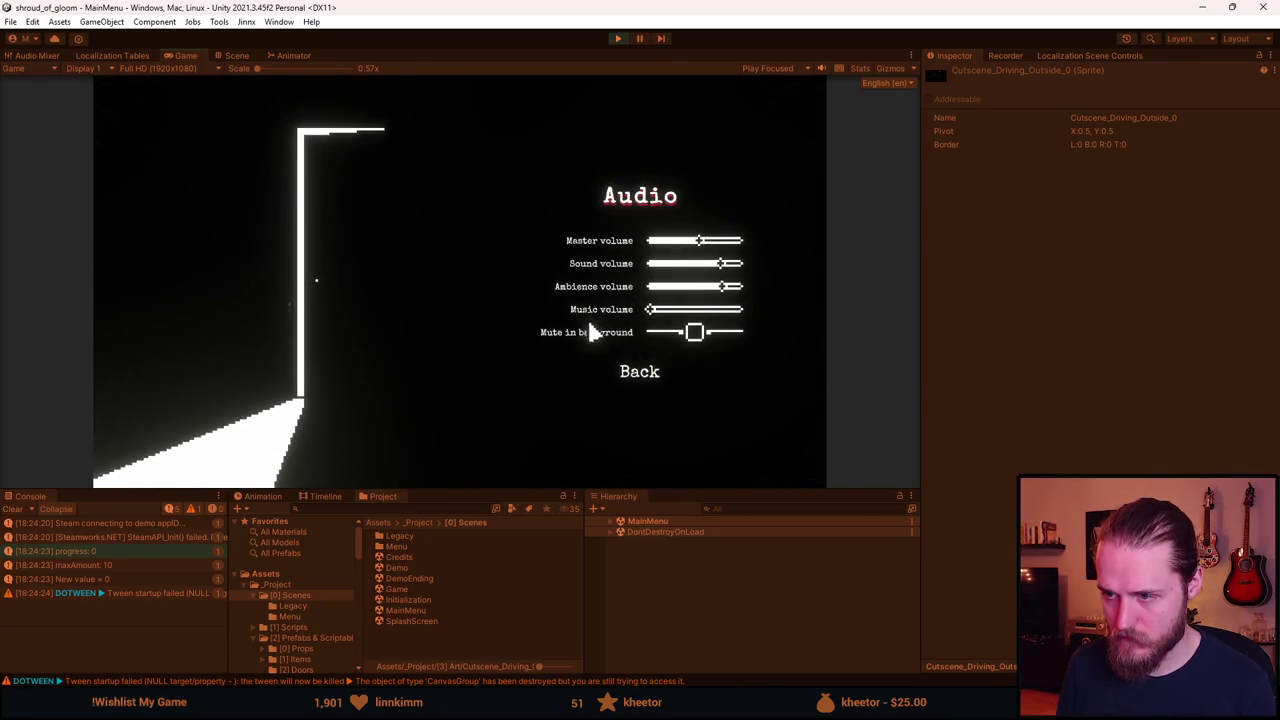
left_click(632, 376)
left_click(638, 388)
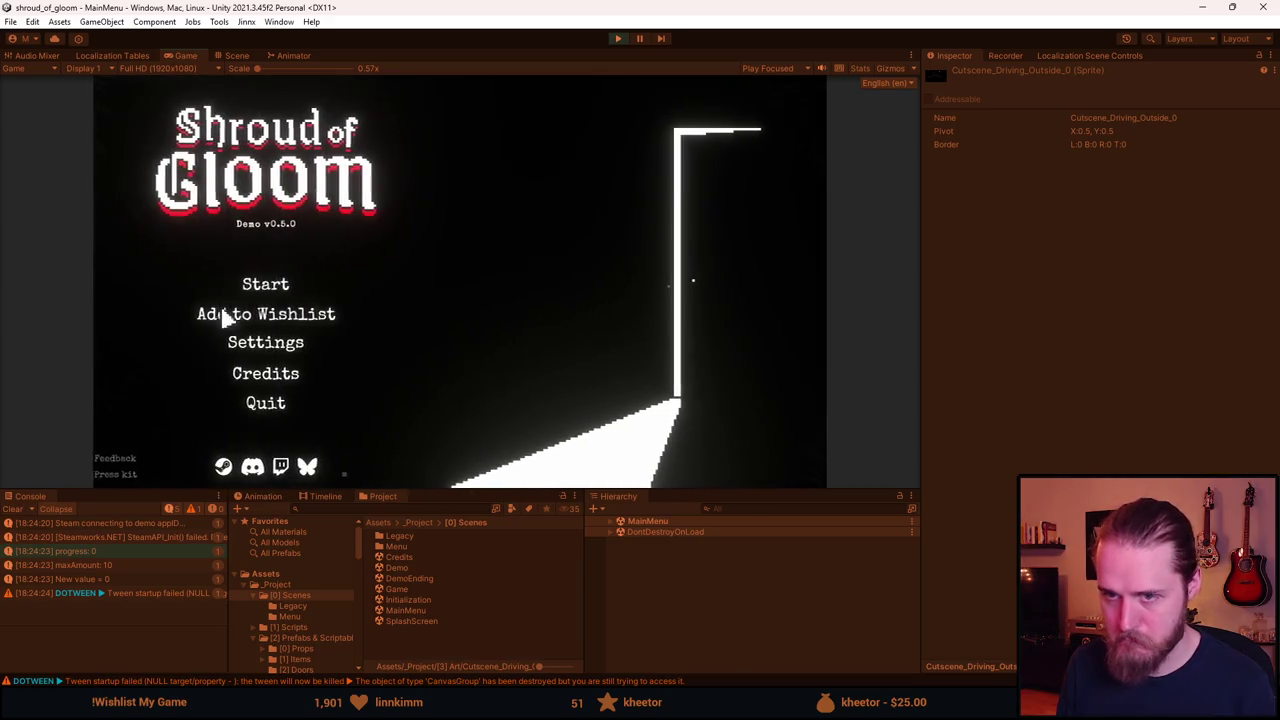
Start a new game in Slot 1 and pause during the driving cutscene.
left_click(286, 289)
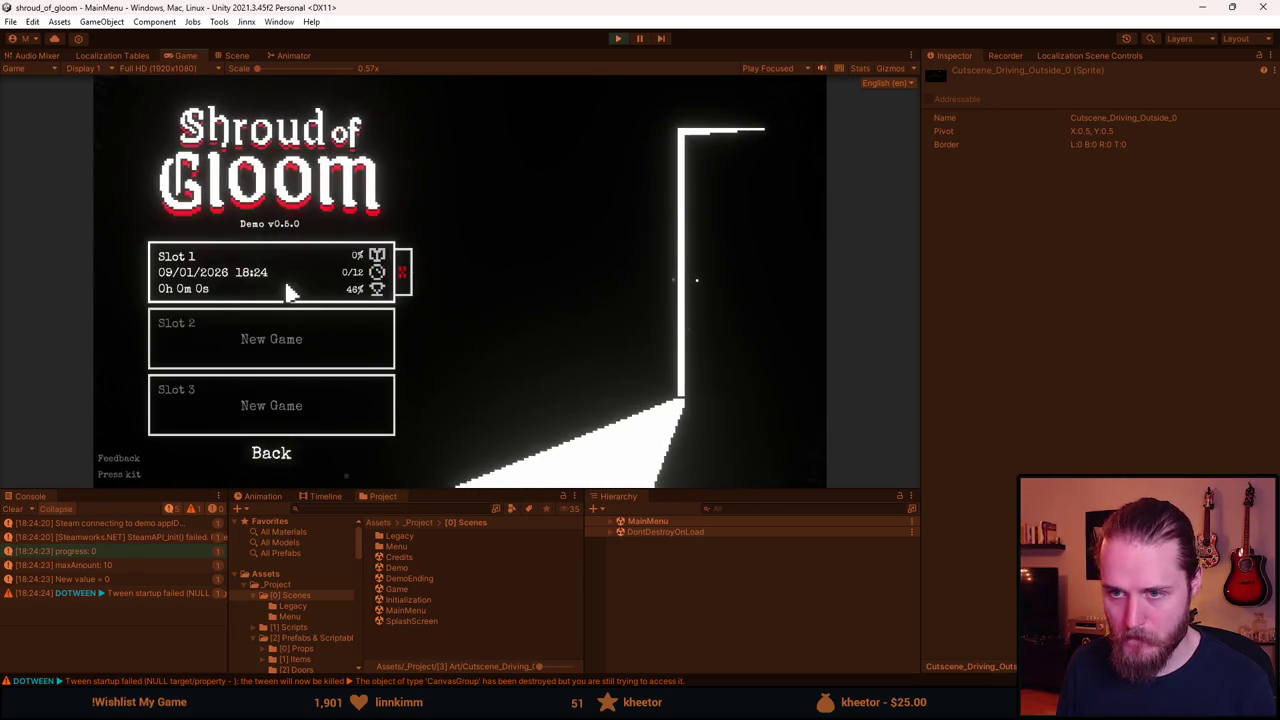
left_click(286, 289)
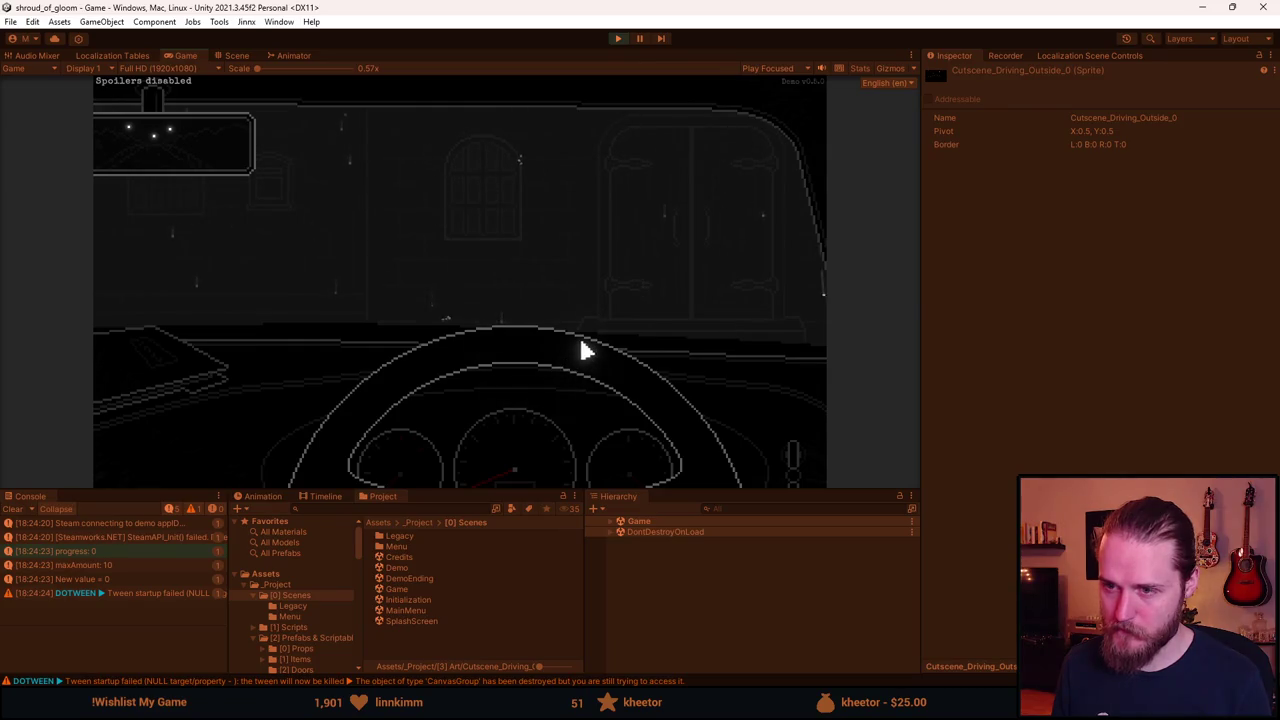
key("Escape")
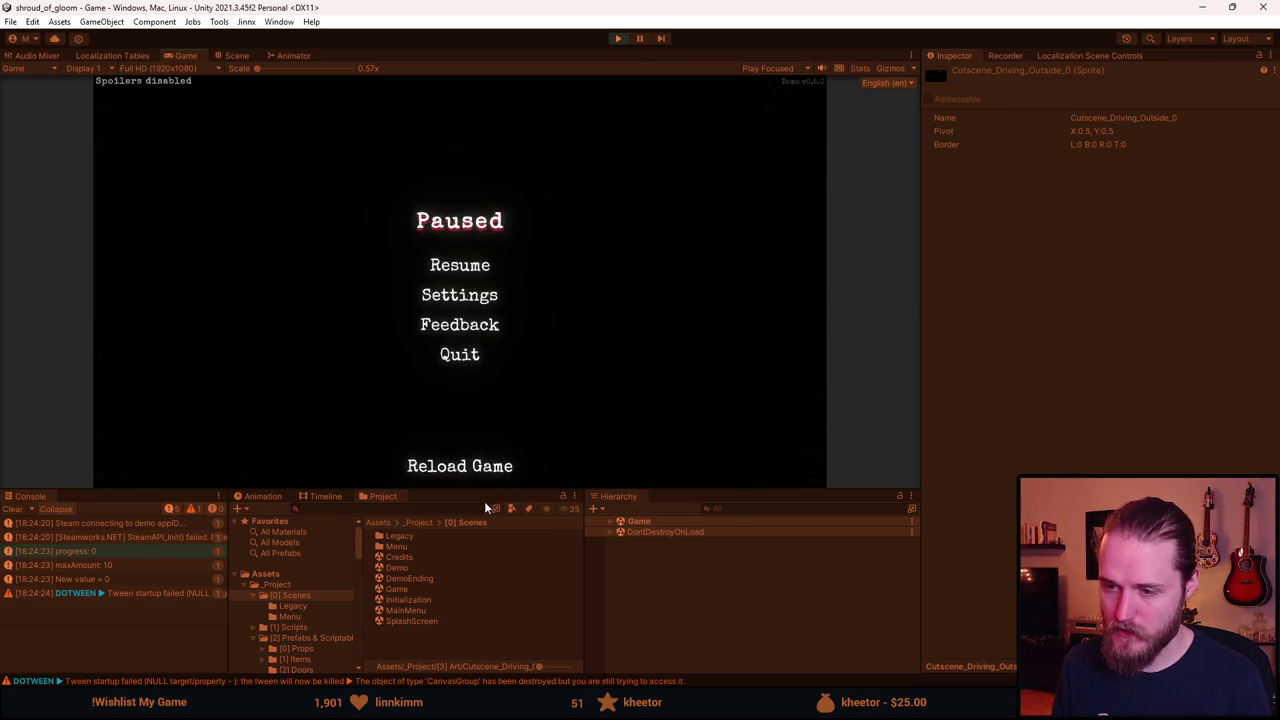
Enlarge the Game view, resume play, and walk left through the rooms to the garage door.
left_click_drag(480, 491, 465, 640)
left_click(438, 322)
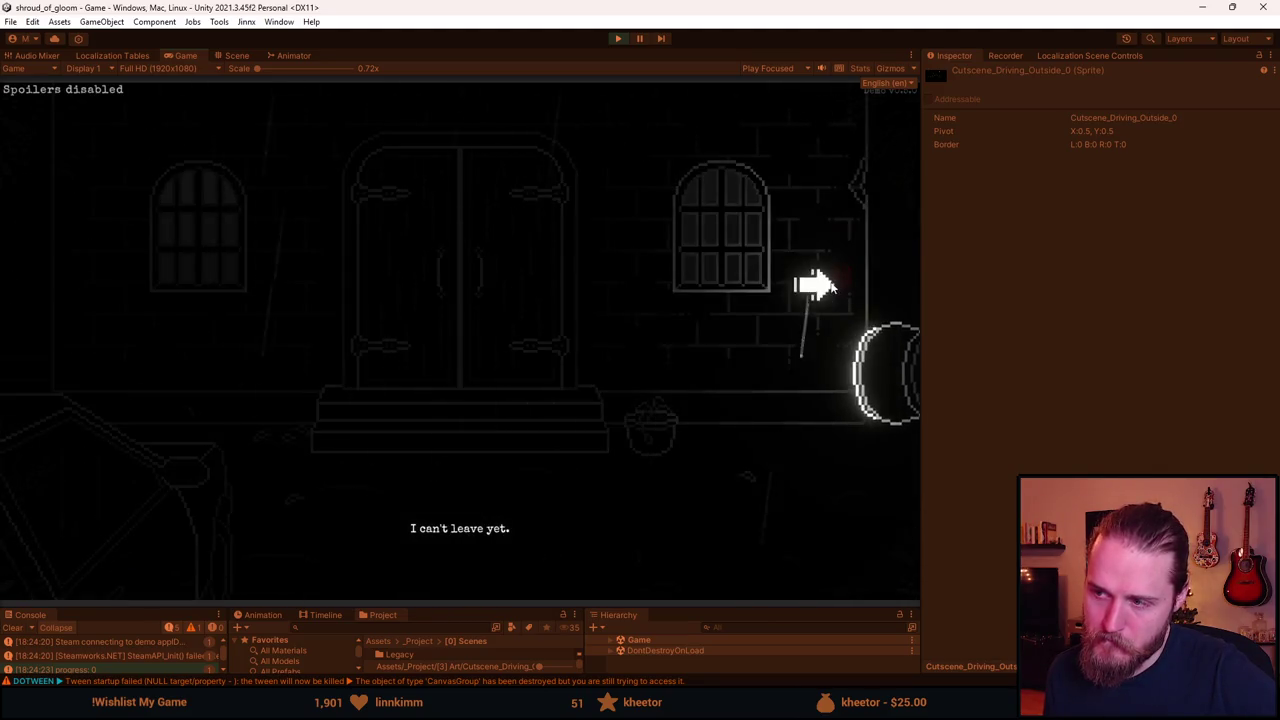
left_click(14, 315)
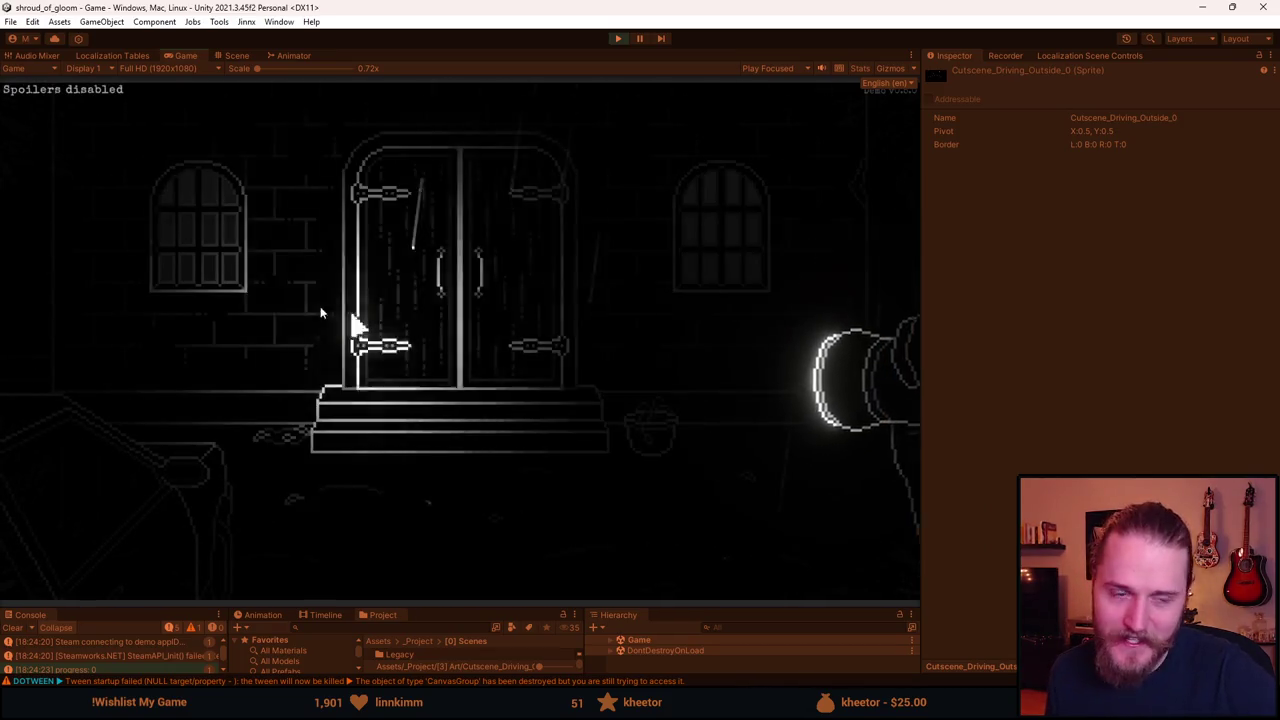
left_click(100, 288)
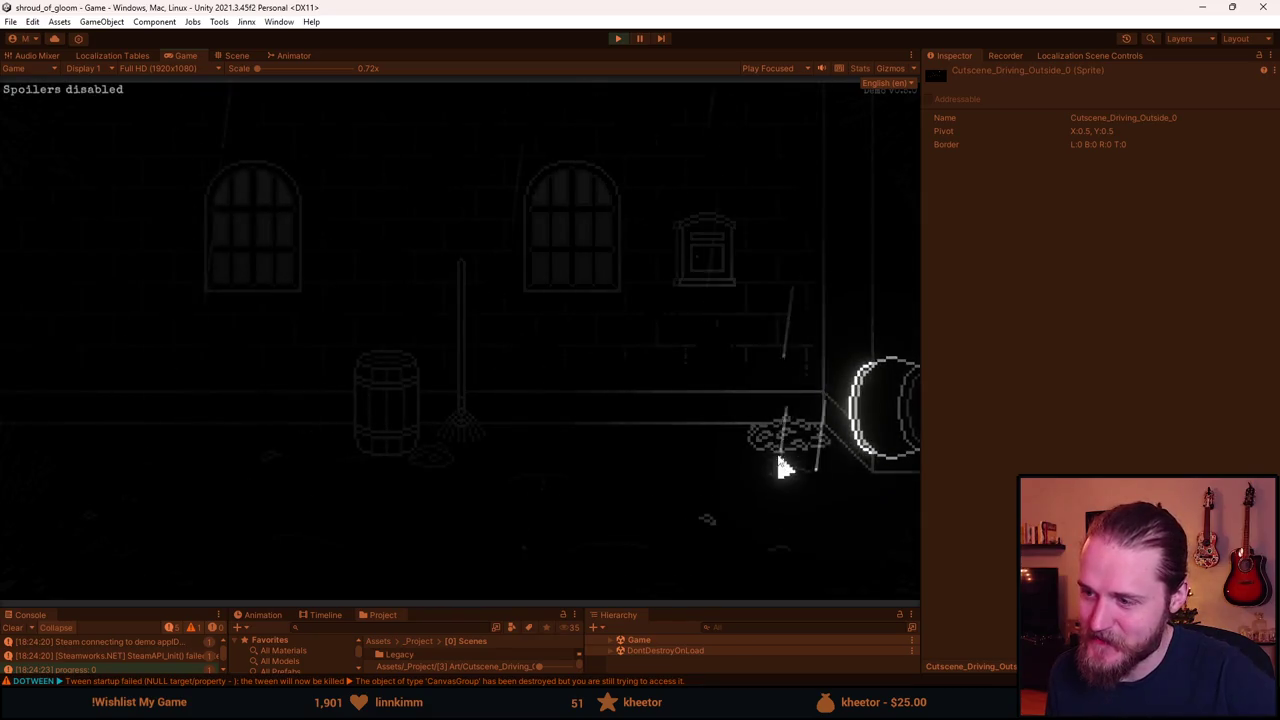
left_click(91, 321)
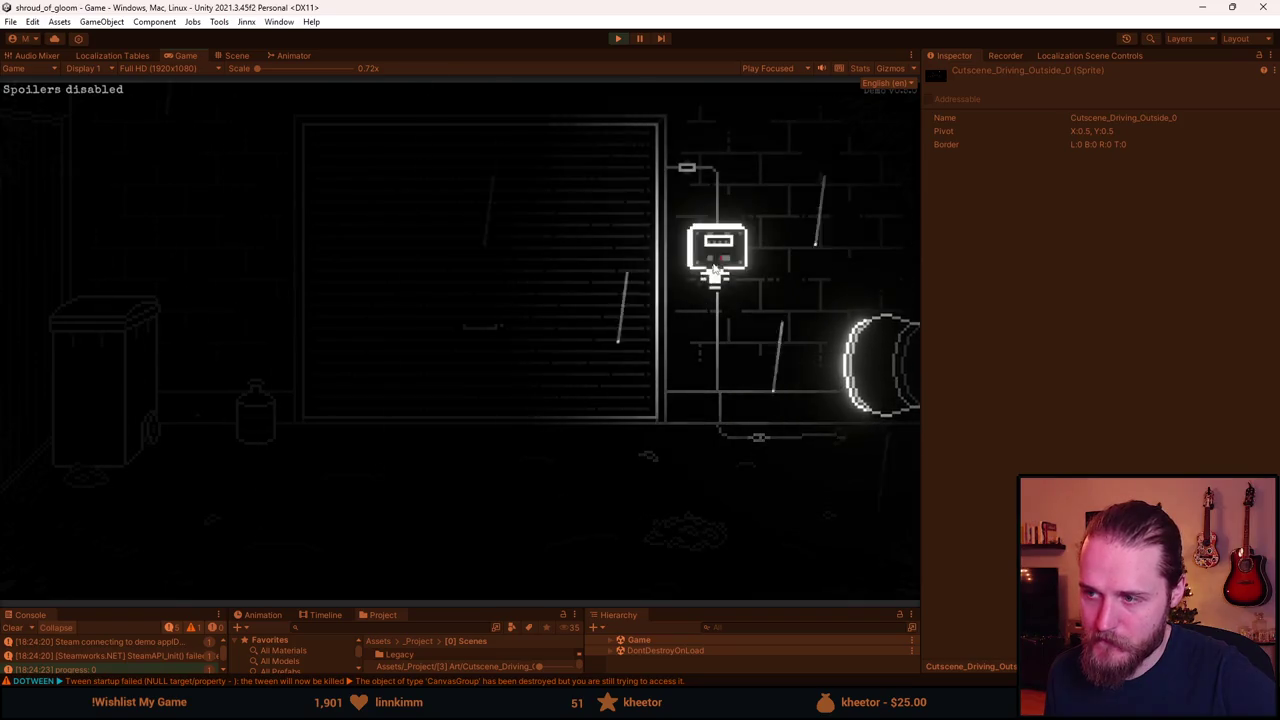
Open the wall switch box and flip switches until all five lights are red.
left_click(708, 295)
left_click(380, 323)
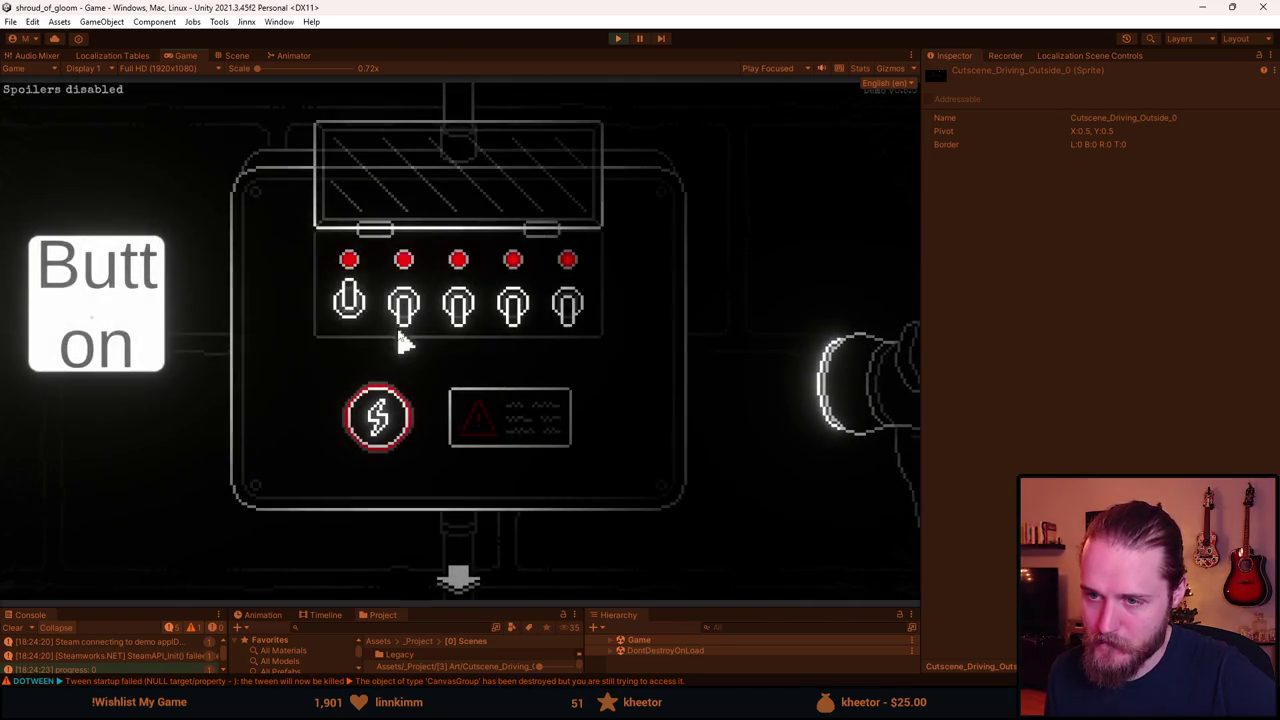
left_click(457, 318)
left_click(512, 318)
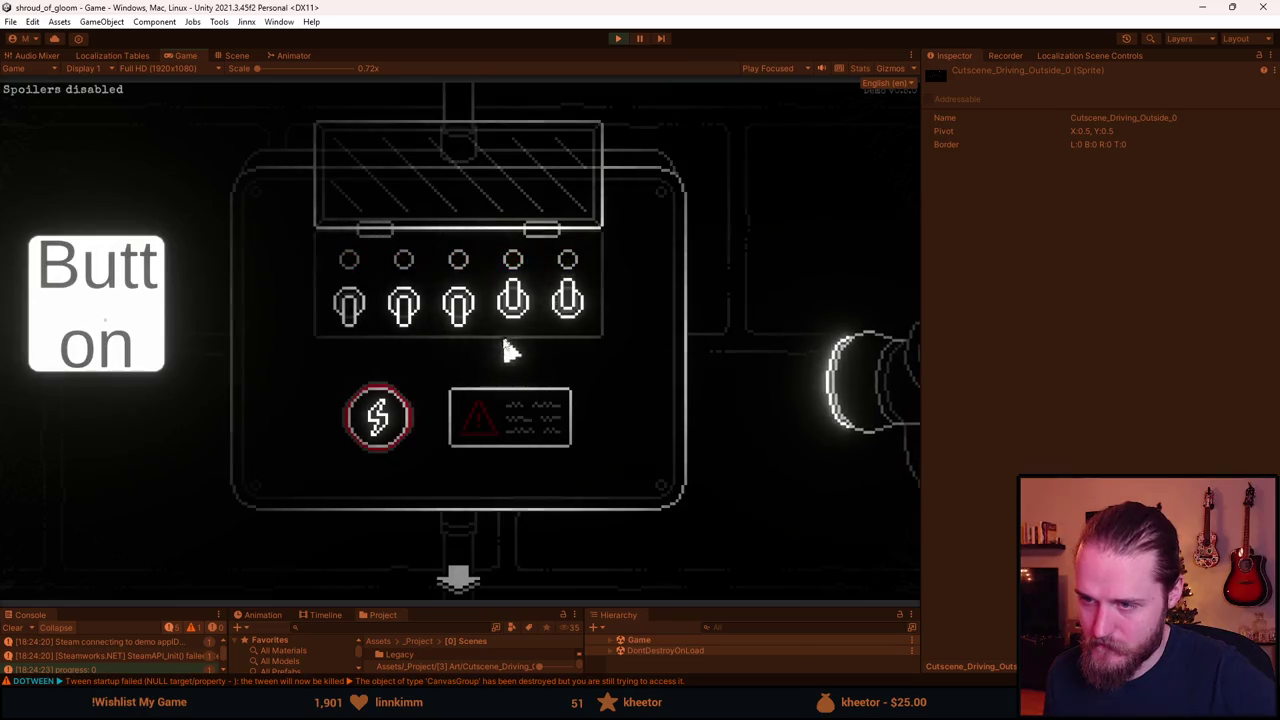
left_click(403, 318)
left_click(457, 318)
left_click(403, 318)
left_click(513, 318)
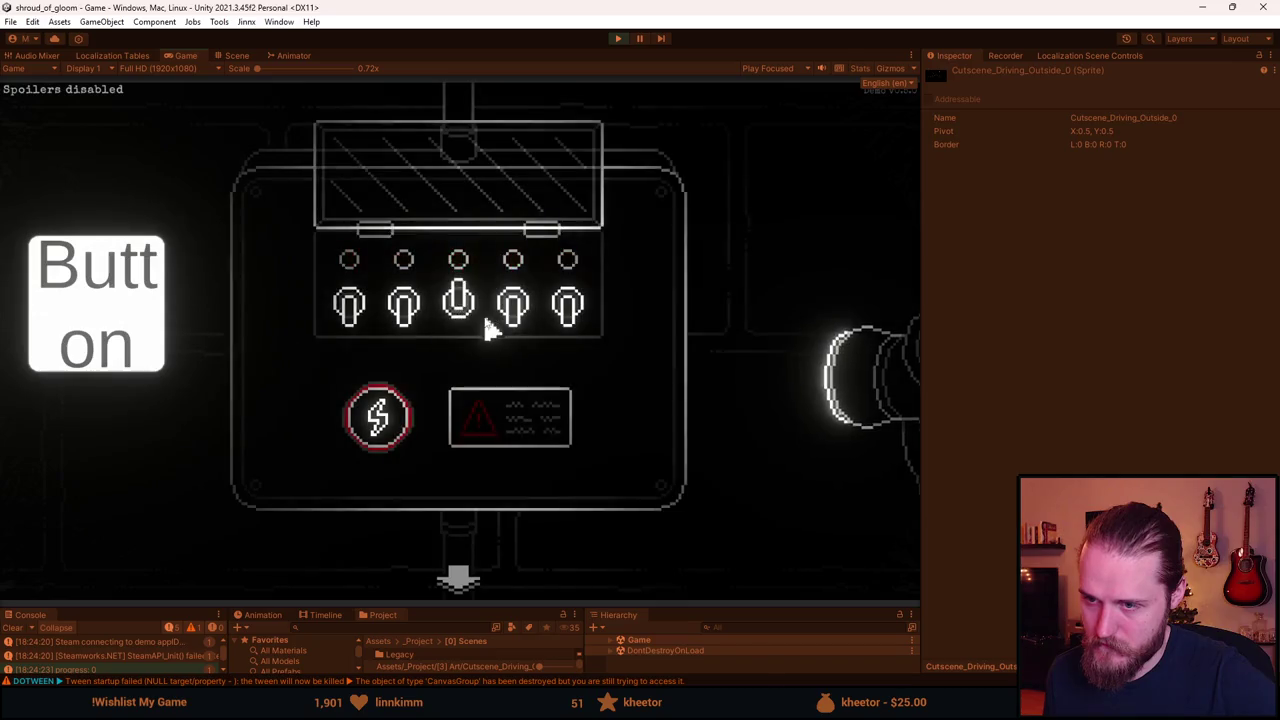
left_click(450, 314)
left_click(343, 320)
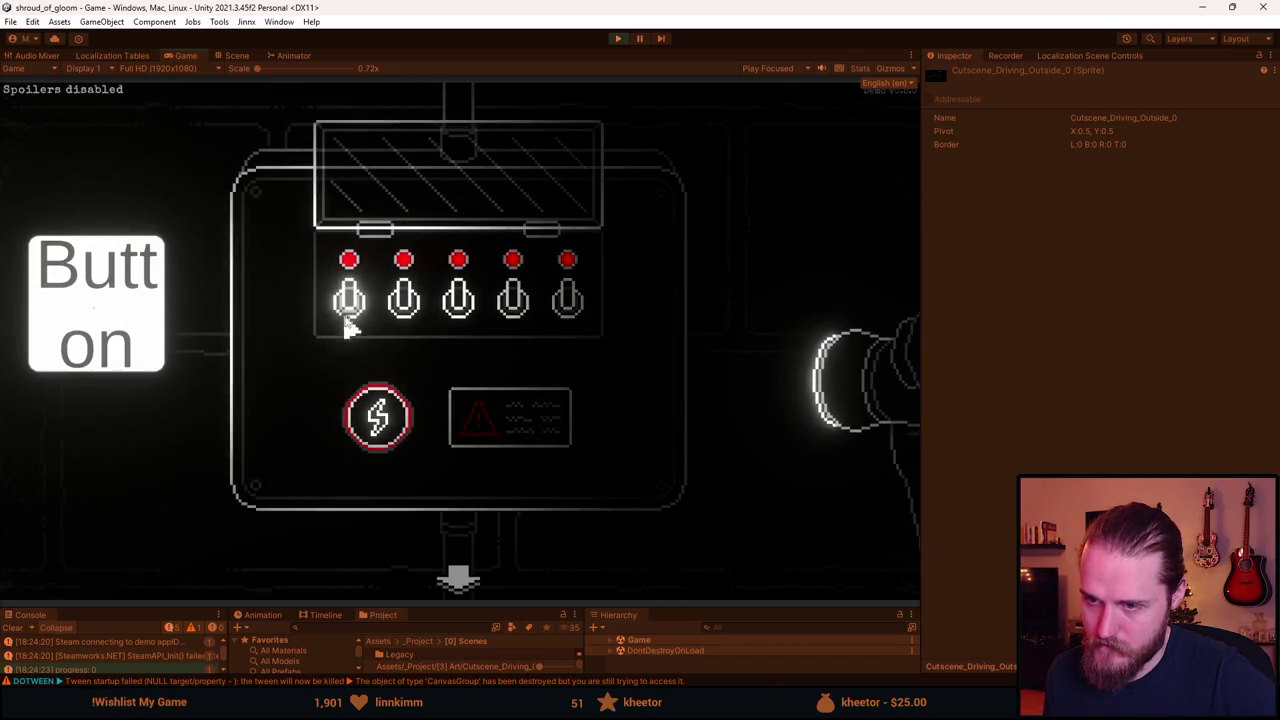
left_click(457, 578)
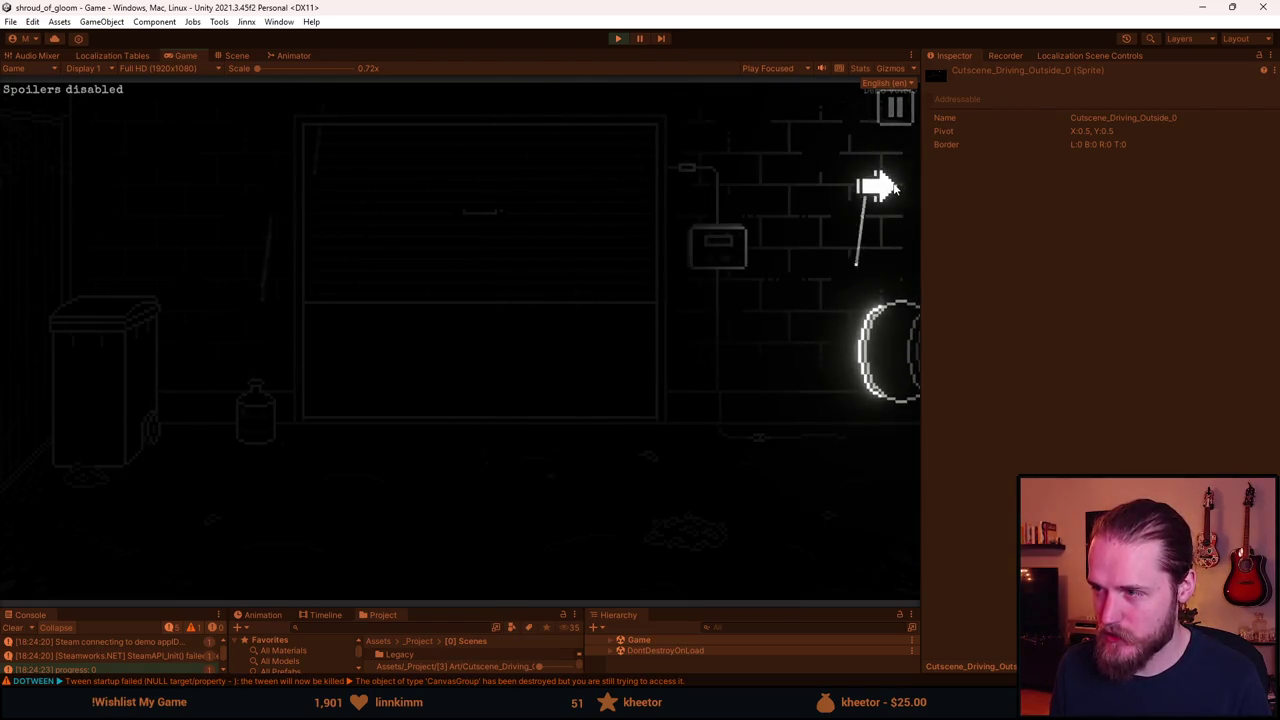
Move right through the outdoor scenes until the garage door opens, then stop the game.
left_click(897, 160)
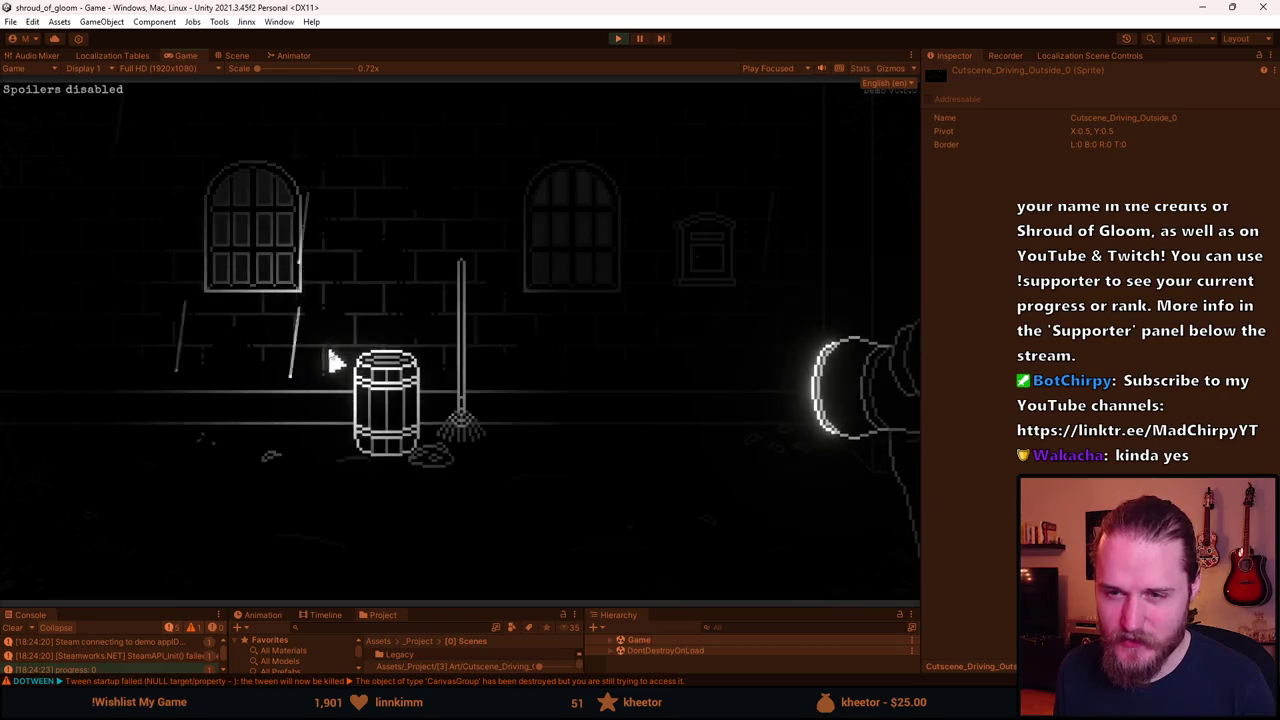
left_click(826, 292)
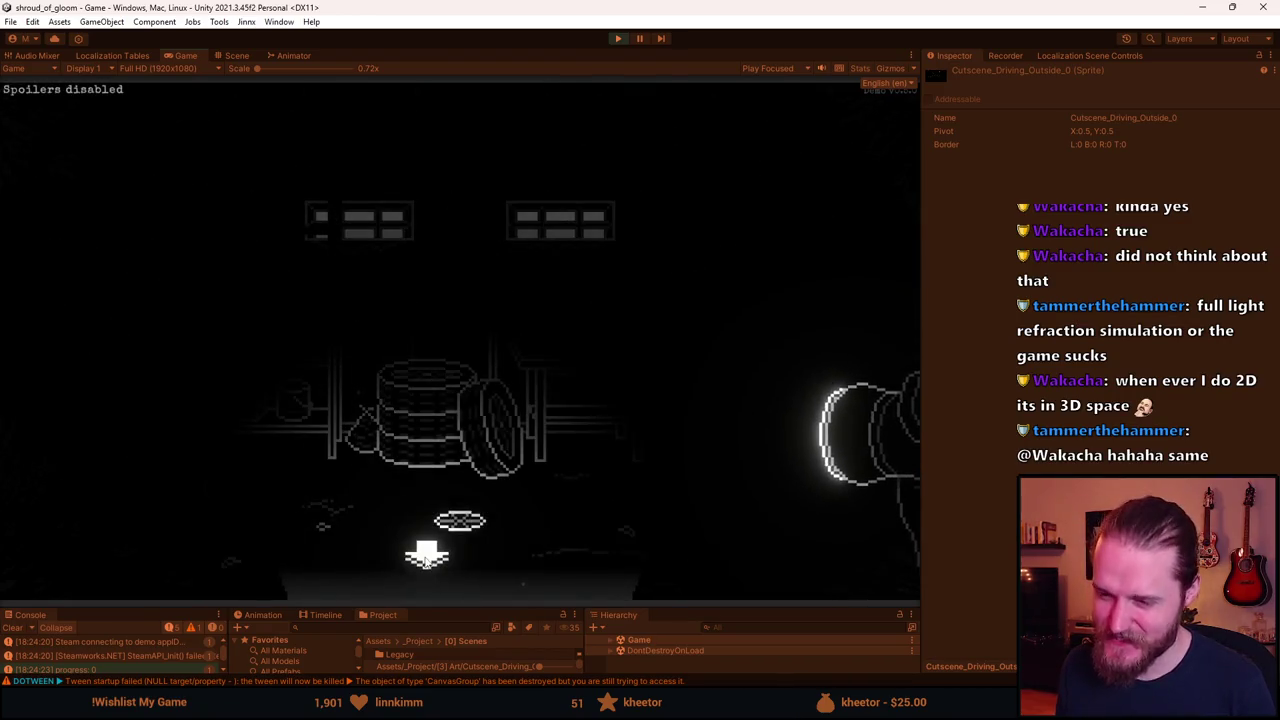
left_click(615, 38)
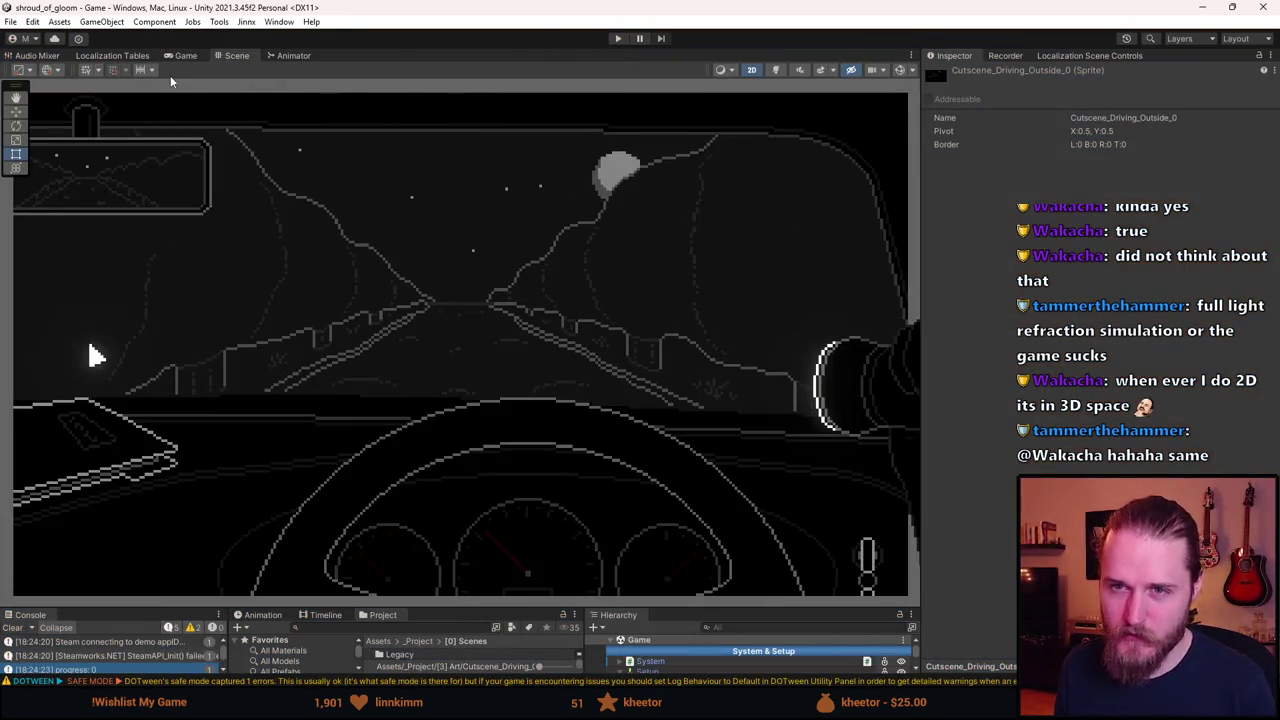
Orbit the scene in 3D to inspect the car cutscene layers, then return to flat 2D with the Rect tool.
left_click(751, 69)
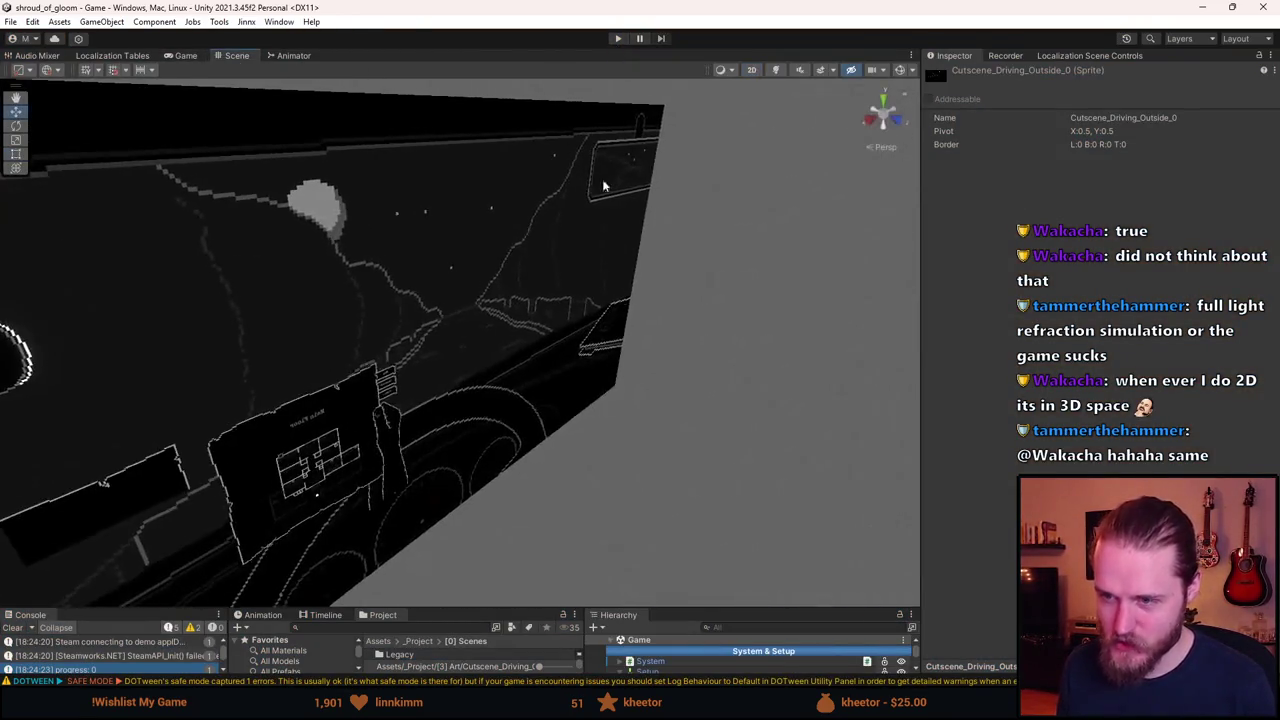
mouse_move(329, 314)
left_mouse_down()
mouse_move(748, 423)
mouse_move(337, 339)
left_mouse_up()
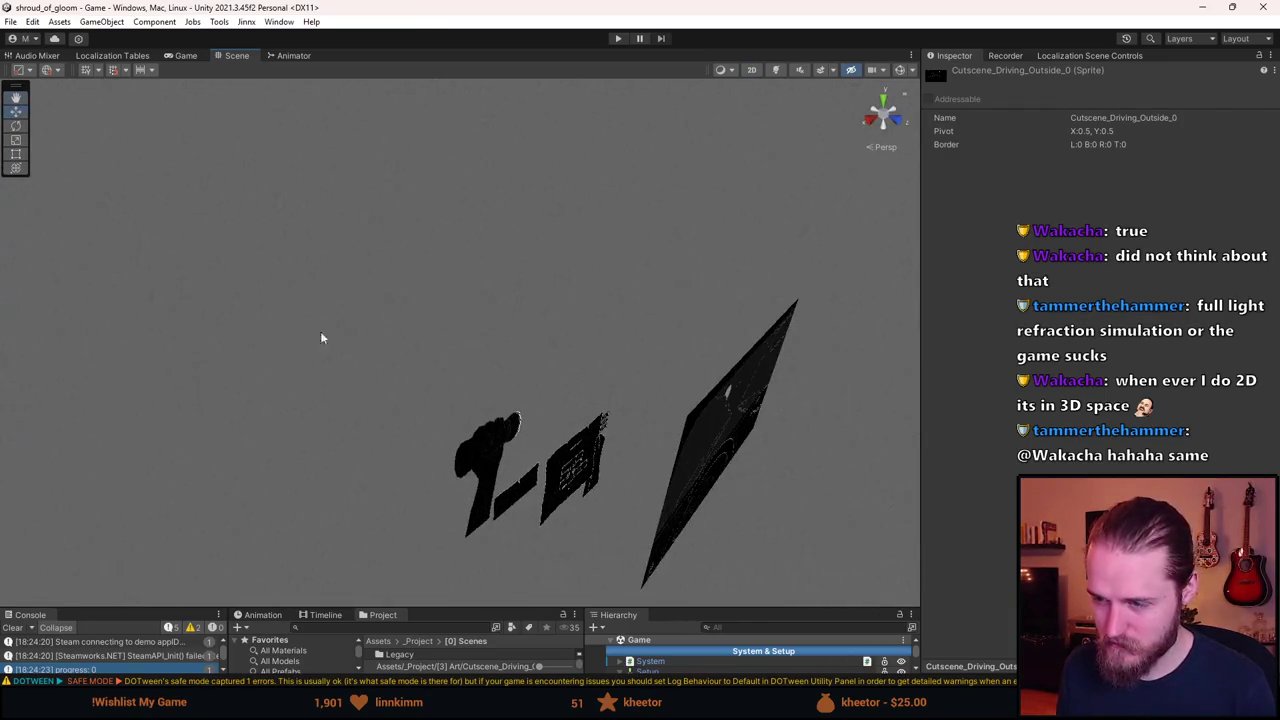
mouse_move(377, 300)
left_mouse_down()
mouse_move(509, 360)
mouse_move(448, 266)
mouse_move(303, 368)
mouse_move(506, 280)
mouse_move(427, 310)
mouse_move(509, 397)
mouse_move(364, 397)
mouse_move(606, 391)
mouse_move(537, 380)
mouse_move(306, 390)
mouse_move(594, 369)
mouse_move(326, 381)
mouse_move(489, 346)
mouse_move(317, 369)
mouse_move(591, 323)
mouse_move(362, 367)
mouse_move(483, 306)
mouse_move(434, 289)
mouse_move(514, 343)
mouse_move(492, 303)
mouse_move(526, 354)
mouse_move(384, 307)
mouse_move(616, 360)
mouse_move(480, 360)
mouse_move(419, 394)
mouse_move(428, 287)
mouse_move(445, 275)
left_mouse_up()
scroll(425, 390, "down", 3)
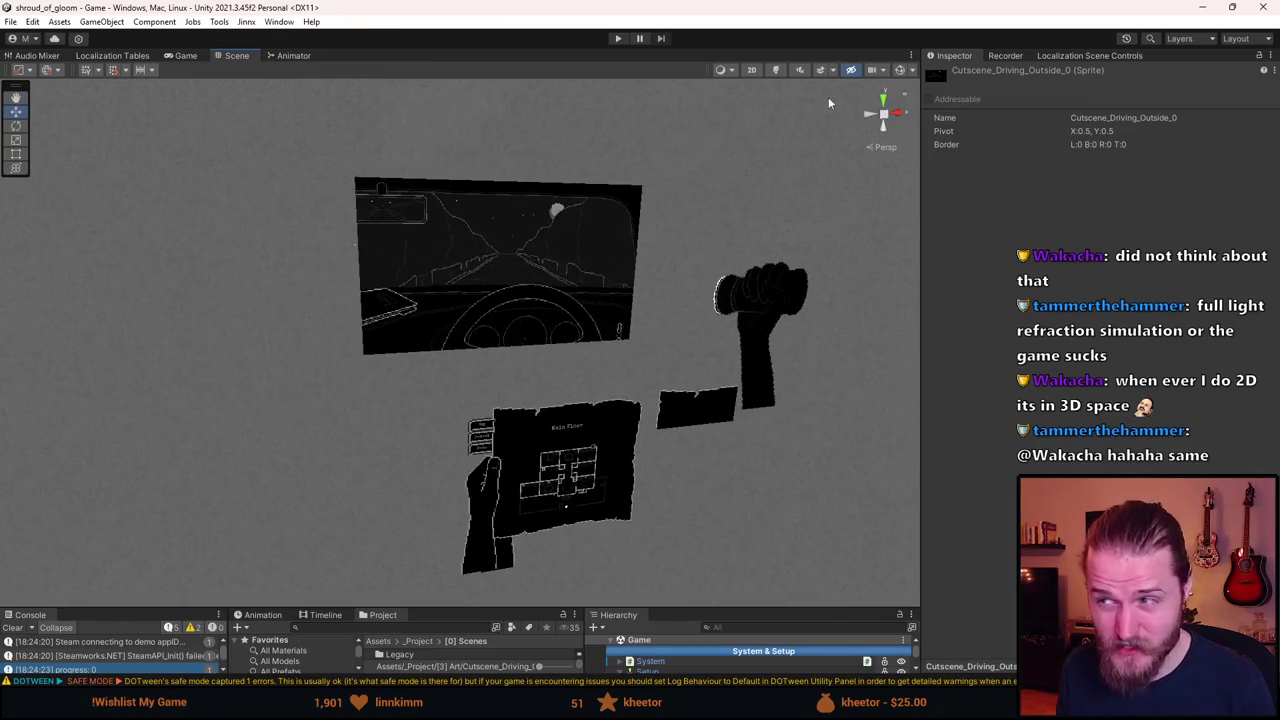
left_click(753, 70)
key("t")
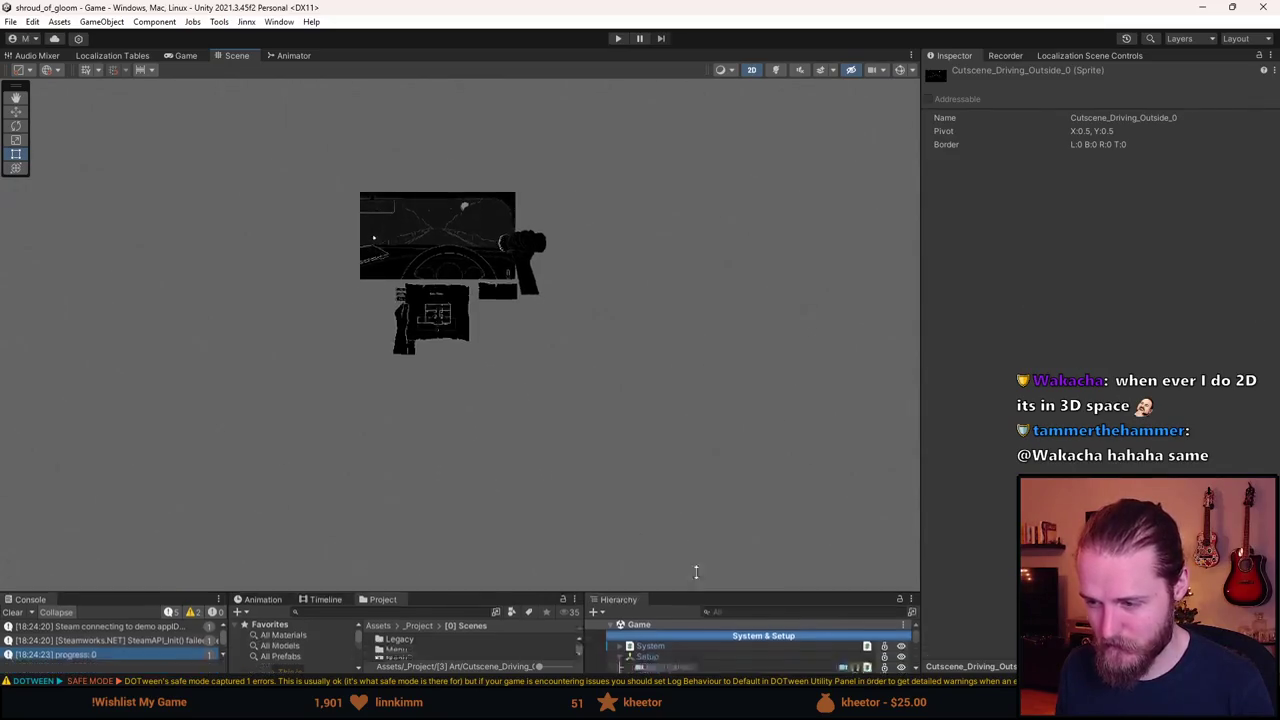
Enlarge the lower panels, frame the UI (Canvas) in the scene, and clear the Console.
left_click_drag(700, 607, 700, 462)
scroll(700, 635, "down", 10)
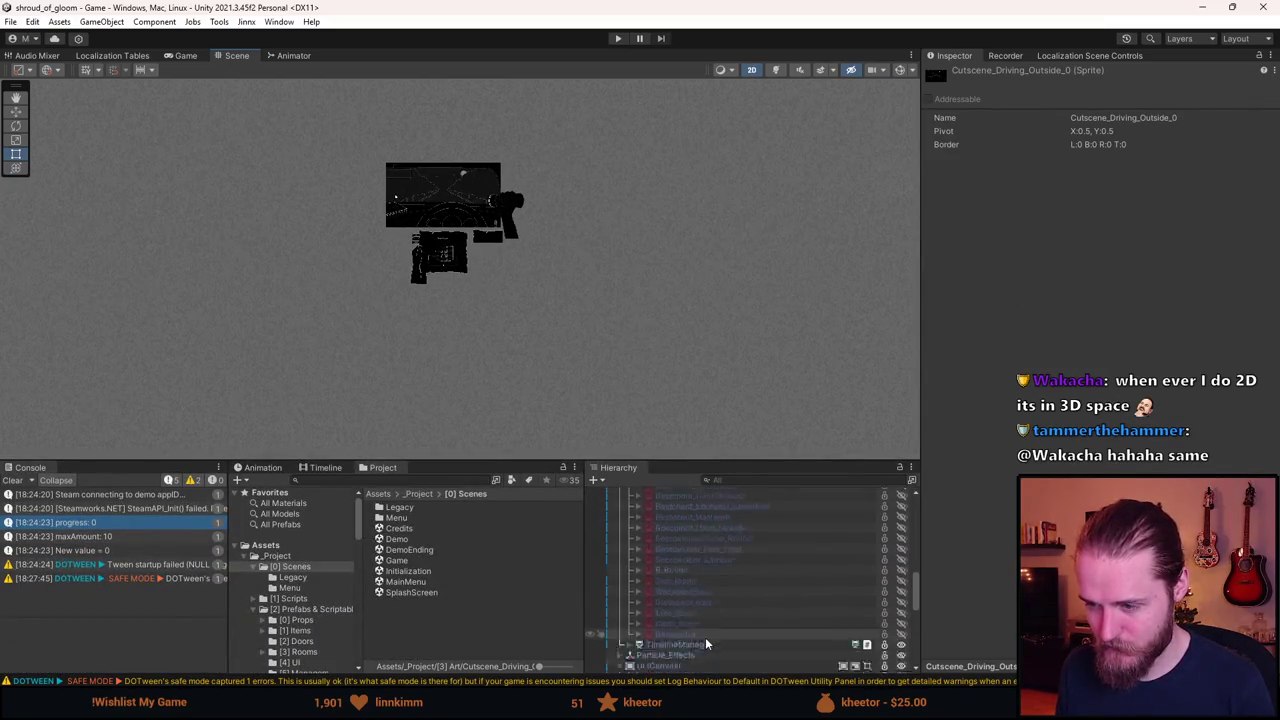
double_click(679, 585)
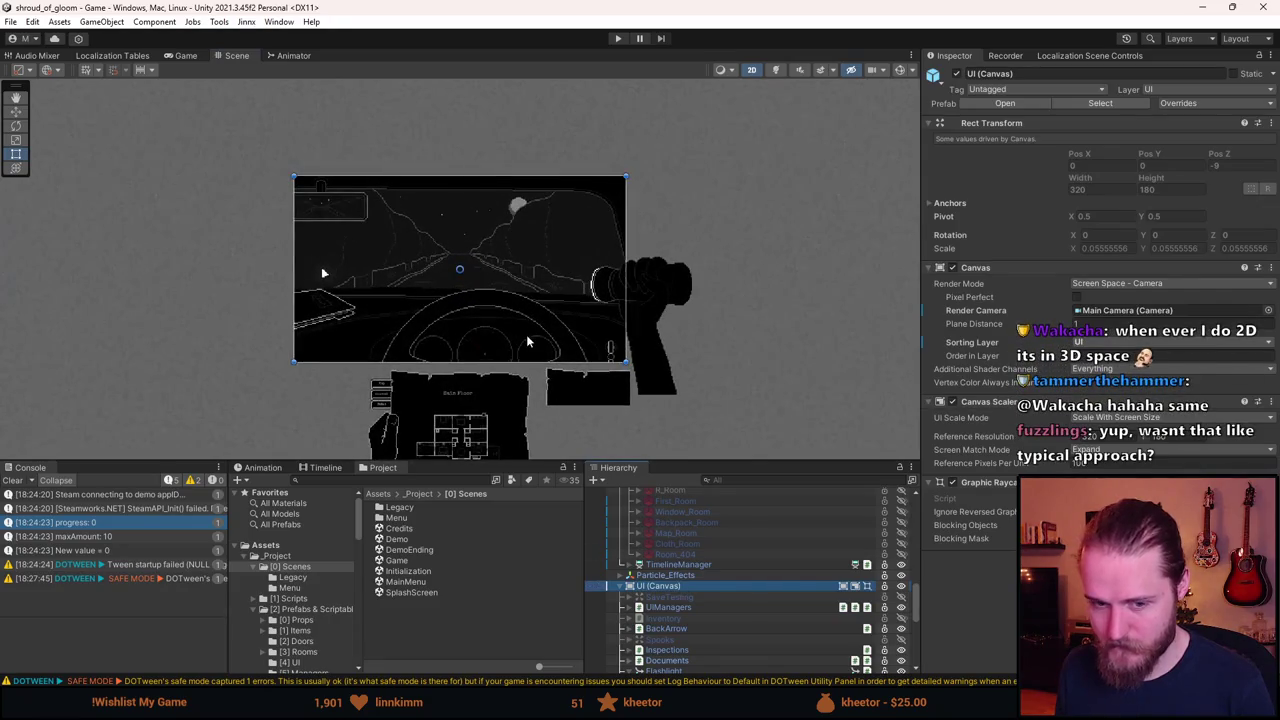
scroll(486, 340, "up", 5)
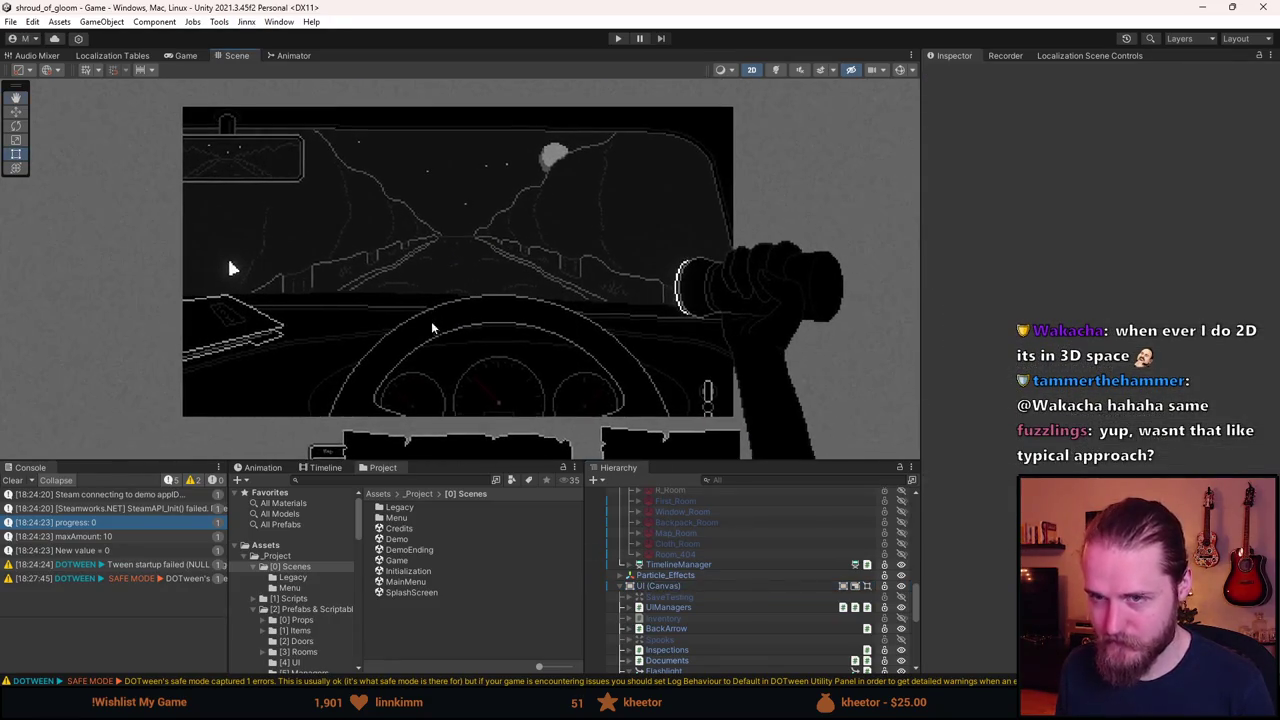
left_click(13, 480)
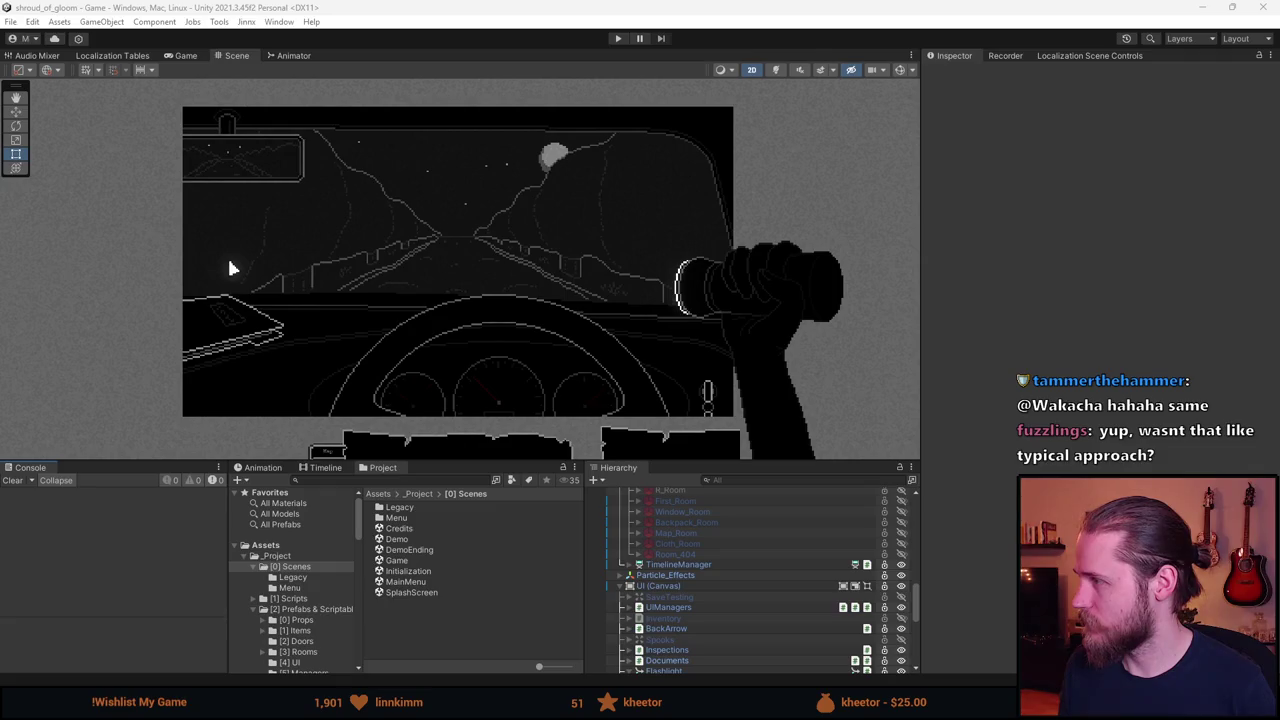
left_click(407, 5)
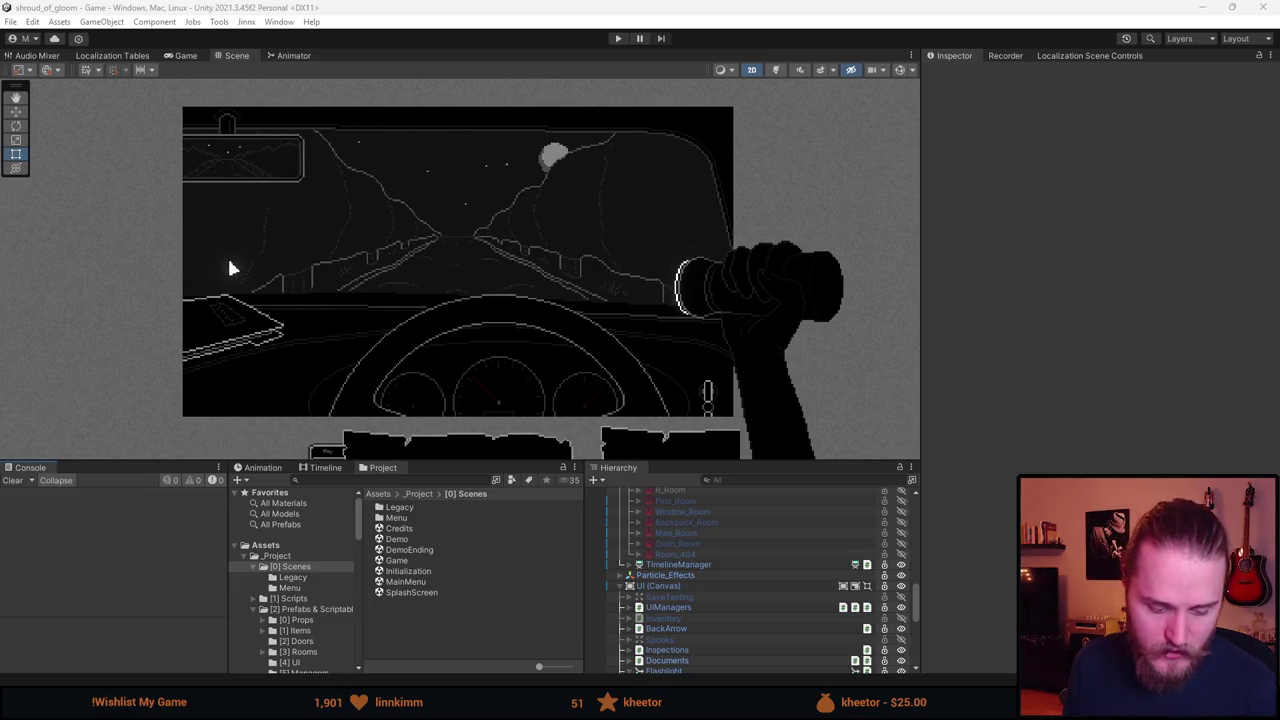
key("alt+Tab")
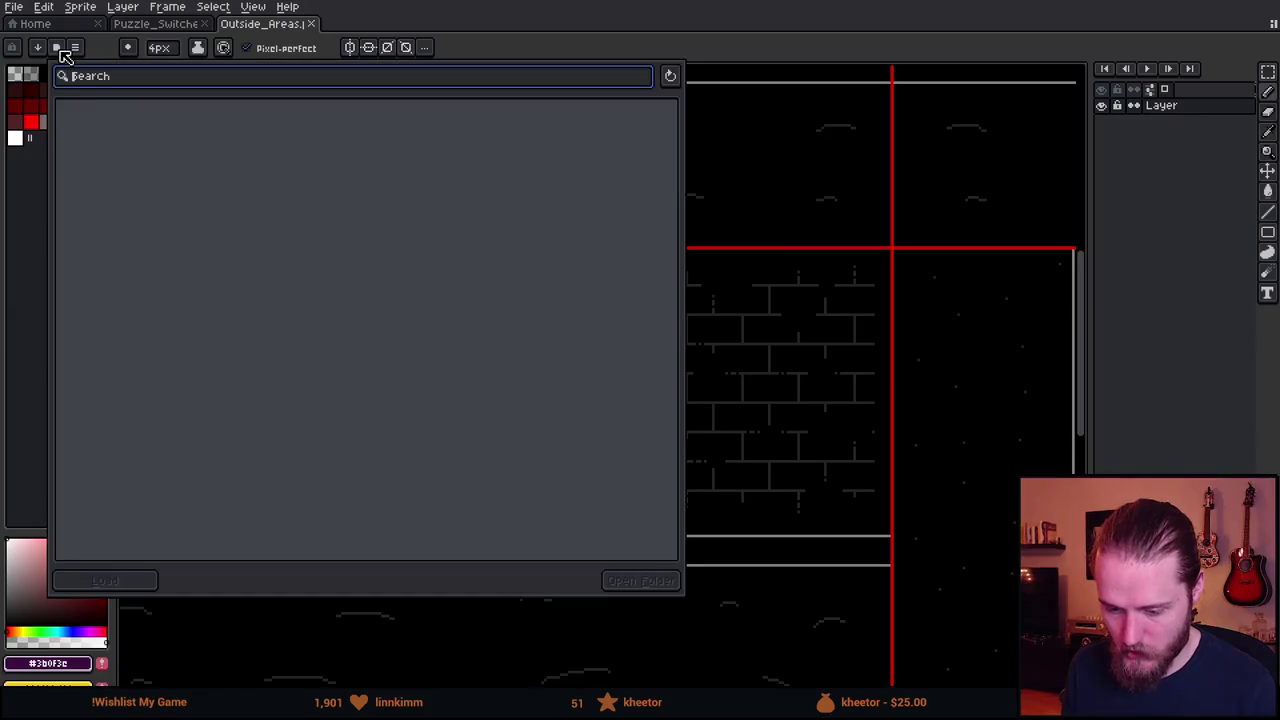
Load the shroud palette, add a new layer, and set a white 1-pixel brush.
type("sh")
double_click(110, 114)
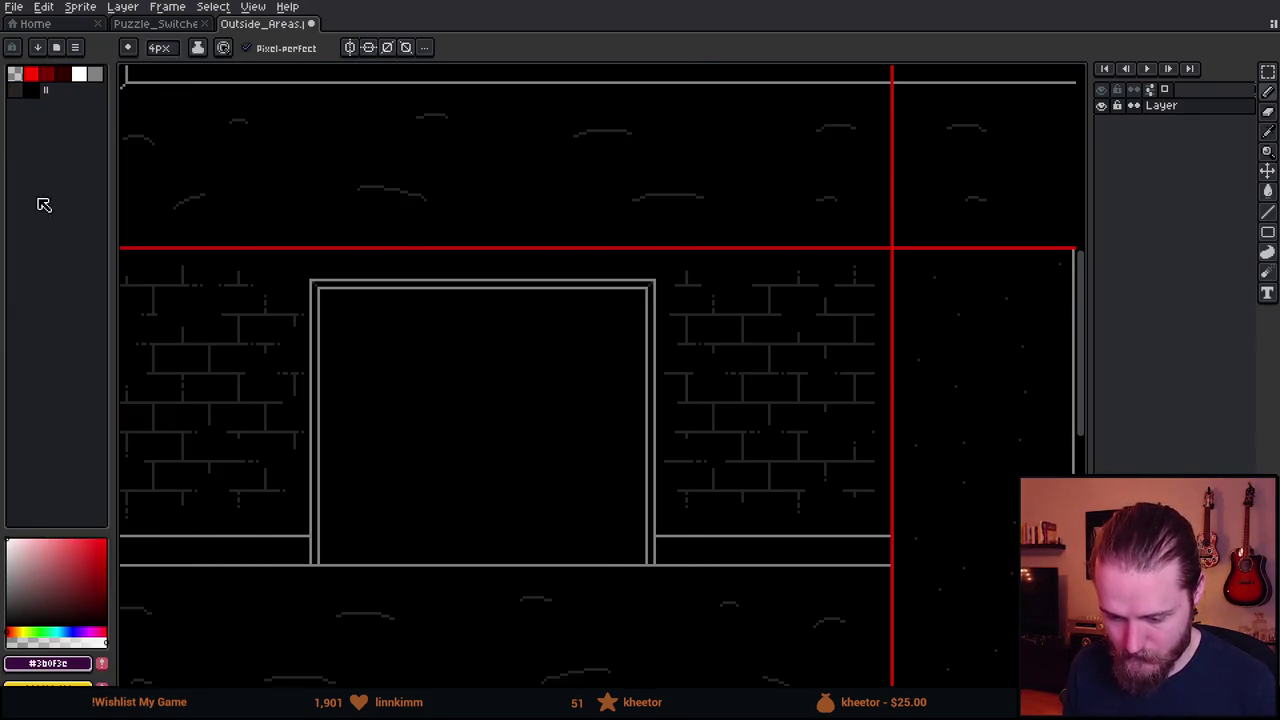
scroll(658, 326, "up", 1)
key("shift+n")
left_click(82, 76)
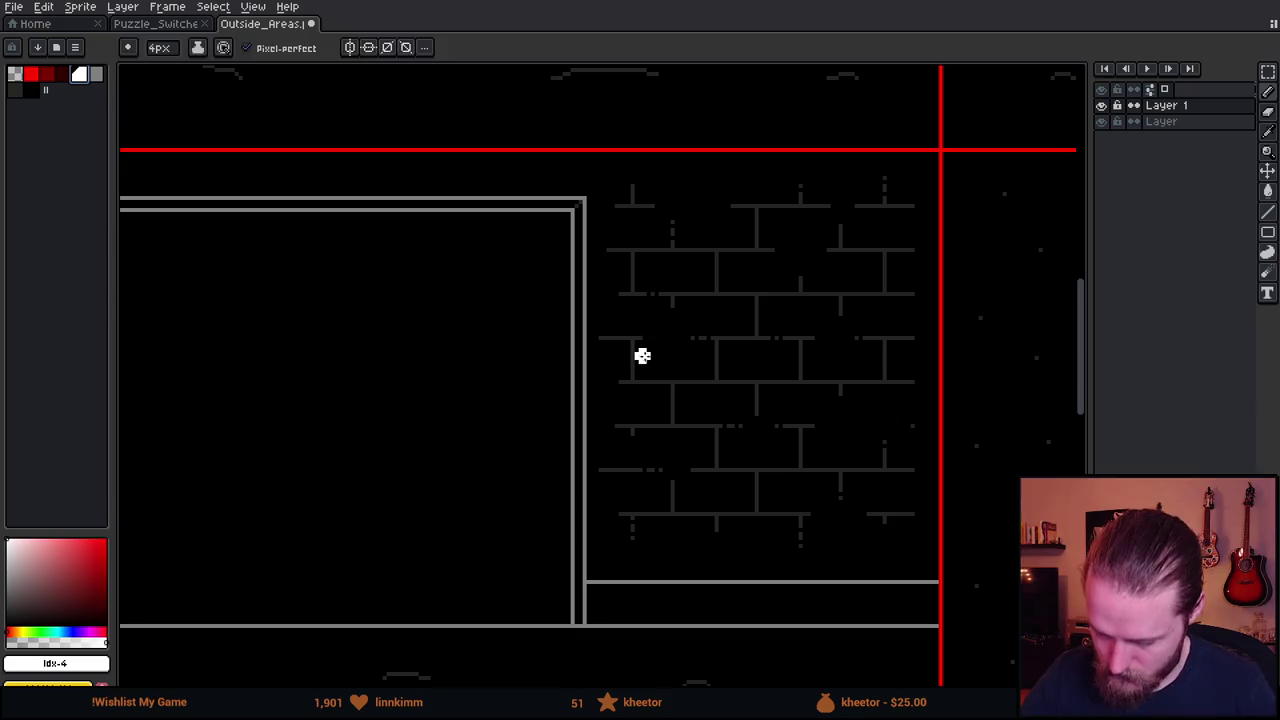
key("minus")
key("minus")
key("minus")
Pencil a white cable from the doorway to a small box and up along the wall.
mouse_move(638, 340)
left_mouse_down()
mouse_move(700, 382)
mouse_move(645, 331)
mouse_move(661, 238)
mouse_move(585, 233)
left_mouse_up()
mouse_move(660, 386)
left_mouse_down()
mouse_move(648, 578)
mouse_move(790, 665)
mouse_move(890, 610)
left_mouse_up()
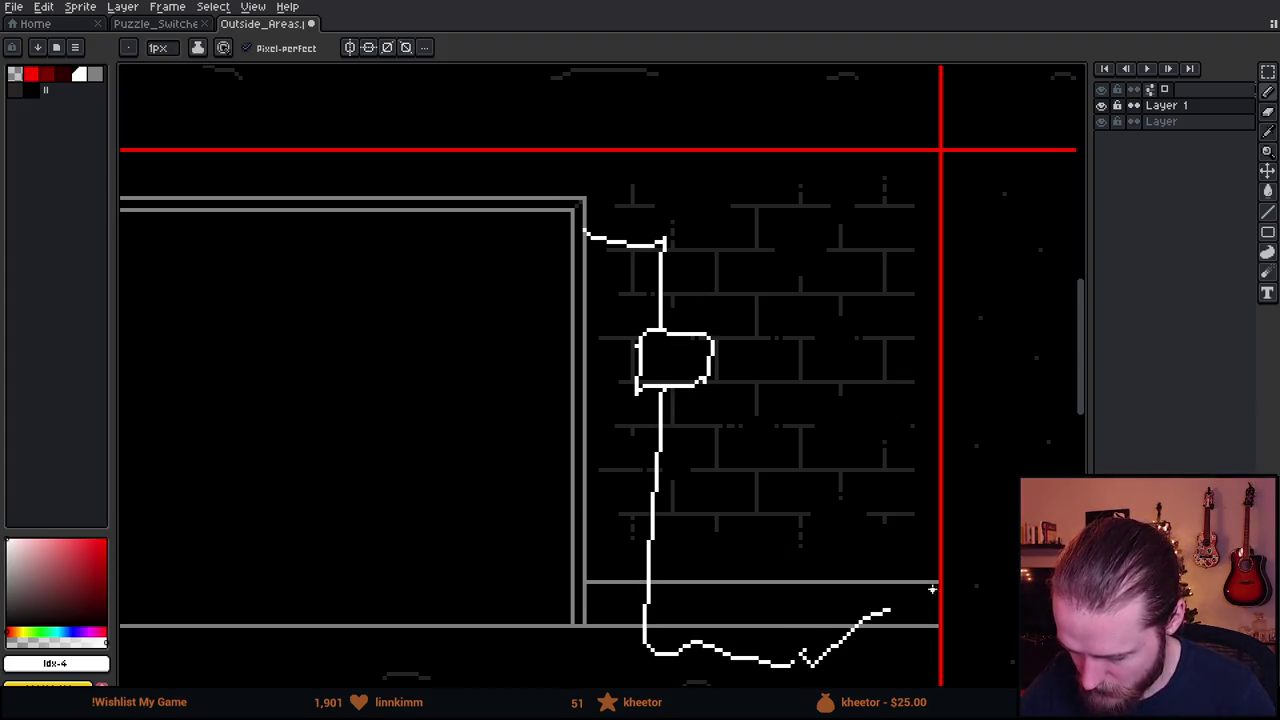
left_click_drag(888, 522, 820, 397)
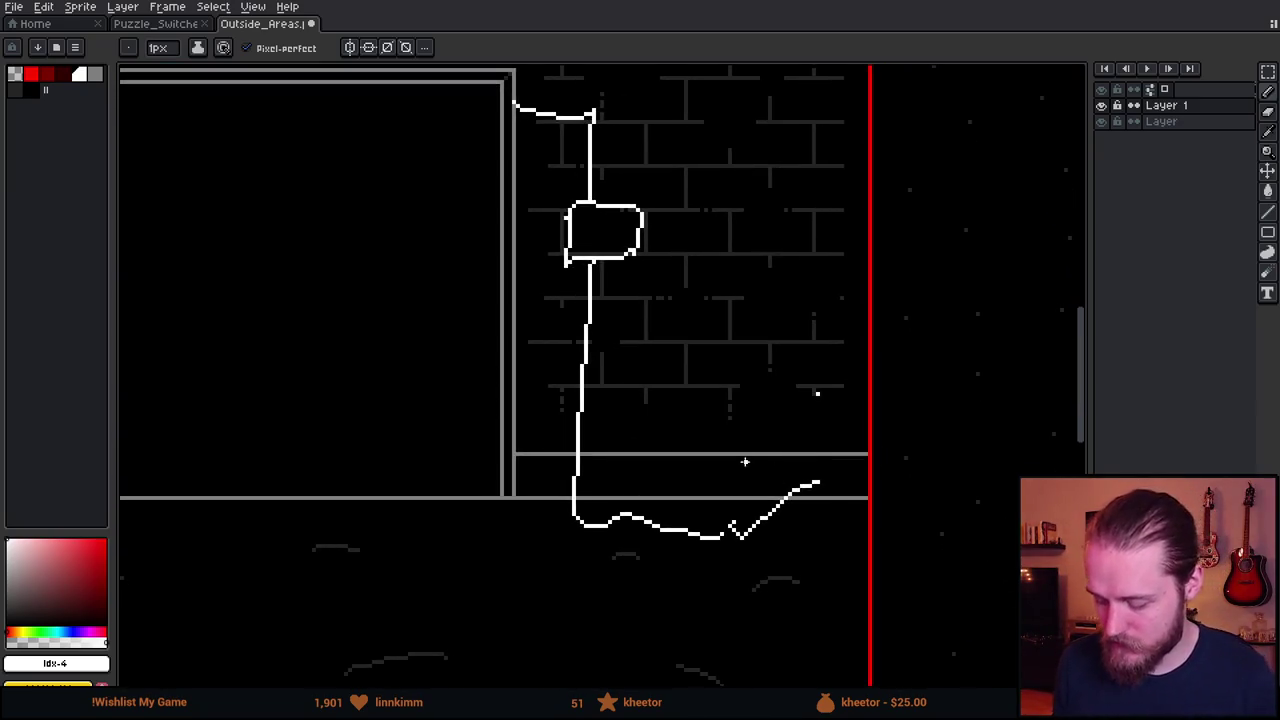
mouse_move(776, 440)
left_mouse_down()
mouse_move(810, 560)
mouse_move(700, 570)
mouse_move(800, 475)
mouse_move(722, 600)
left_mouse_up()
key("ctrl+z")
key("ctrl+z")
key("ctrl+z")
key("ctrl+z")
key("ctrl+z")
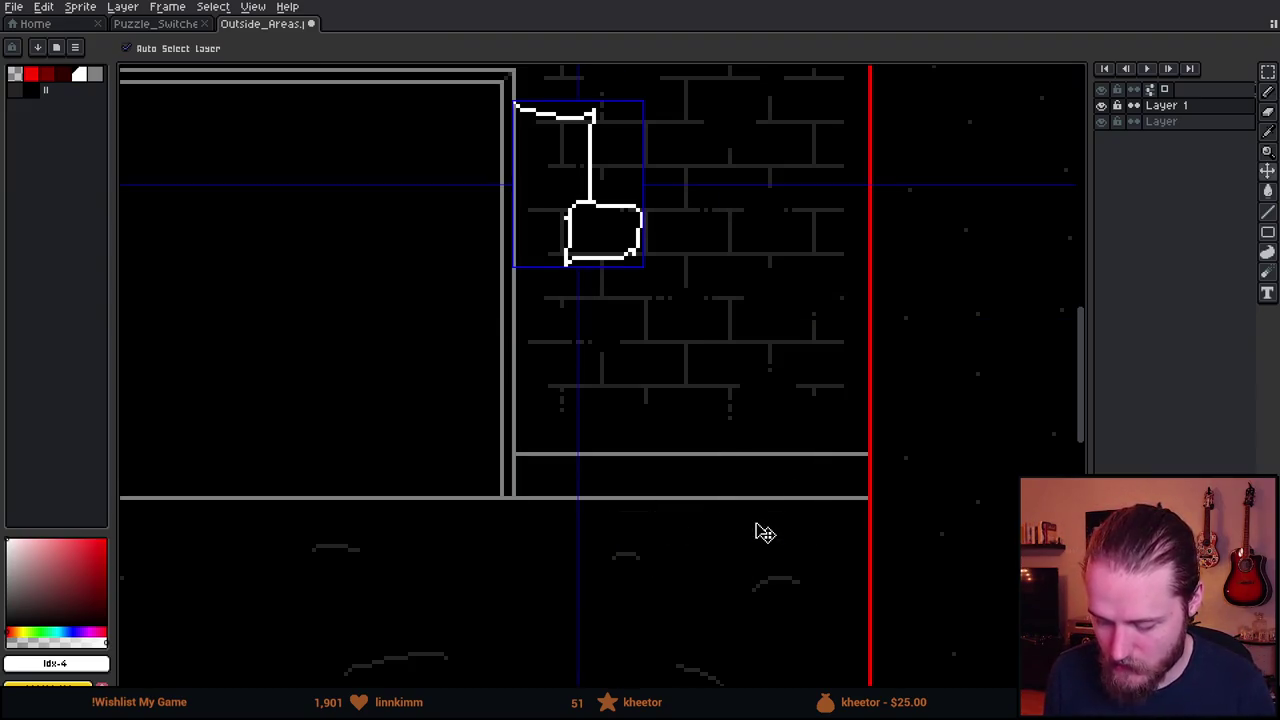
left_click_drag(657, 396, 609, 528)
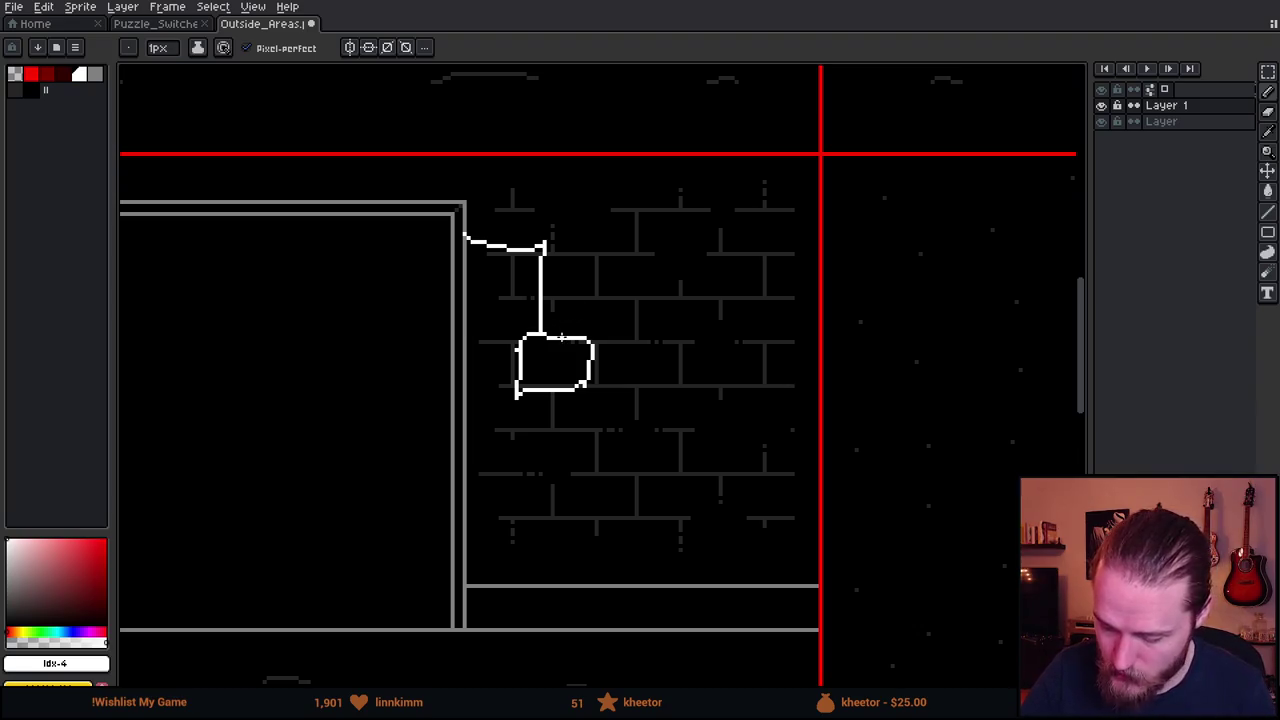
mouse_move(562, 222)
left_mouse_down()
mouse_move(560, 336)
mouse_move(562, 220)
mouse_move(816, 214)
left_mouse_up()
mouse_move(643, 461)
left_mouse_down()
mouse_move(794, 514)
mouse_move(620, 420)
mouse_move(724, 535)
left_mouse_up()
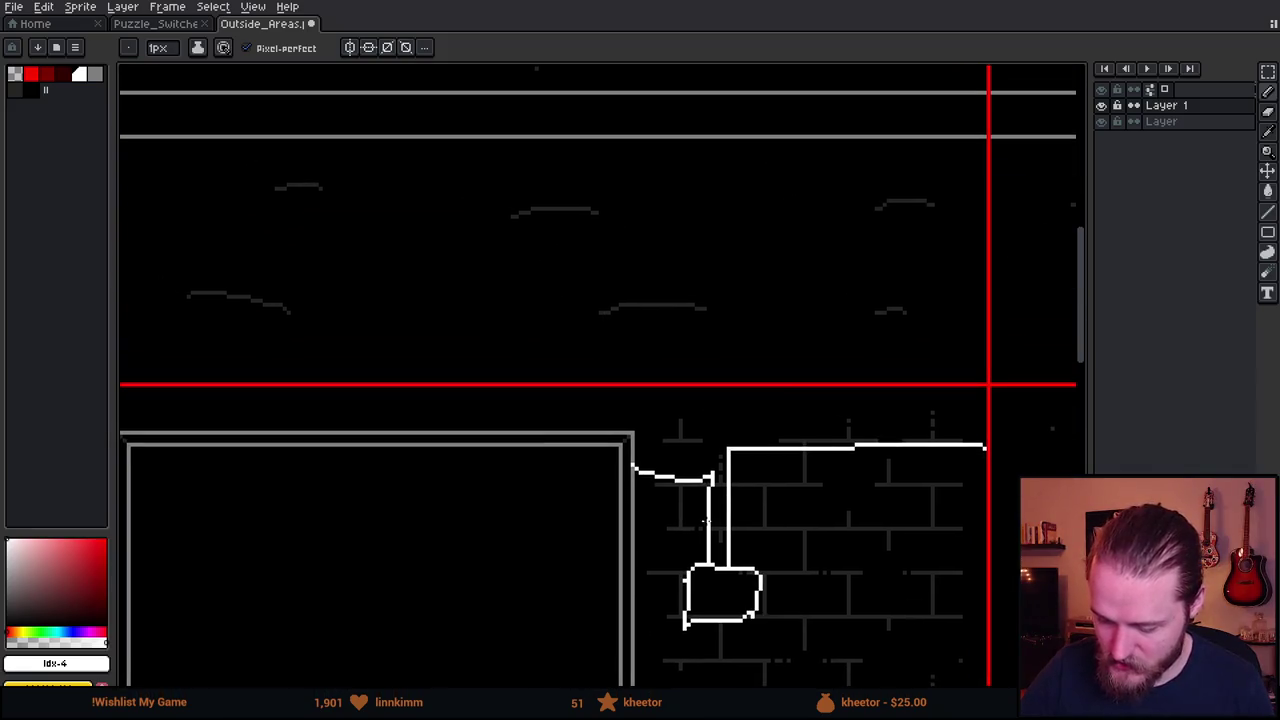
scroll(503, 329, "up", 2)
mouse_move(780, 631)
left_mouse_down()
mouse_move(772, 356)
mouse_move(866, 363)
left_mouse_up()
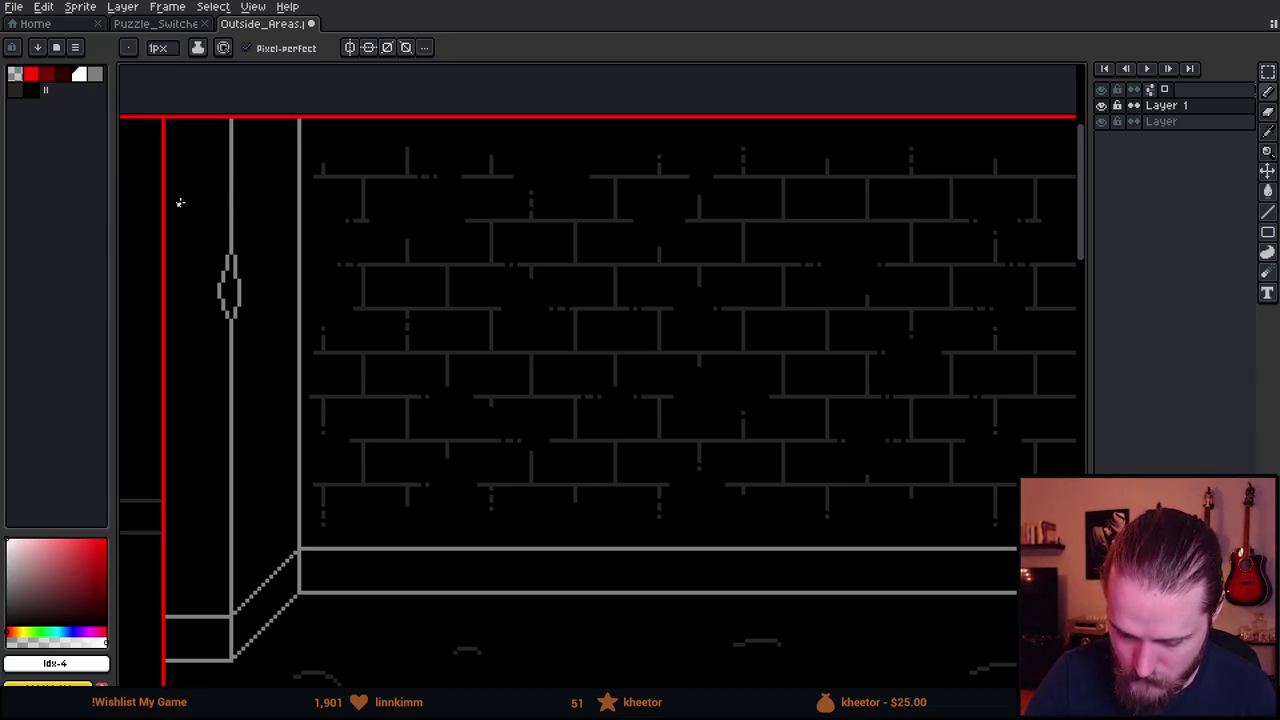
Pencil a cable along the wall's top, a wire off the box's right side, and a line down from it.
mouse_move(168, 188)
left_mouse_down()
mouse_move(228, 189)
mouse_move(290, 157)
mouse_move(940, 161)
mouse_move(979, 358)
mouse_move(969, 416)
left_mouse_up()
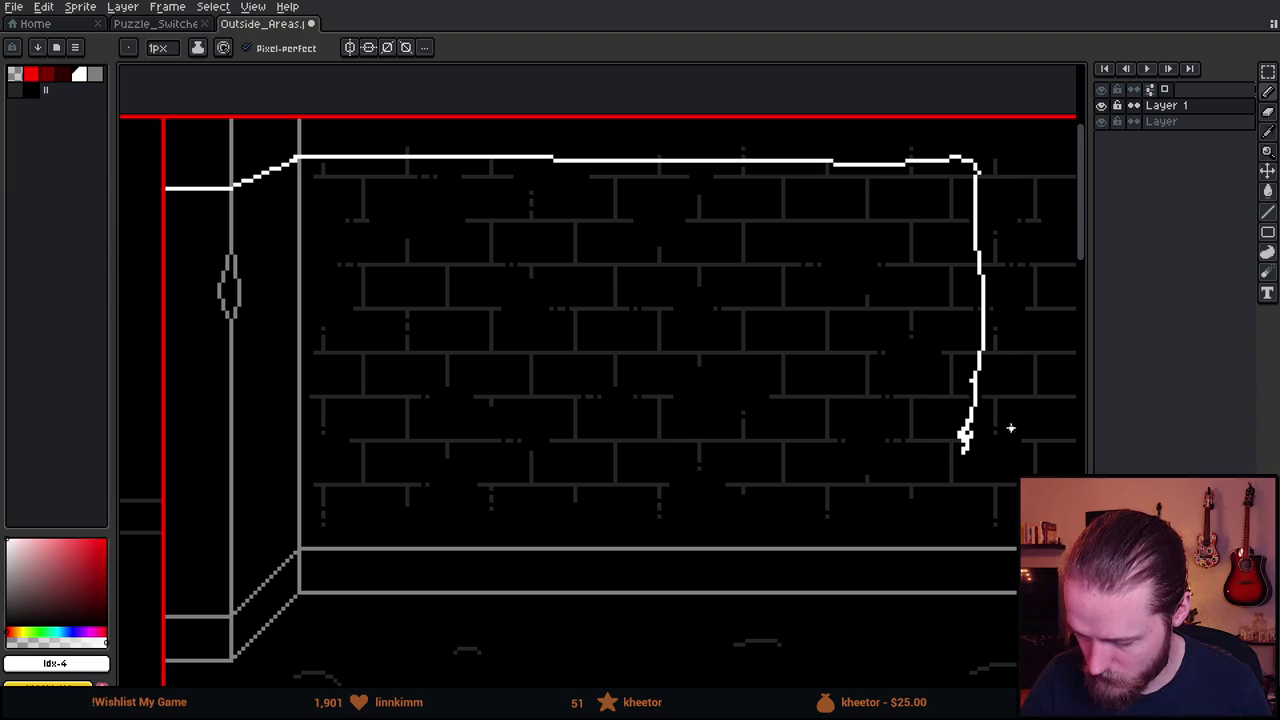
left_click_drag(1006, 409, 1006, 396)
key("ctrl+z")
key("ctrl+z")
key("ctrl+z")
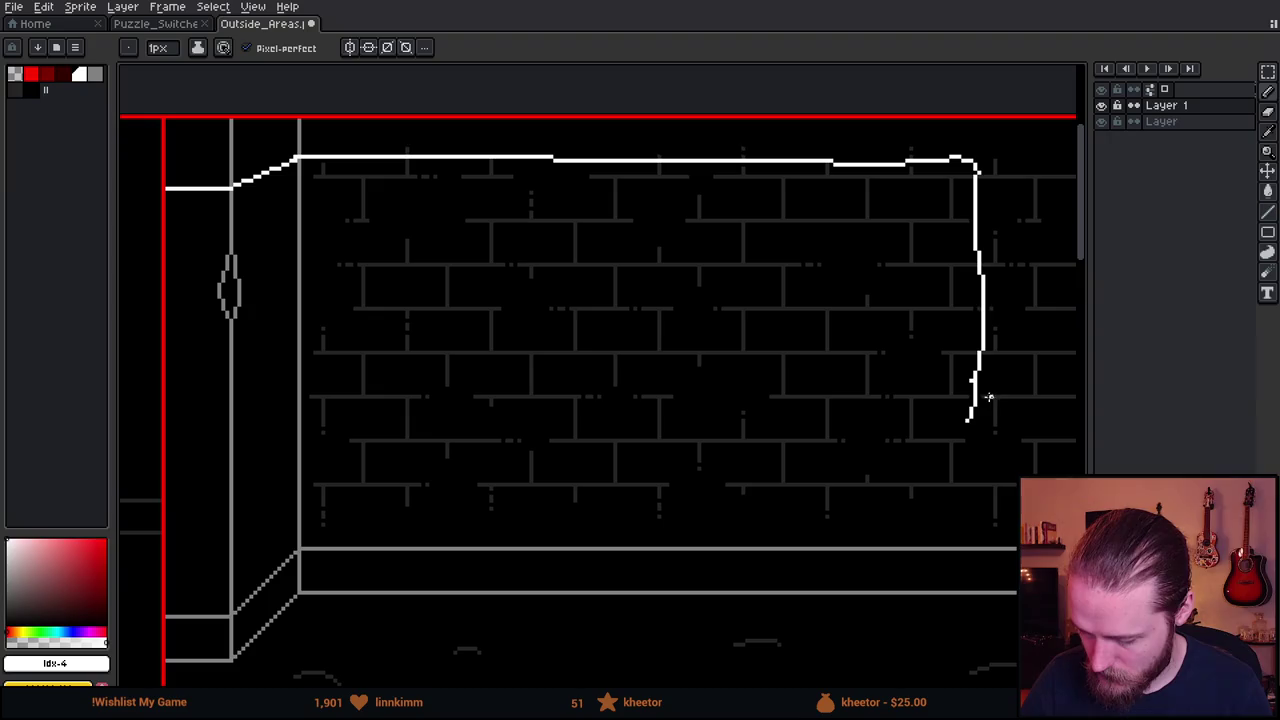
mouse_move(960, 378)
left_mouse_down()
mouse_move(1000, 378)
mouse_move(990, 426)
mouse_move(960, 428)
left_mouse_up()
mouse_move(965, 372)
left_mouse_down()
mouse_move(966, 396)
mouse_move(994, 388)
mouse_move(966, 428)
mouse_move(964, 388)
left_mouse_up()
key("ctrl+z")
key("ctrl+z")
key("ctrl+z")
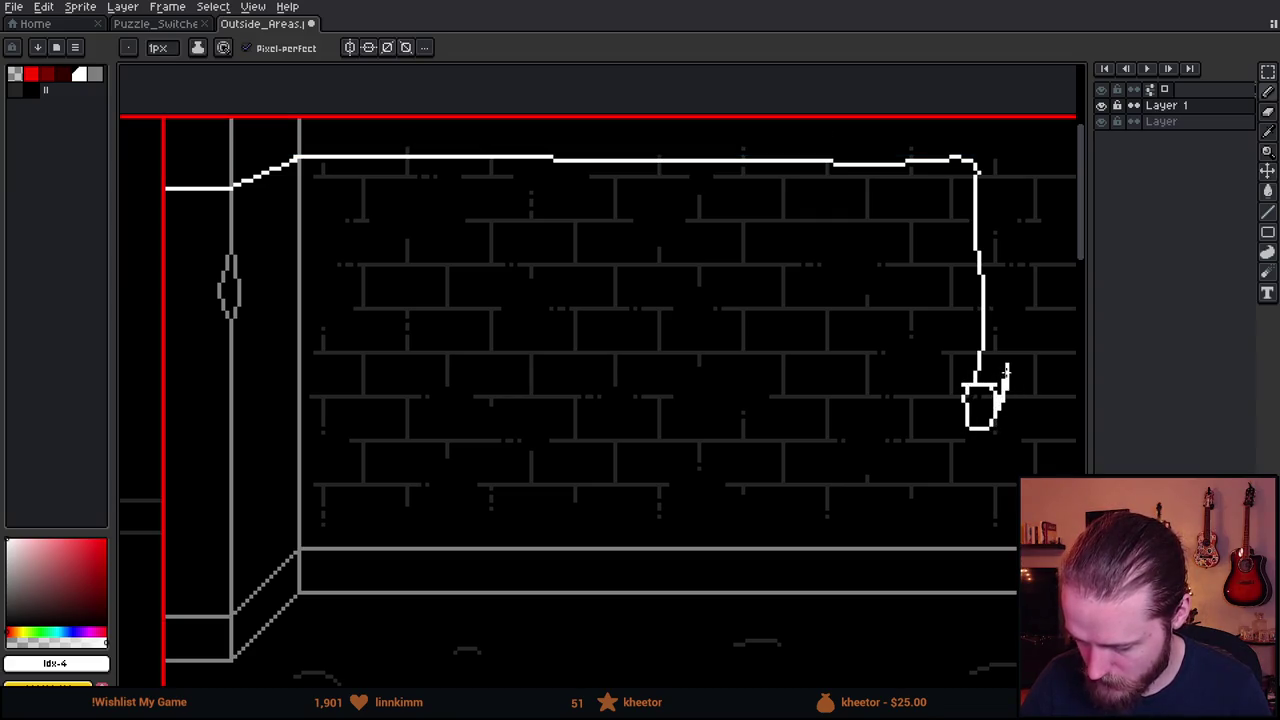
left_click_drag(996, 398, 1012, 436)
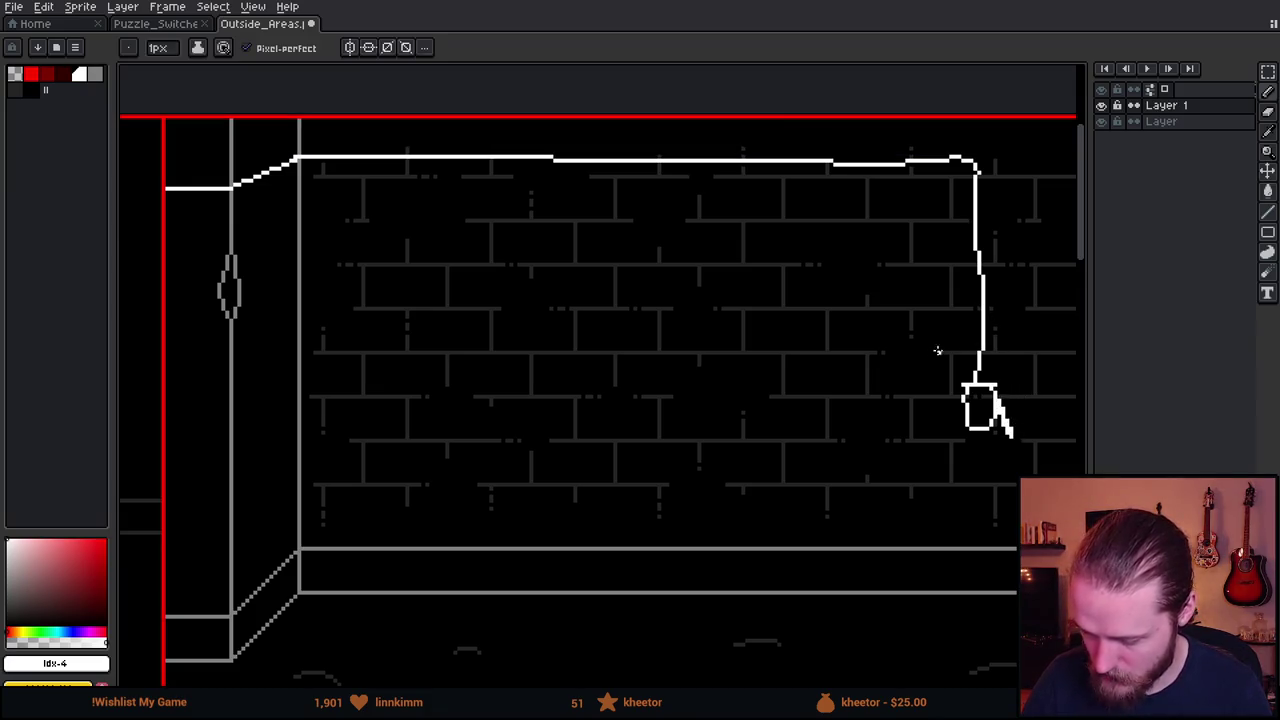
mouse_move(979, 430)
left_mouse_down()
mouse_move(979, 530)
mouse_move(966, 533)
left_mouse_up()
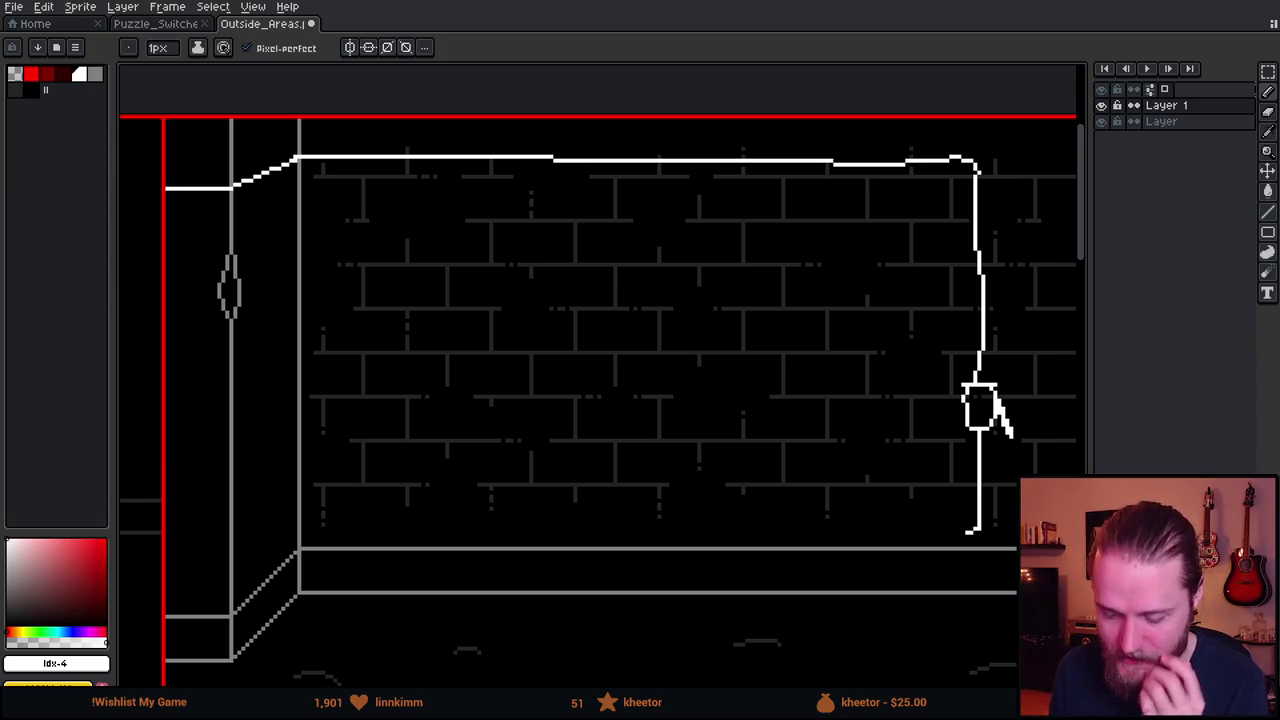
Open the Puzzle_Switches sprite and zoom in on its circled lightning icon.
left_click(160, 24)
scroll(472, 410, "up", 2)
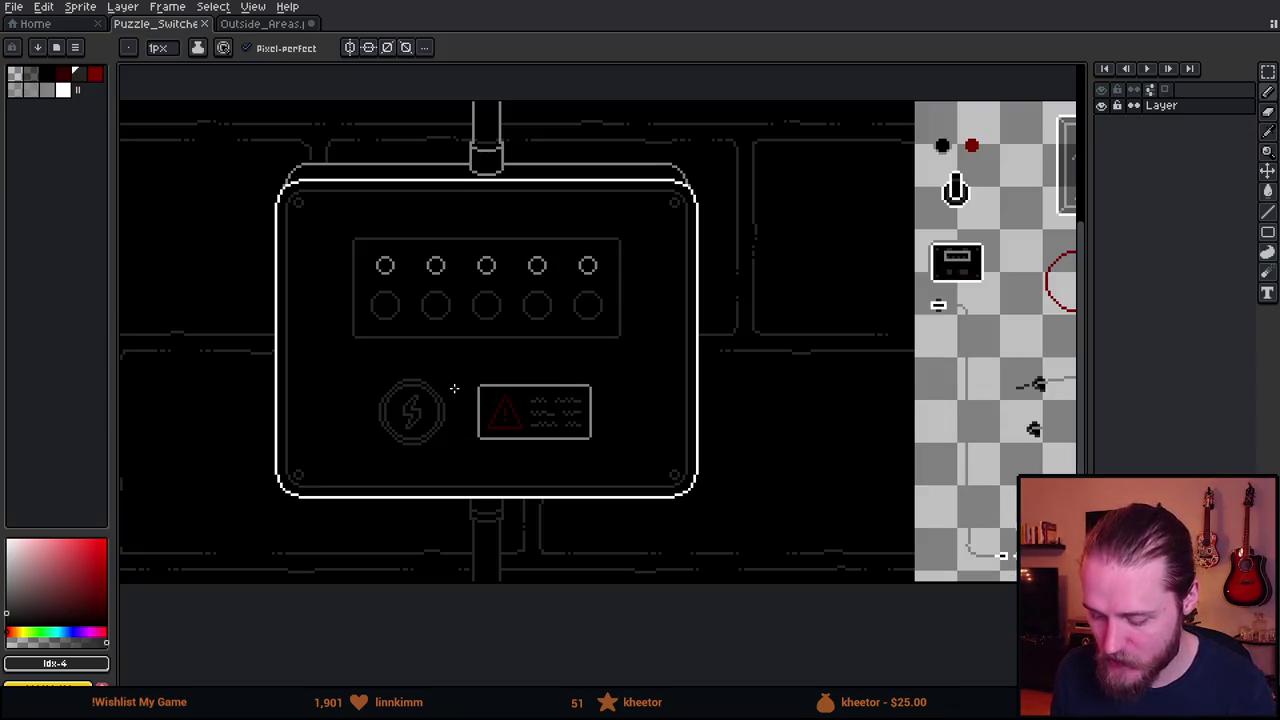
scroll(454, 388, "up", 1)
scroll(905, 222, "down", 3)
scroll(890, 235, "up", 1)
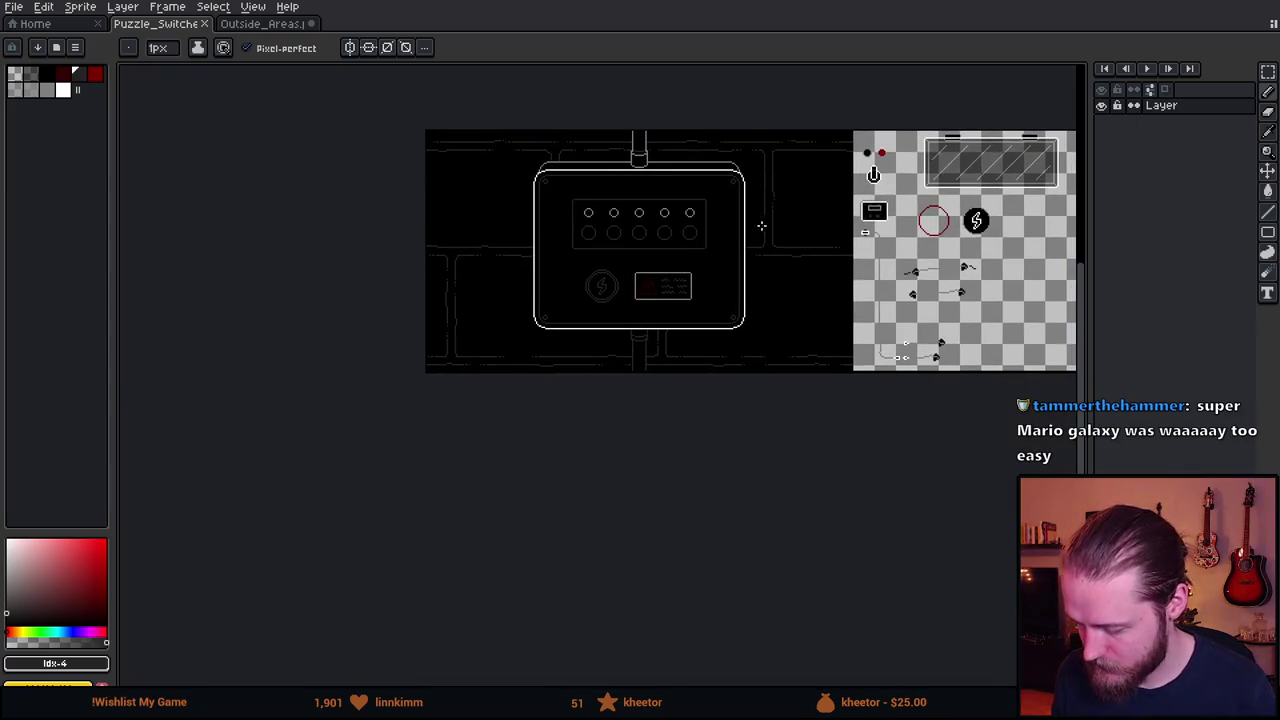
scroll(878, 246, "up", 2)
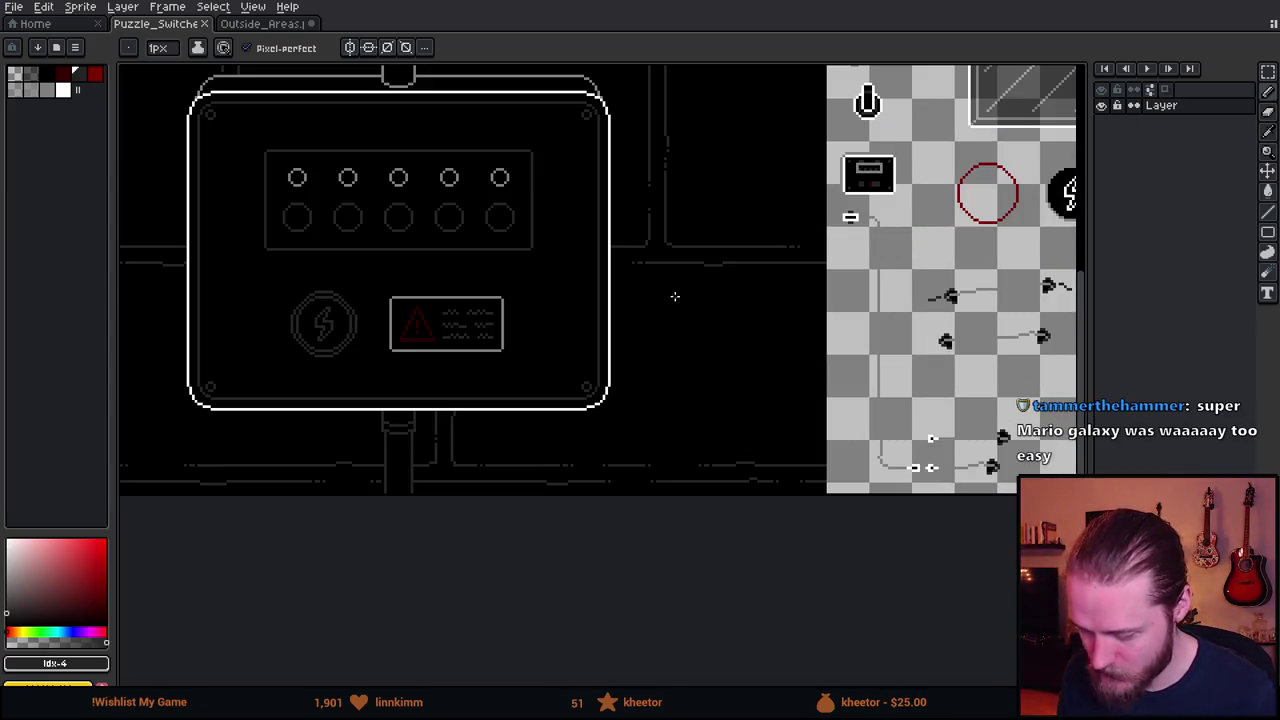
scroll(295, 340, "up", 2)
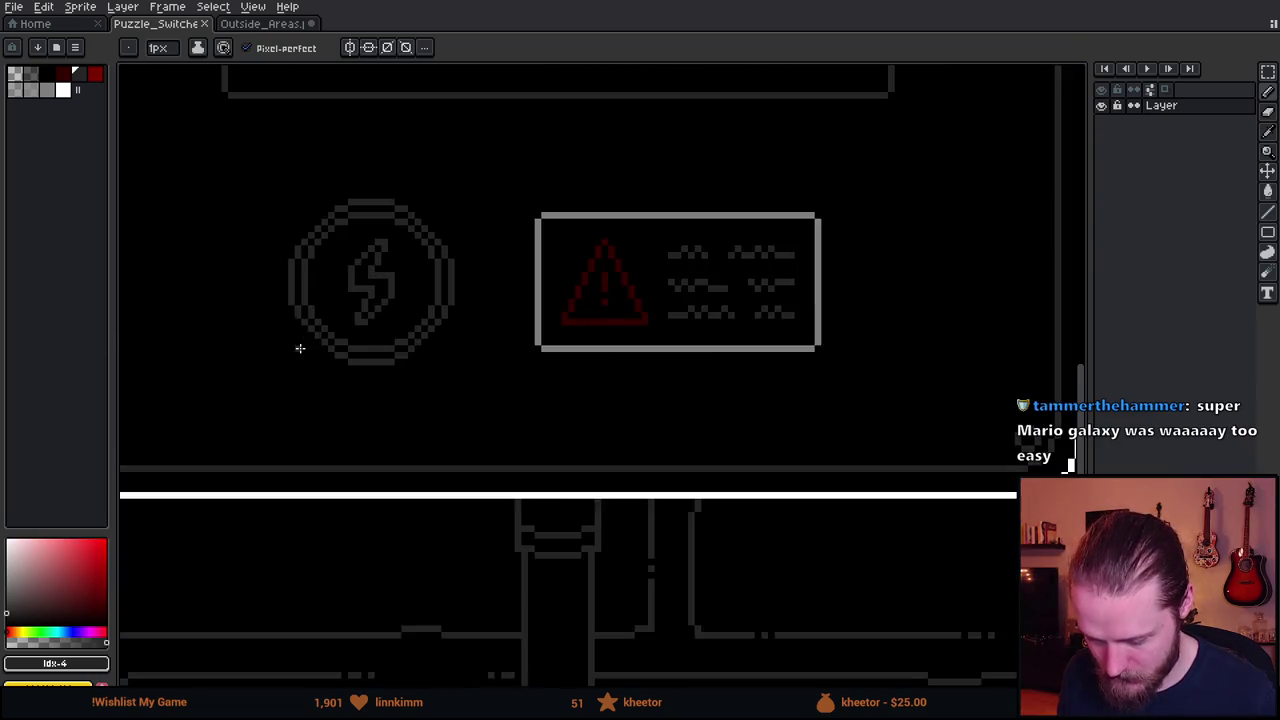
scroll(380, 380, "up", 1)
left_click_drag(551, 249, 657, 251)
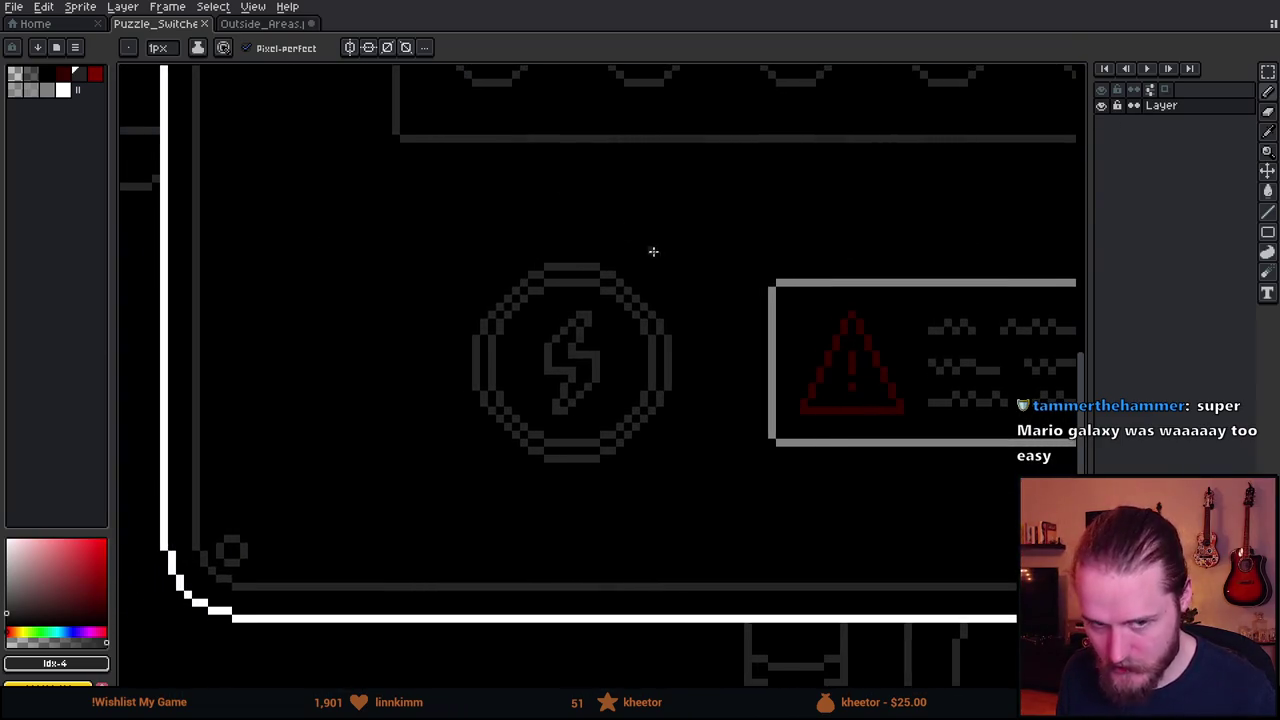
scroll(560, 343, "up", 1)
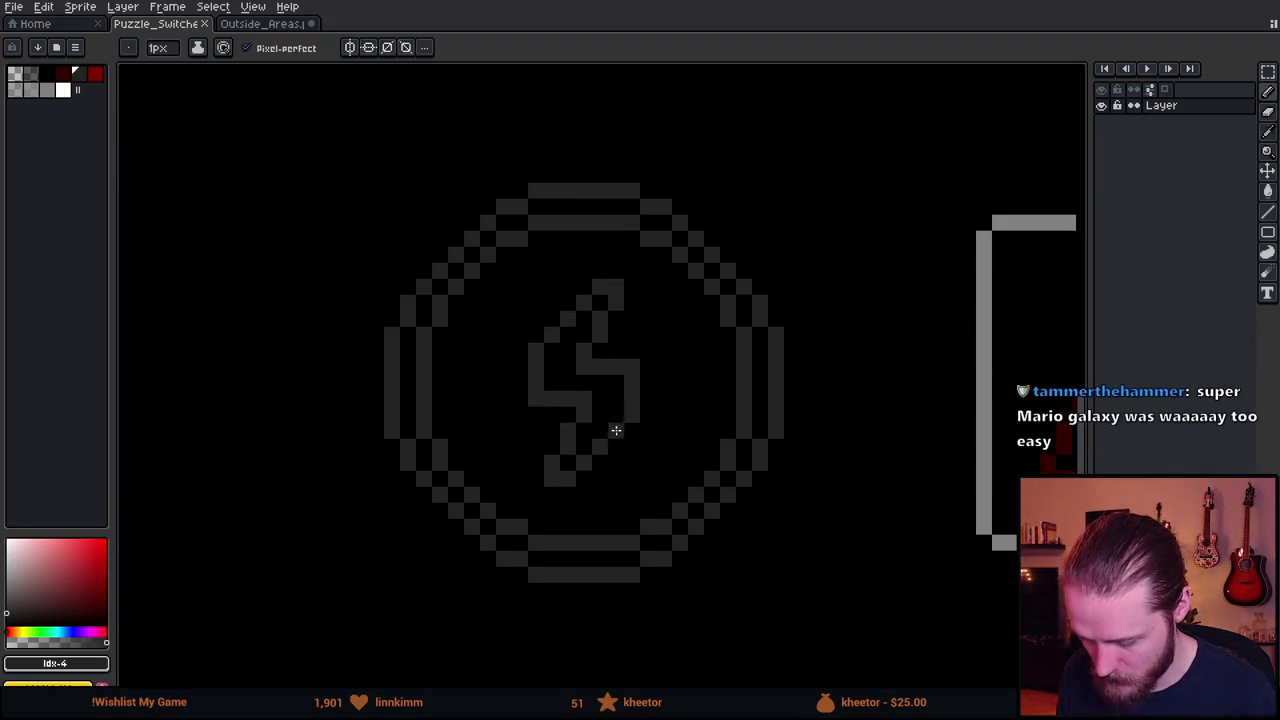
scroll(607, 409, "down", 2)
scroll(606, 410, "down", 1)
scroll(606, 408, "up", 1)
scroll(606, 403, "up", 4)
Sample the icon's dark grey #242424 as the drawing colour.
key("i")
left_click(640, 237)
scroll(457, 366, "down", 3)
scroll(443, 374, "down", 1)
mouse_move(443, 374)
left_mouse_down()
mouse_move(654, 380)
mouse_move(753, 400)
left_mouse_up()
On a new layer, pencil a small dark grey lightning bolt left of the circled icon, undoing stray pixels.
key("shift+n")
scroll(683, 400, "up", 1)
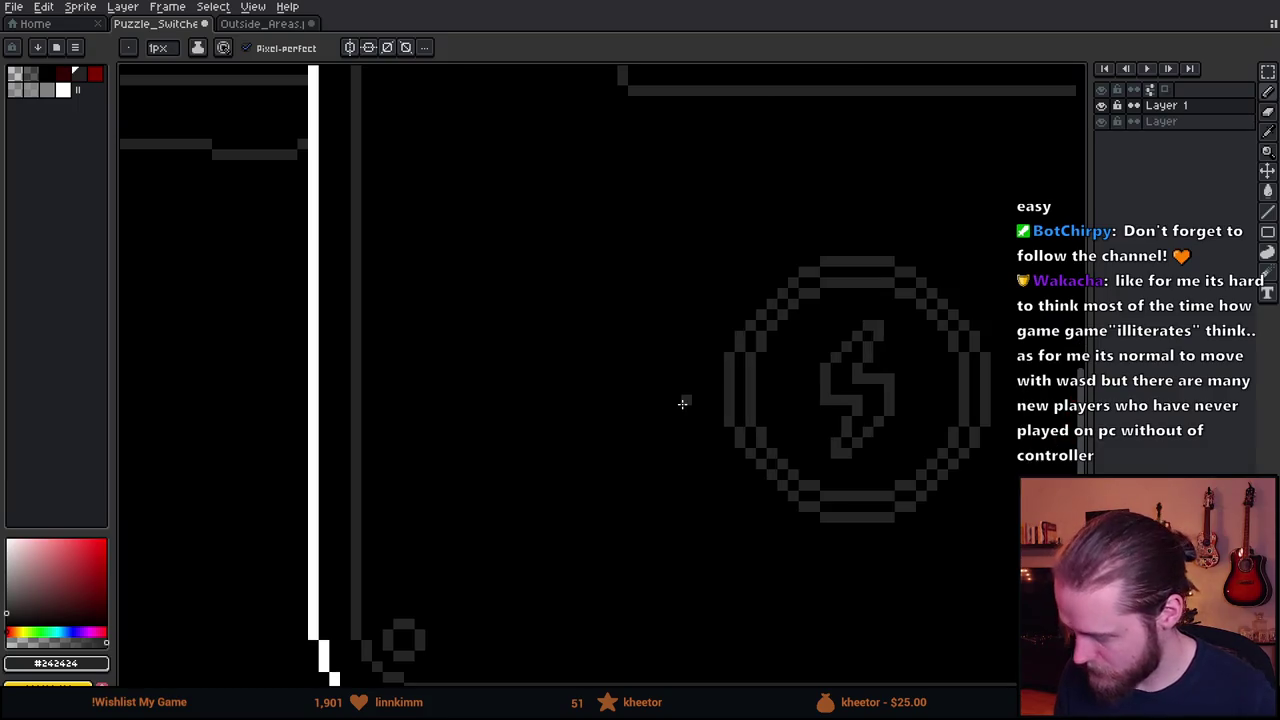
mouse_move(601, 366)
left_mouse_down()
mouse_move(576, 396)
mouse_move(605, 400)
left_mouse_up()
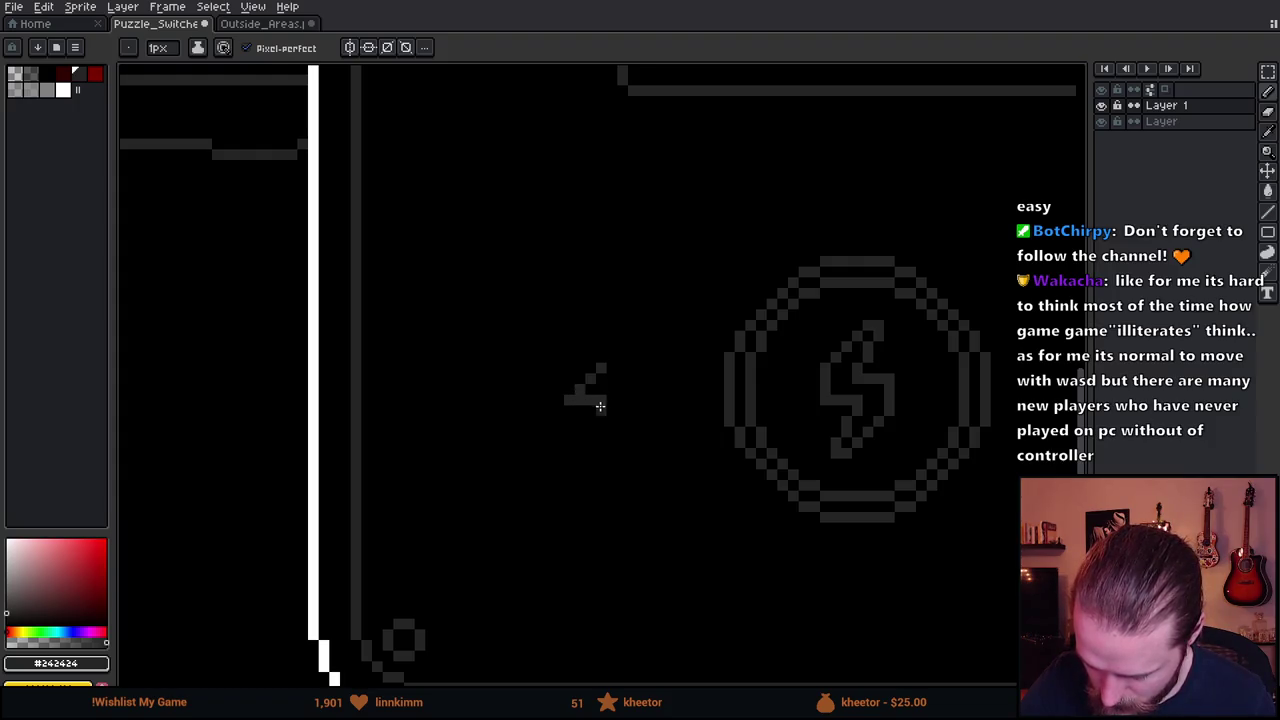
key("ctrl+z")
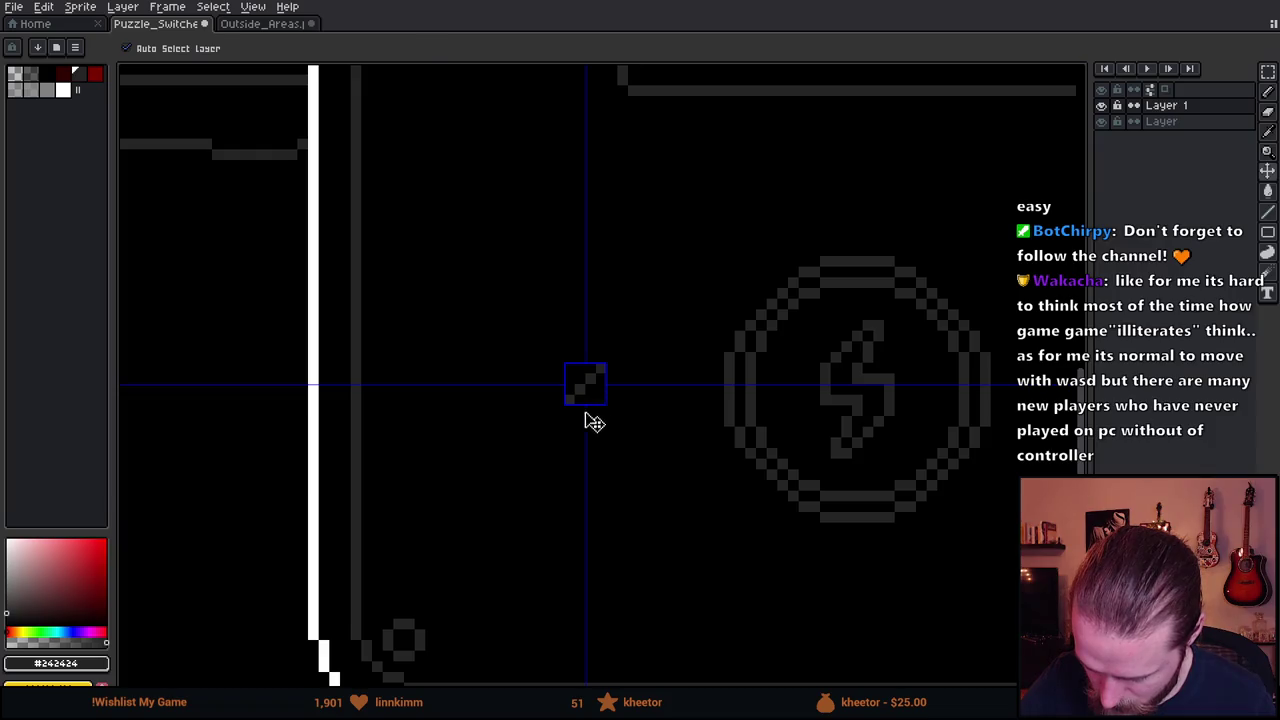
key("ctrl+z")
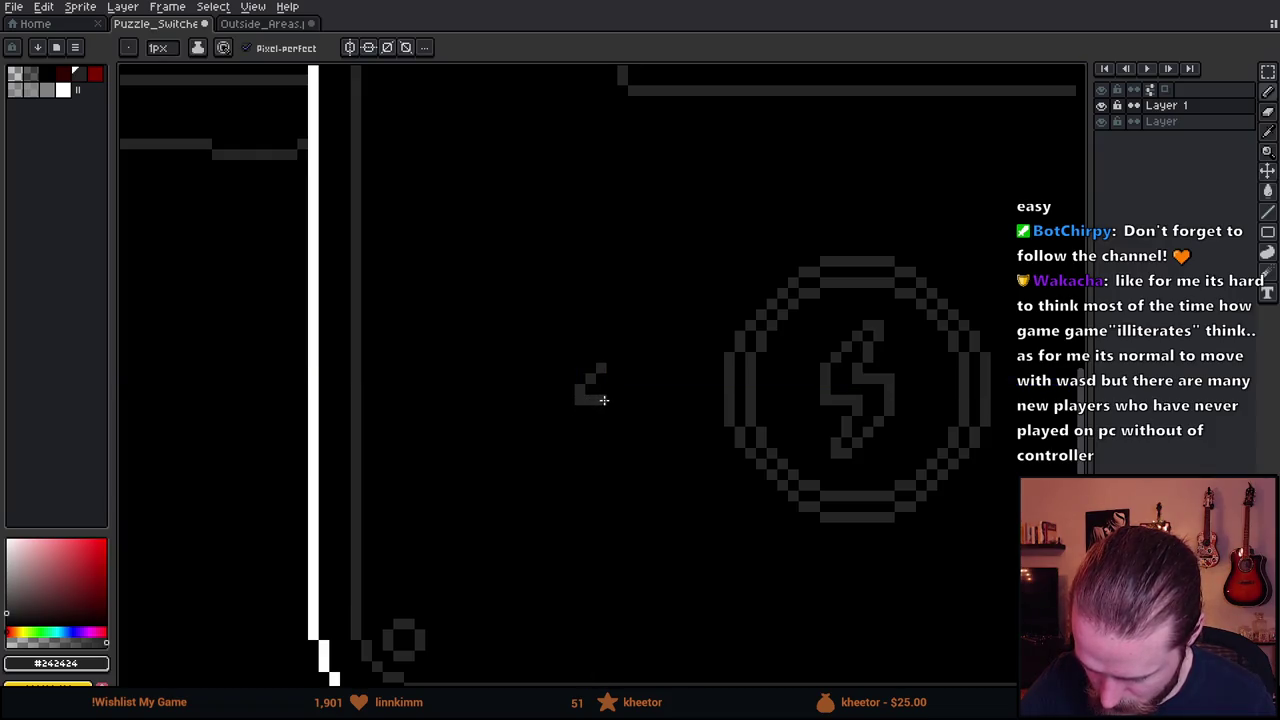
left_click_drag(580, 398, 590, 420)
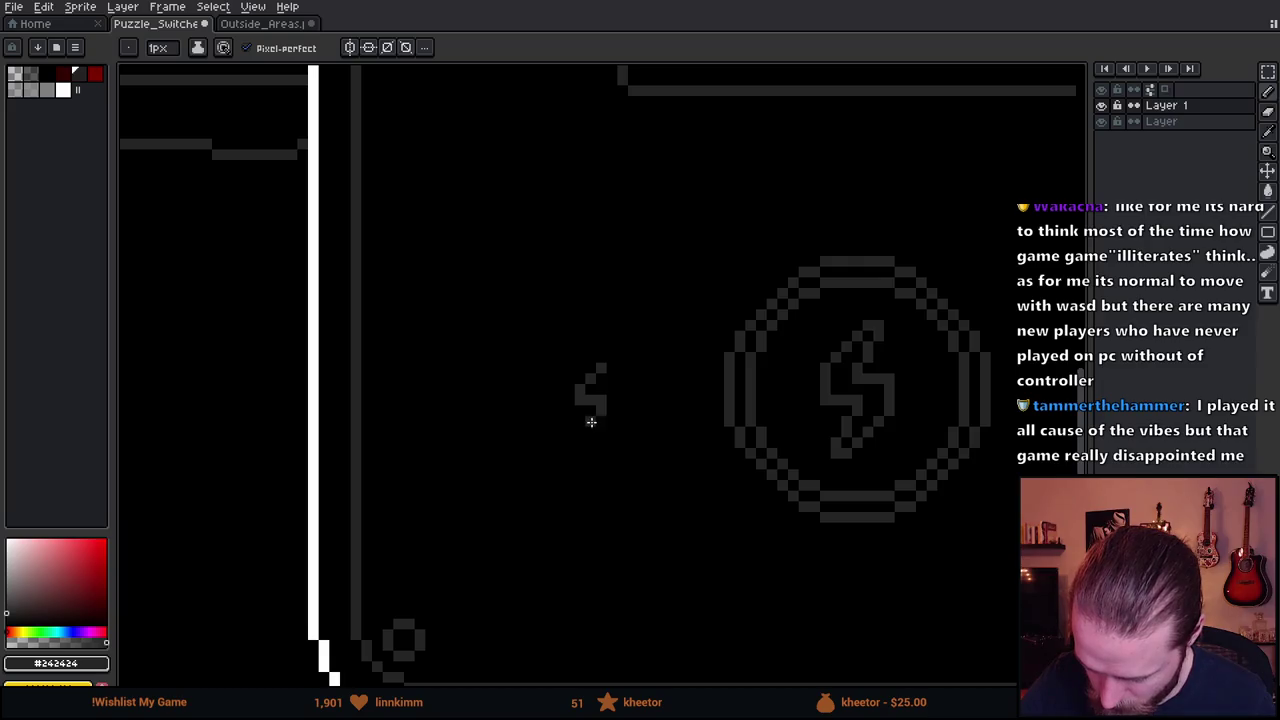
mouse_move(787, 488)
left_mouse_down()
mouse_move(643, 575)
mouse_move(770, 475)
left_mouse_up()
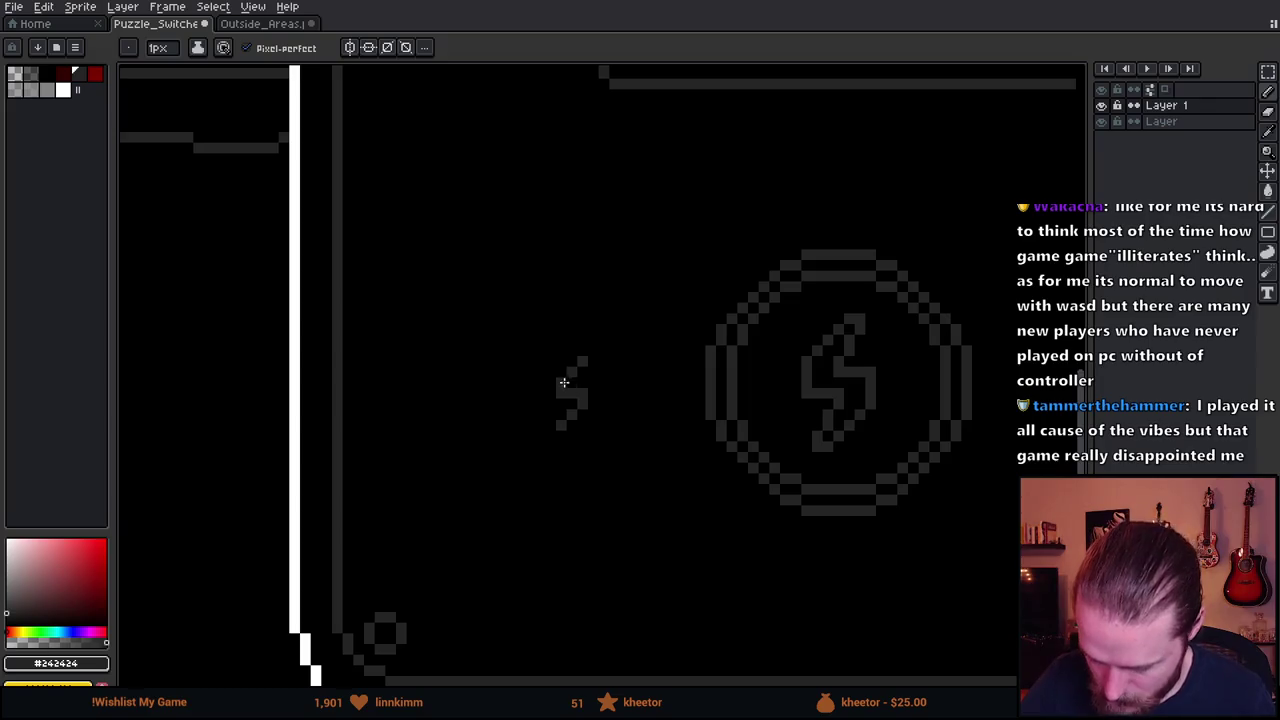
mouse_move(571, 362)
left_mouse_down()
mouse_move(583, 372)
mouse_move(552, 394)
mouse_move(549, 381)
mouse_move(596, 406)
left_mouse_up()
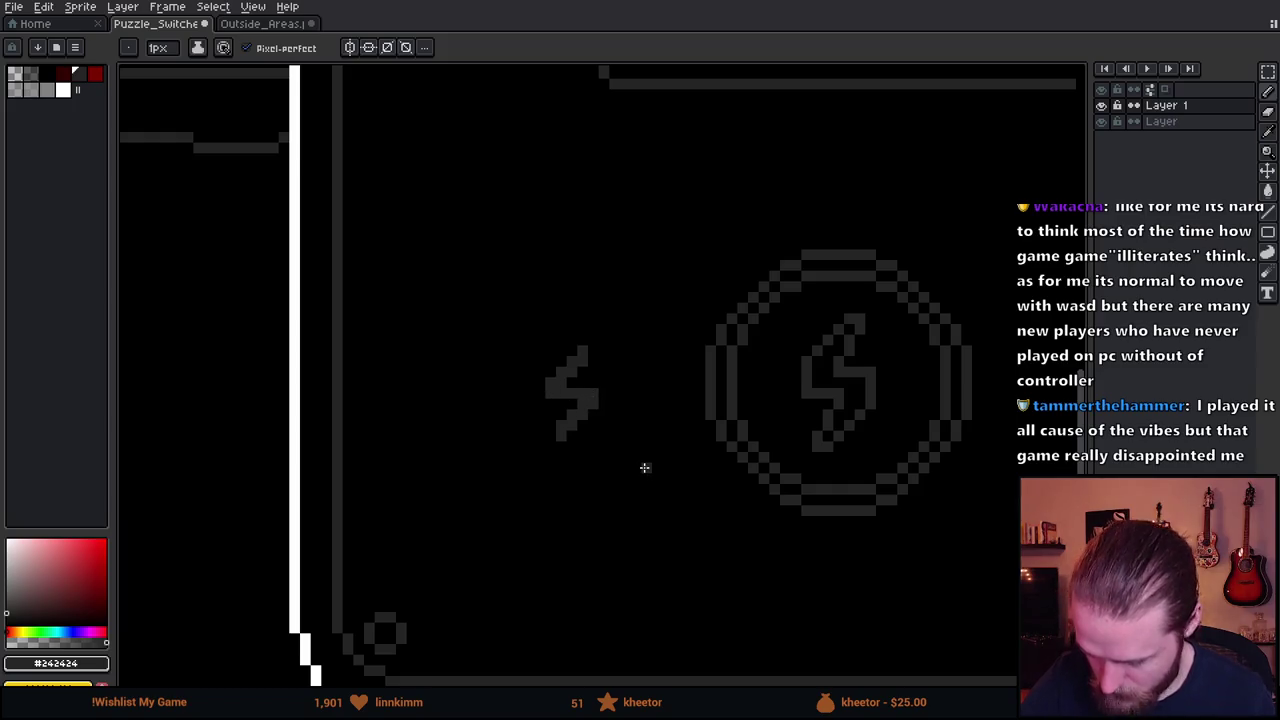
scroll(654, 463, "down", 2)
scroll(680, 489, "down", 3)
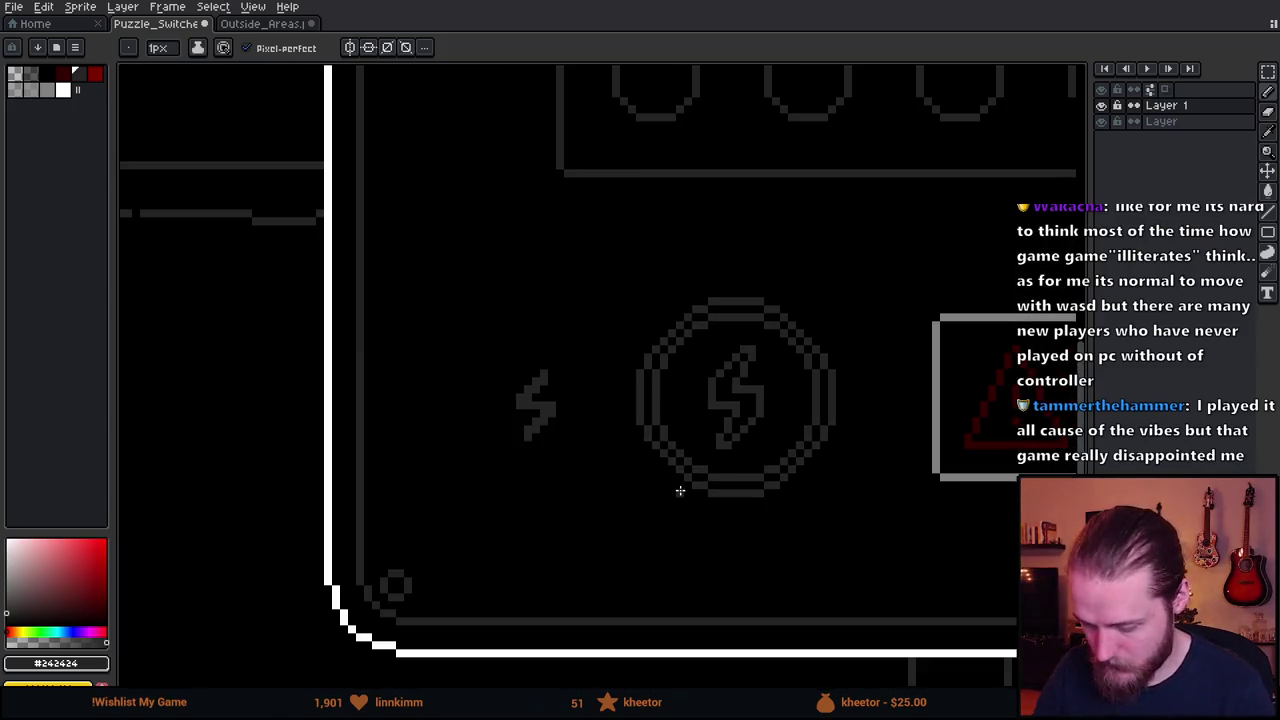
mouse_move(966, 516)
left_mouse_down()
mouse_move(951, 537)
mouse_move(729, 571)
mouse_move(815, 546)
mouse_move(749, 537)
mouse_move(711, 509)
left_mouse_up()
scroll(754, 573, "up", 1)
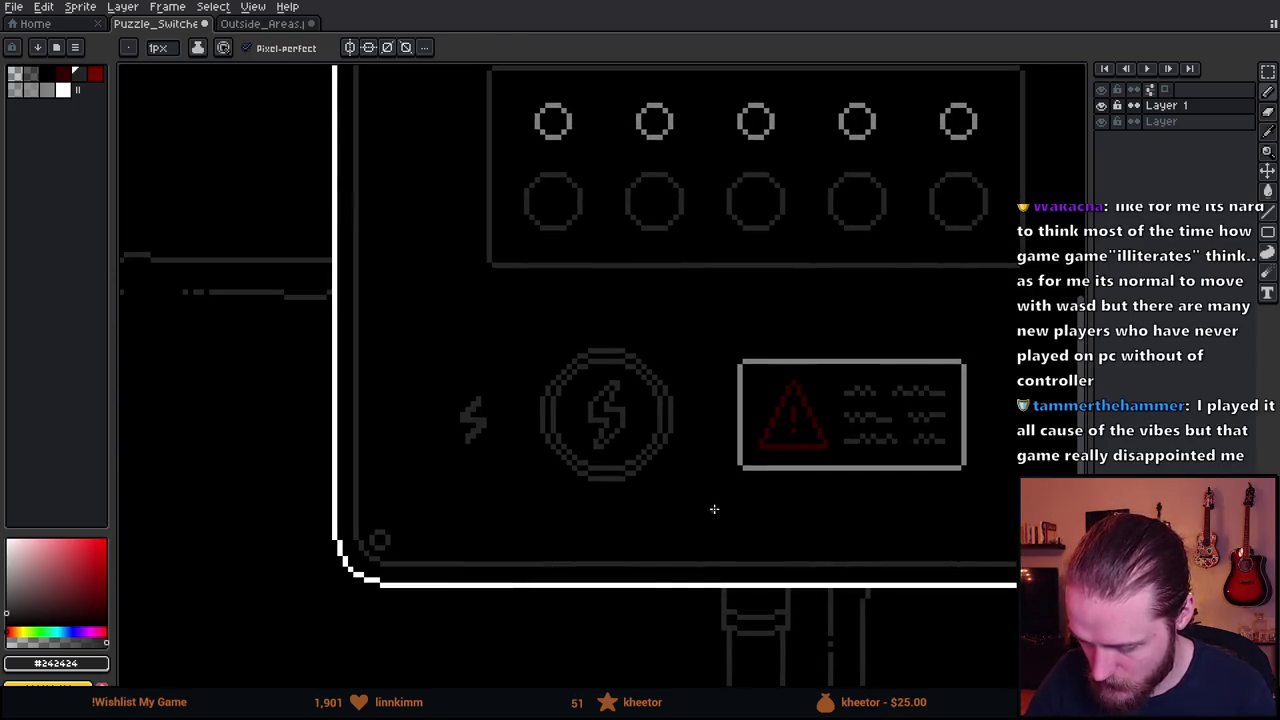
Erase the hand-drawn bolt and paste a copy of the circle icon's bolt to its left on the new layer.
key("e")
left_click(445, 421)
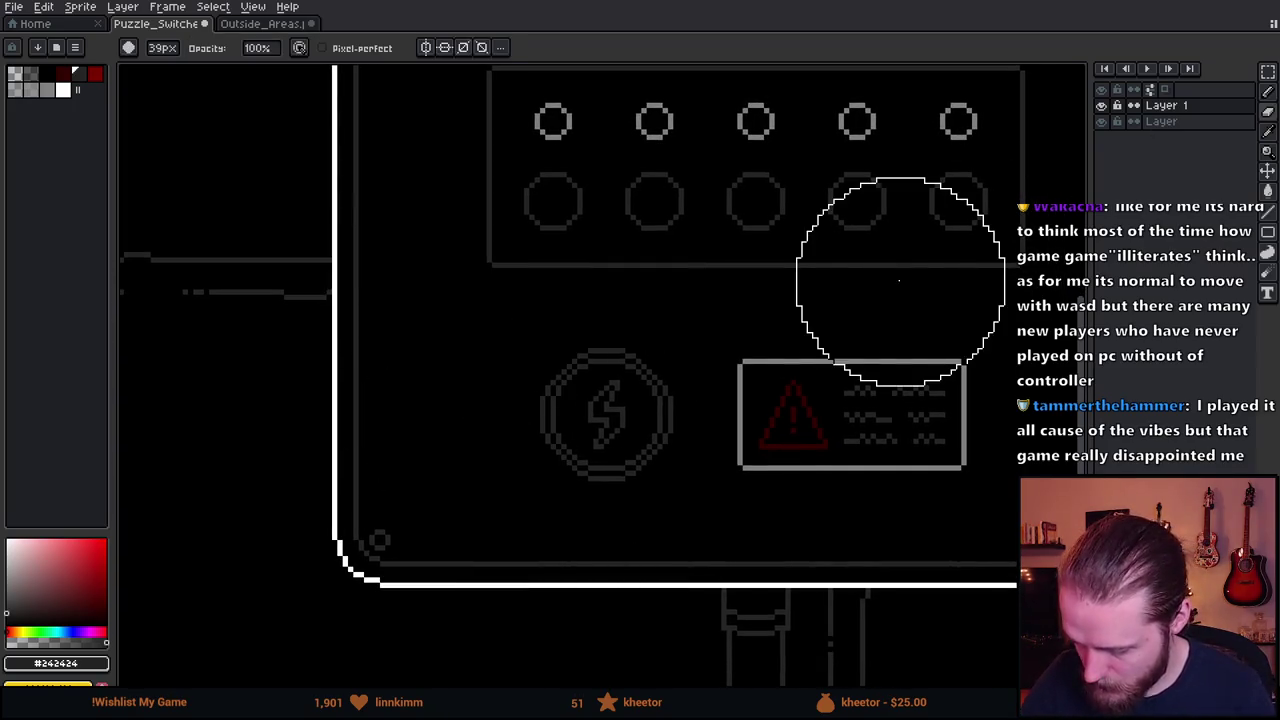
key("m")
left_click_drag(857, 449, 515, 495)
left_click(1165, 121)
left_click_drag(605, 390, 931, 323)
left_click_drag(543, 393, 580, 454)
mouse_move(540, 371)
left_mouse_down()
mouse_move(584, 458)
mouse_move(571, 437)
mouse_move(414, 434)
mouse_move(420, 423)
left_mouse_up()
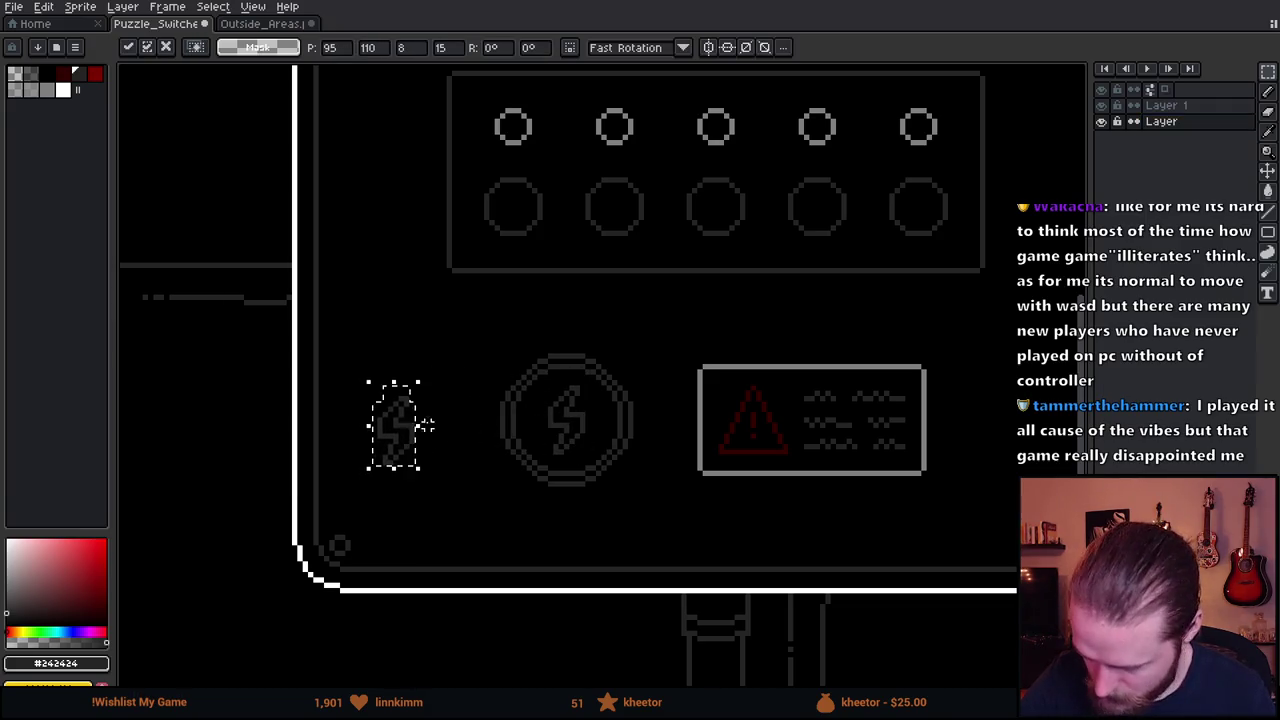
key("Escape")
left_click(1165, 105)
left_click_drag(571, 434, 425, 438)
left_click(480, 409)
Copy the first small ring from the top row and place it above the new bolt.
left_click(1161, 121)
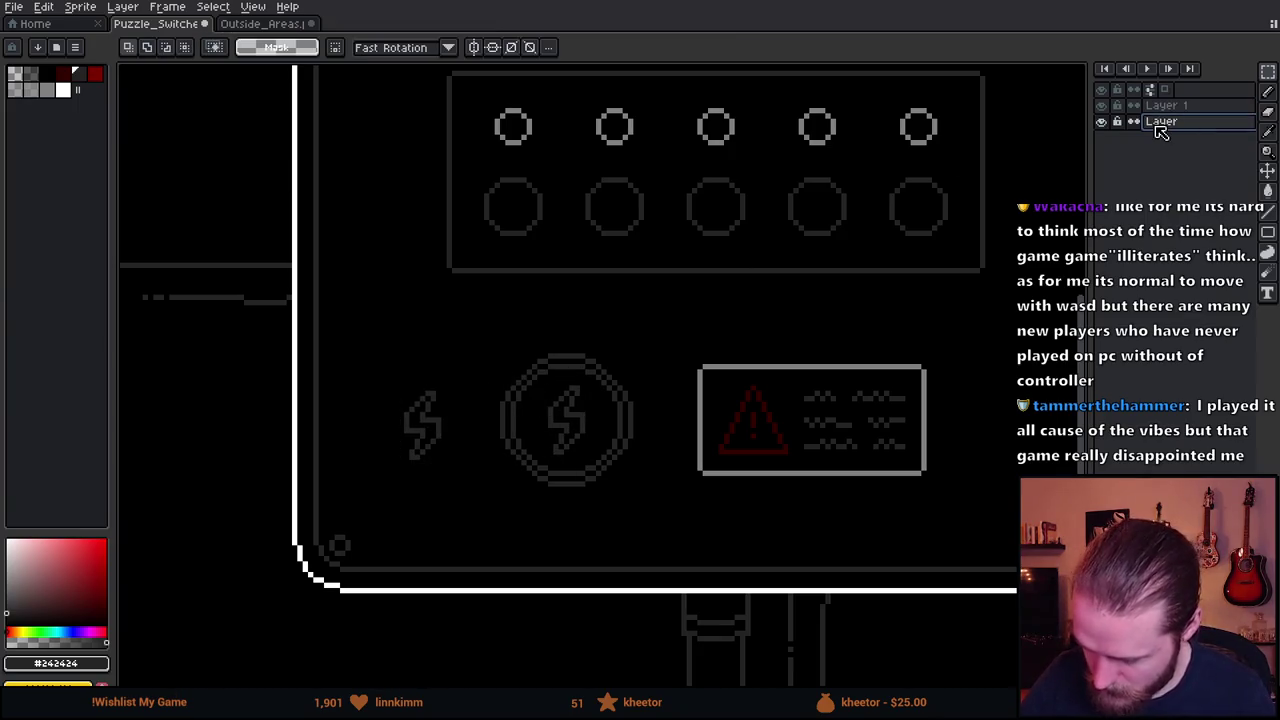
left_click_drag(485, 104, 537, 150)
left_click(1165, 105)
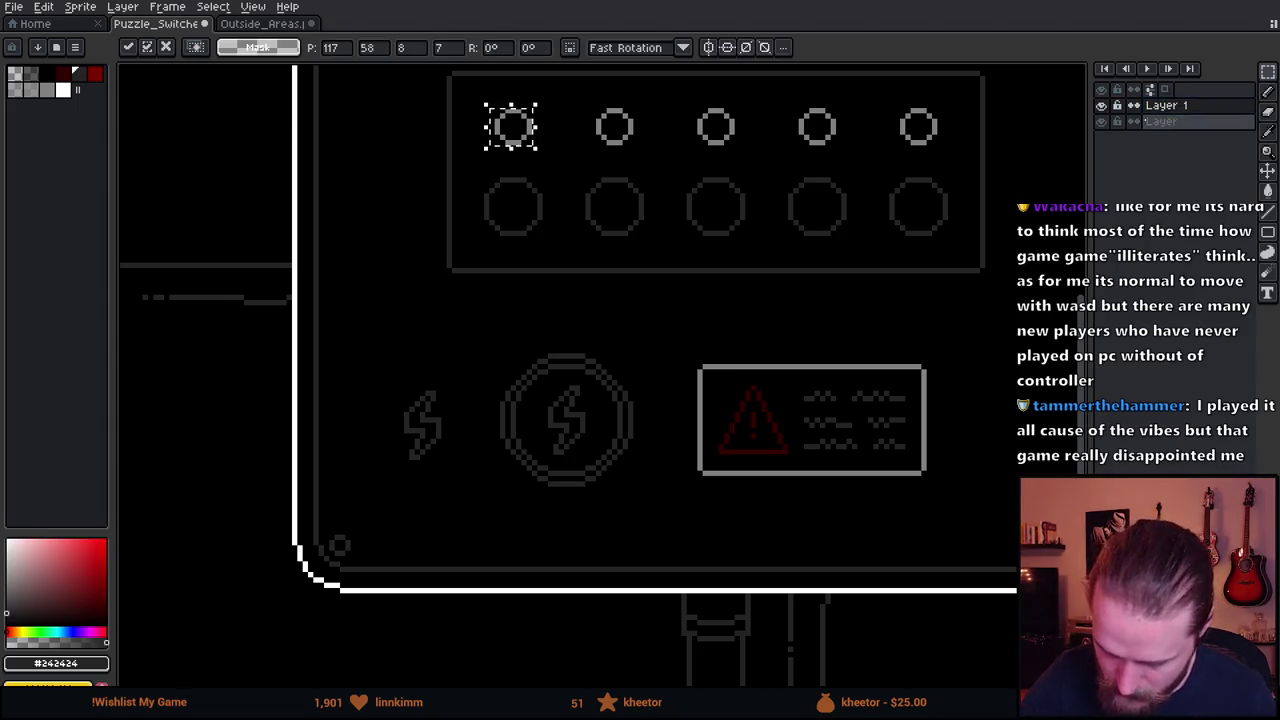
mouse_move(511, 140)
left_mouse_down()
mouse_move(509, 226)
mouse_move(437, 377)
left_mouse_up()
left_click(508, 420)
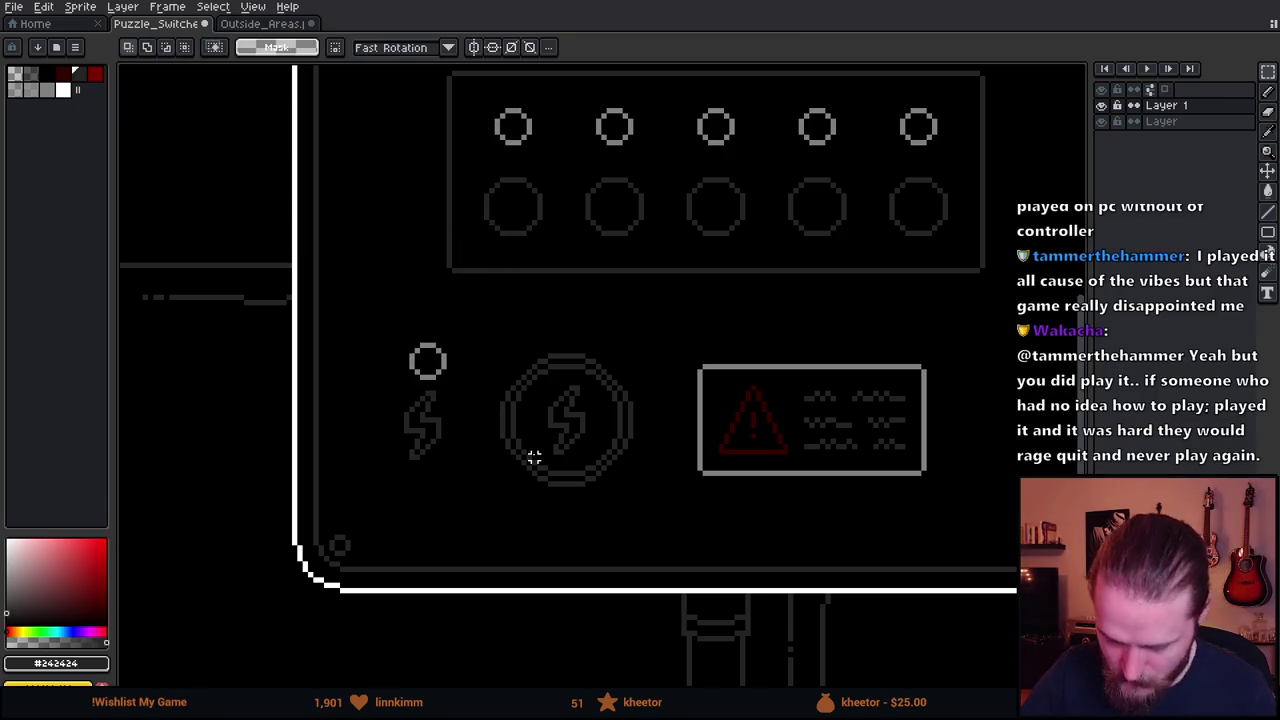
scroll(874, 497, "down", 1)
scroll(894, 514, "down", 1)
scroll(900, 517, "up", 1)
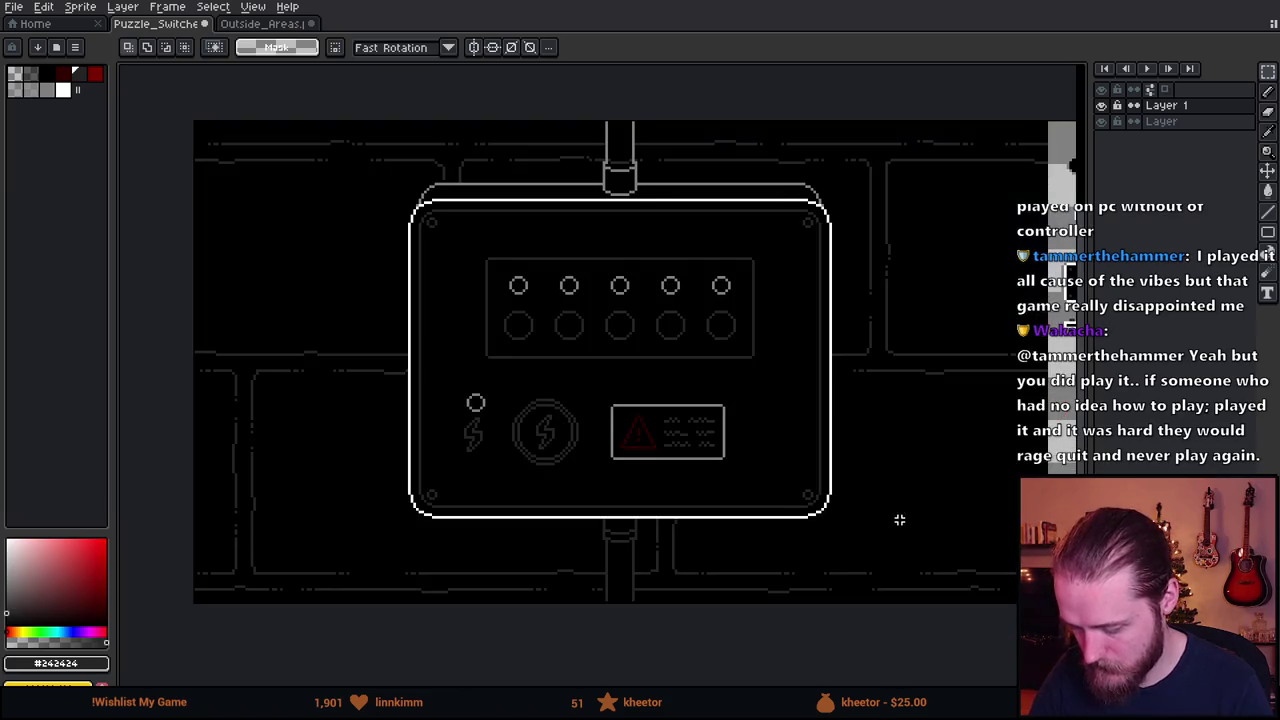
left_click_drag(900, 517, 845, 556)
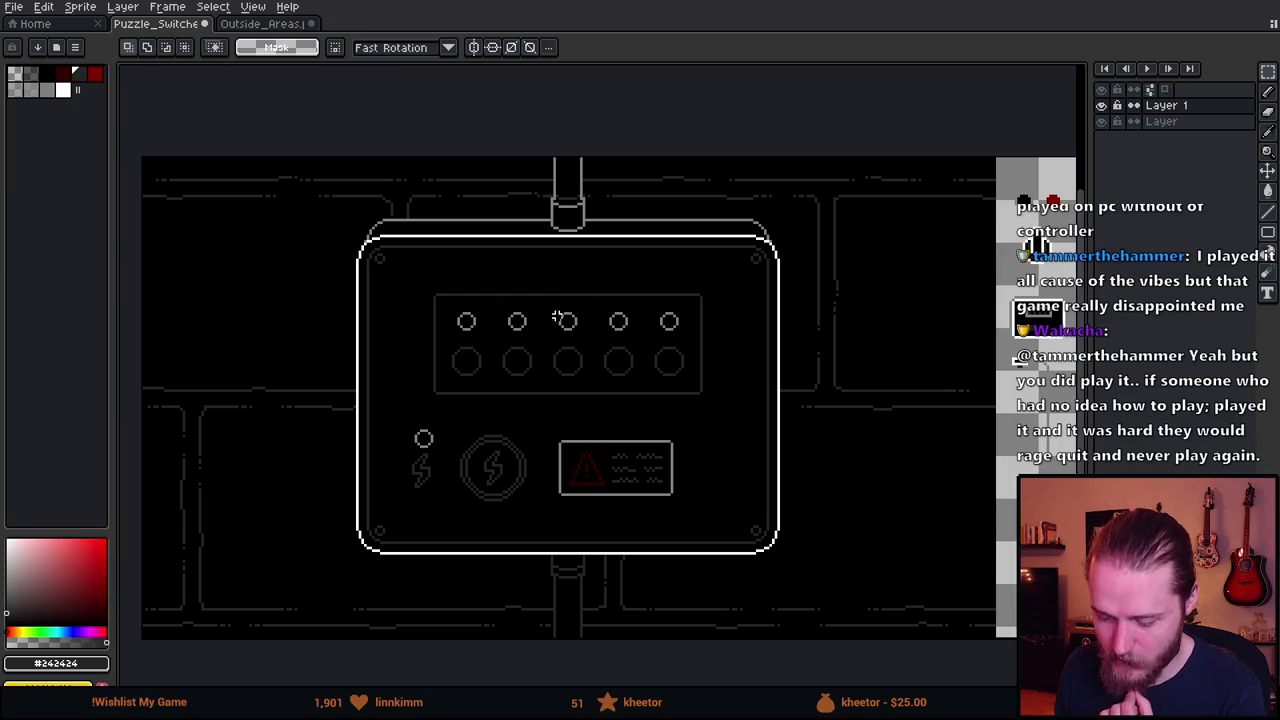
left_click_drag(600, 414, 515, 356)
scroll(513, 353, "down", 2)
scroll(511, 353, "up", 2)
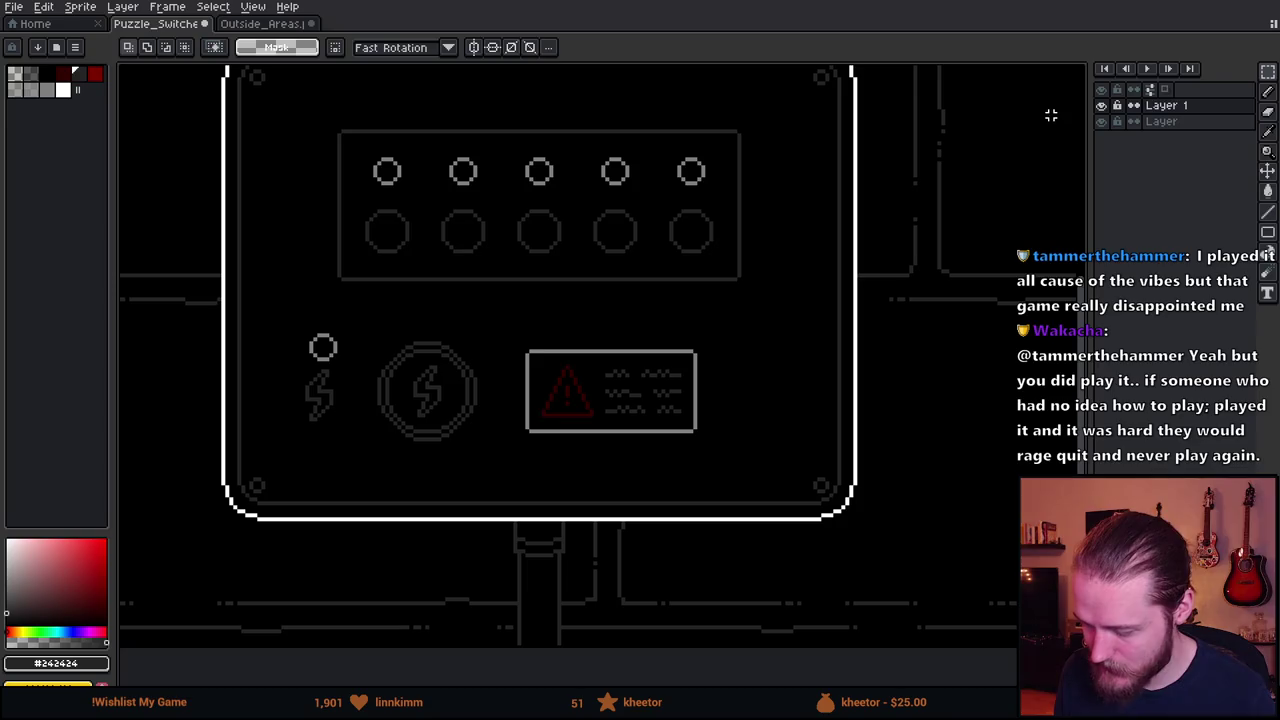
left_click(1102, 106)
left_click(1101, 121)
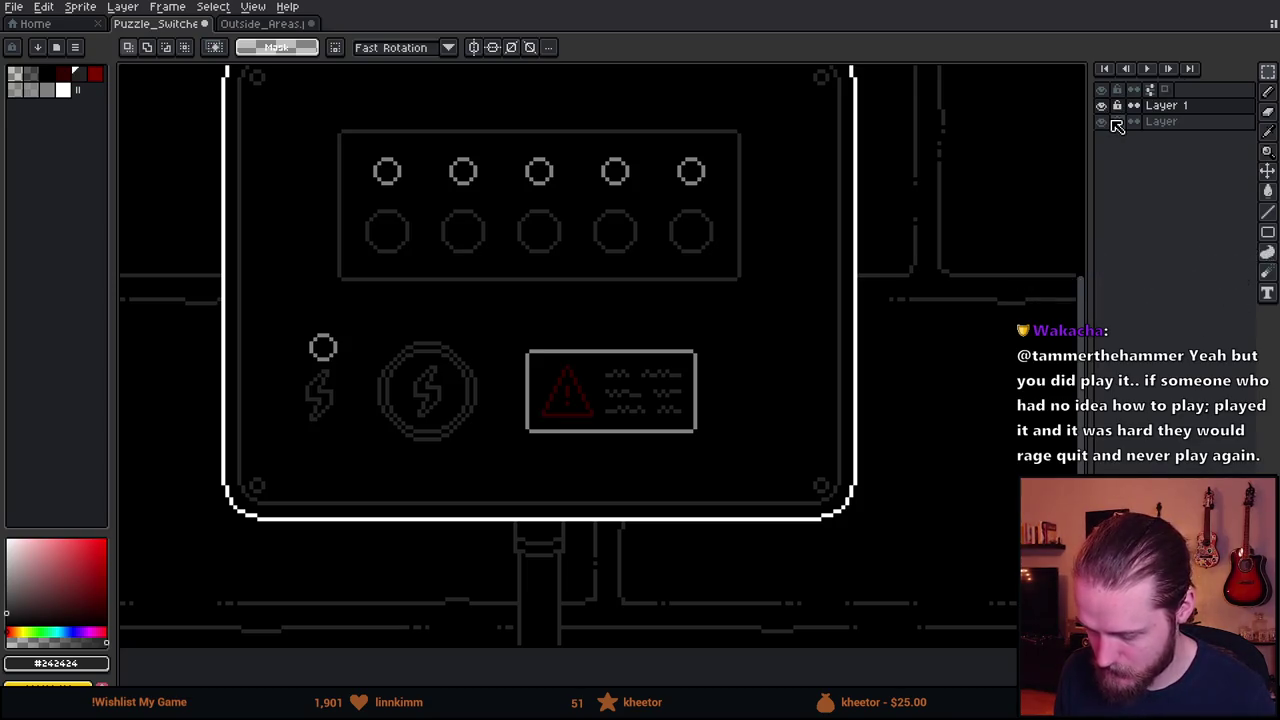
left_click(1166, 128)
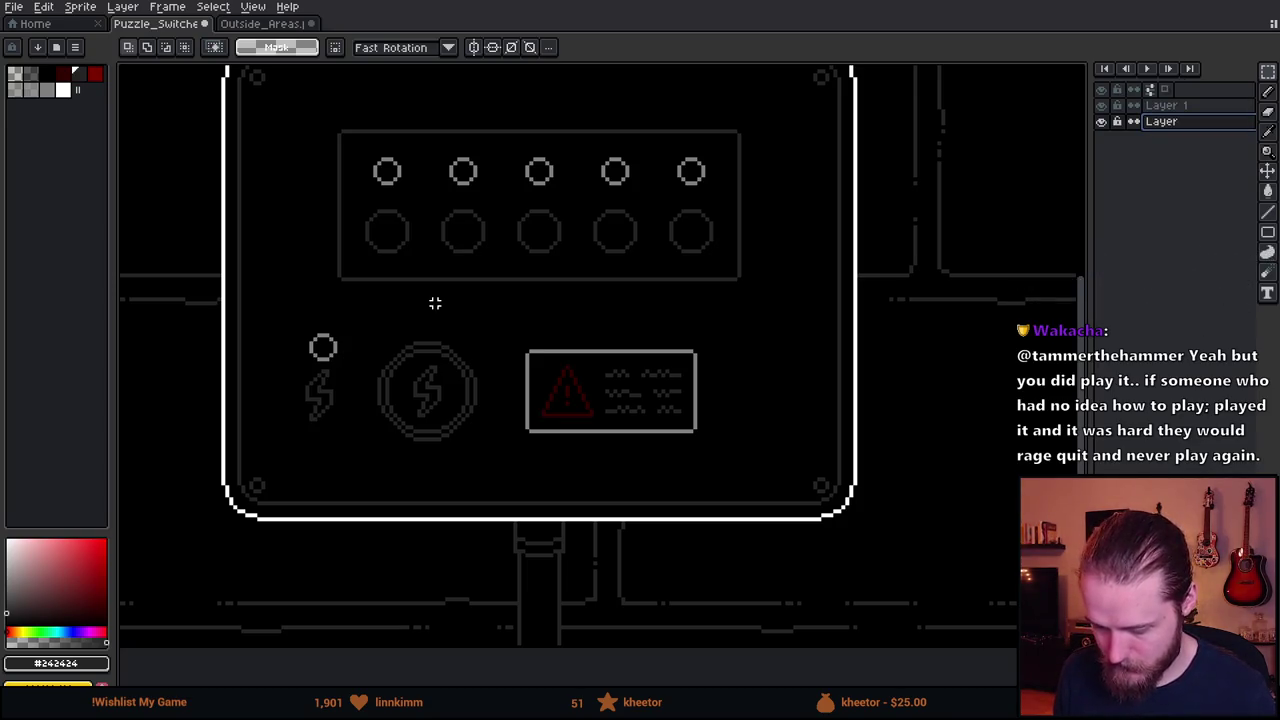
scroll(435, 303, "down", 1)
scroll(394, 294, "up", 2)
key("i")
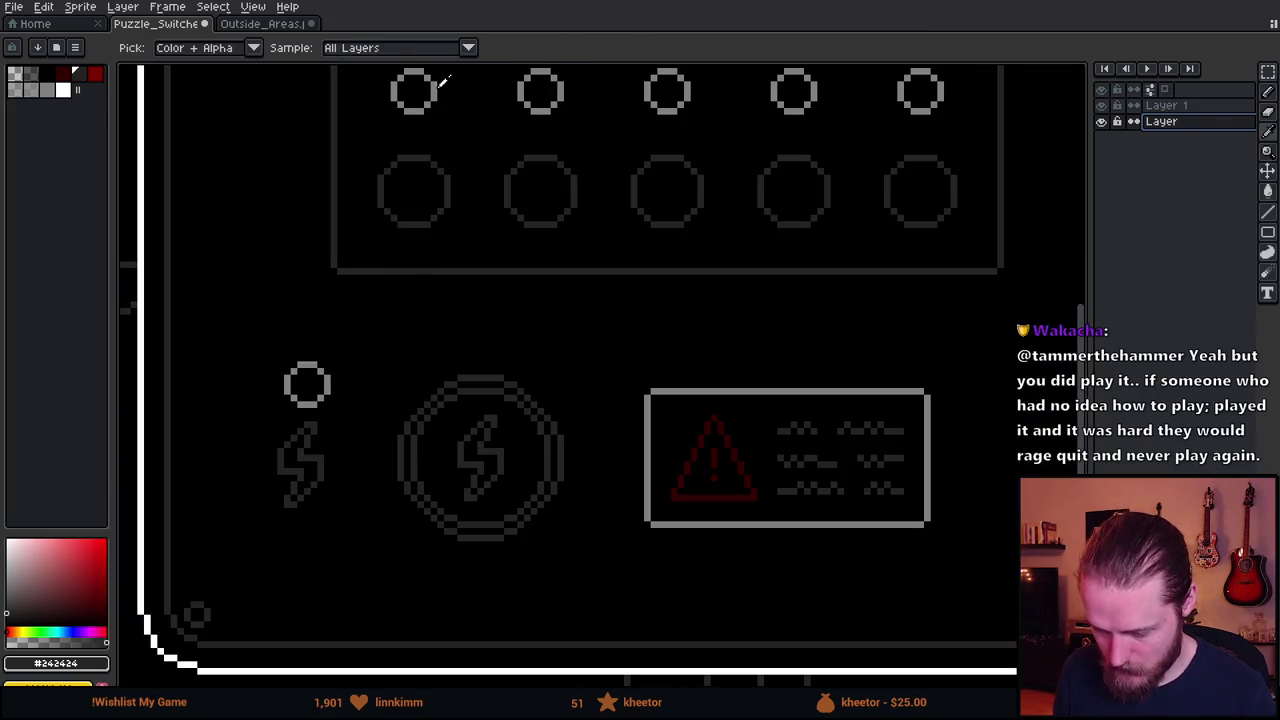
left_click(443, 83)
key("m")
left_click_drag(400, 323, 523, 299)
left_click(1106, 108)
Show and activate the ring-and-bolt layer and set the Magic Wand to 8-Connected.
left_click(1106, 108)
left_click(1165, 105)
key("w")
left_click(349, 47)
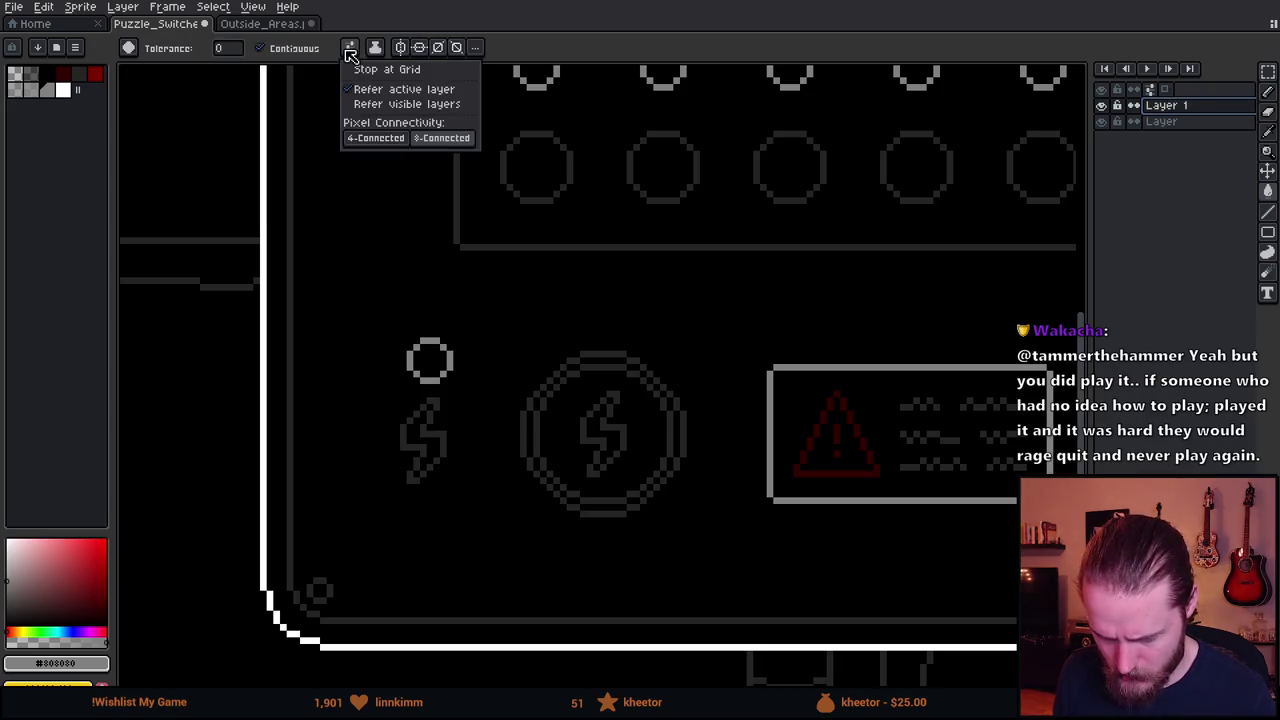
left_click(442, 138)
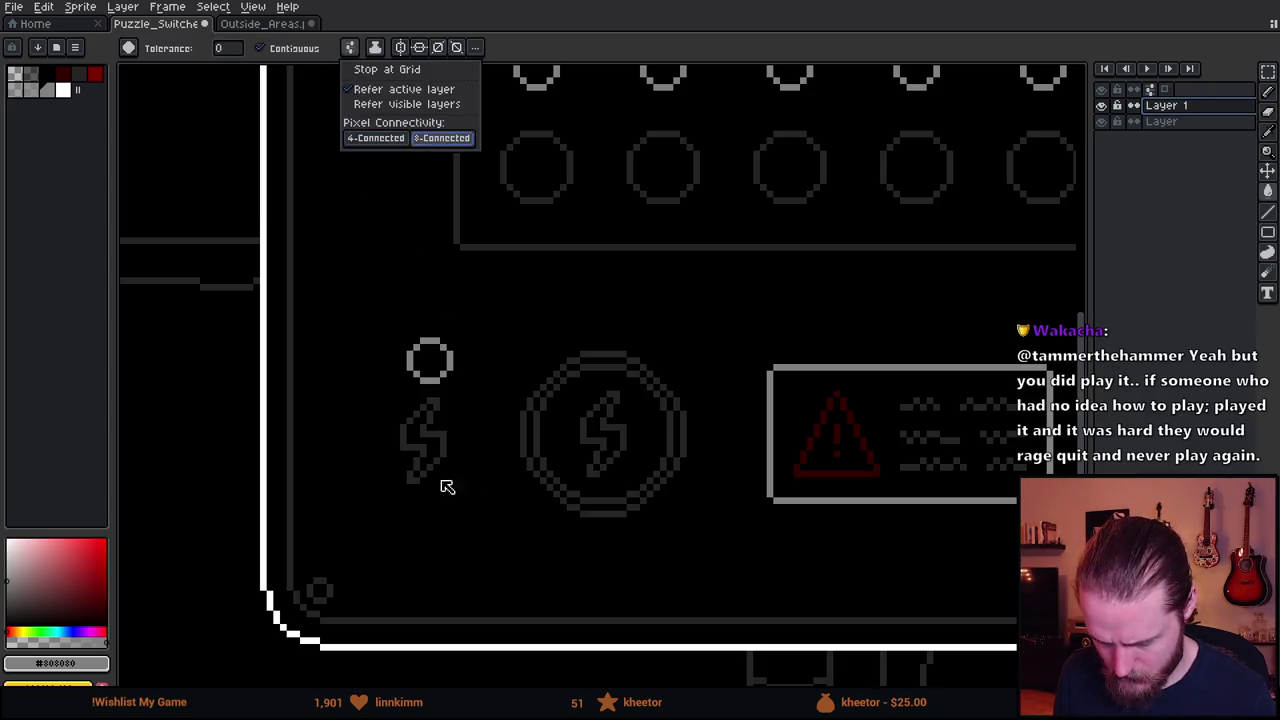
Select the standalone lightning bolt with the Magic Wand and frame the whole switch box panel.
left_click(447, 496)
left_click(438, 438)
scroll(481, 445, "down", 2)
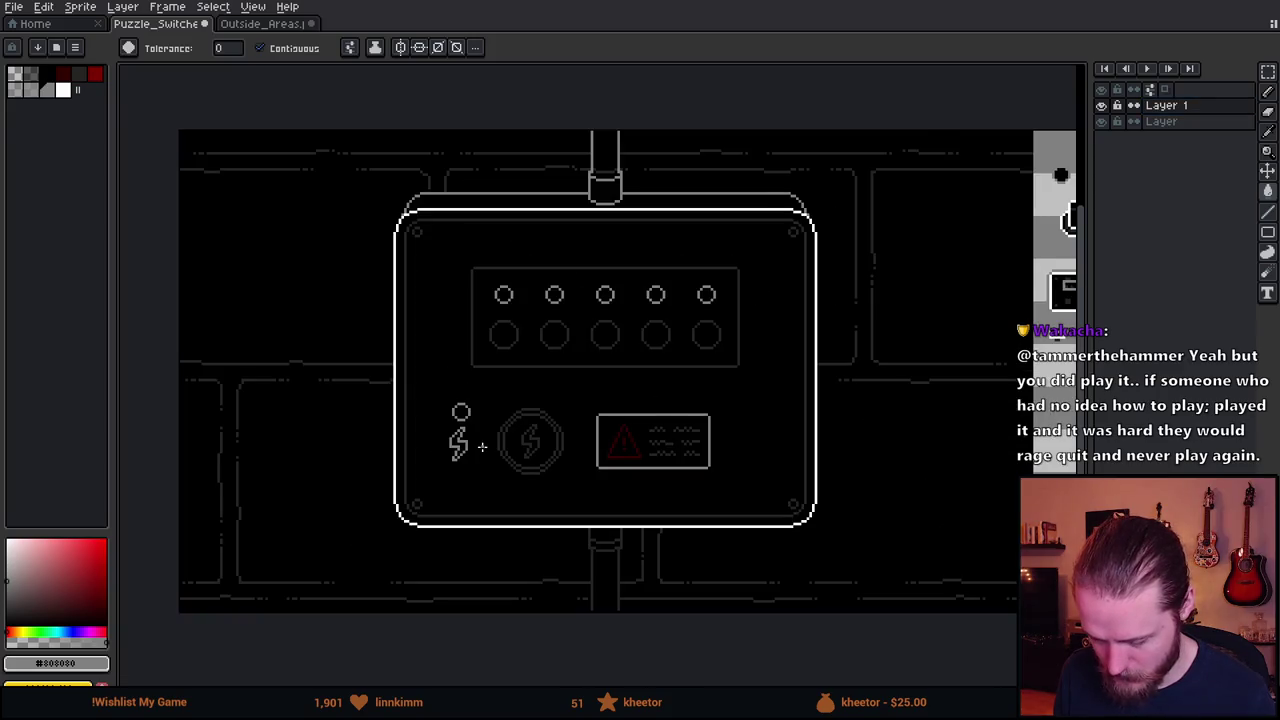
scroll(481, 447, "up", 1)
scroll(481, 447, "down", 2)
scroll(646, 420, "up", 1)
mouse_move(646, 420)
left_mouse_down()
mouse_move(474, 391)
mouse_move(585, 393)
left_mouse_up()
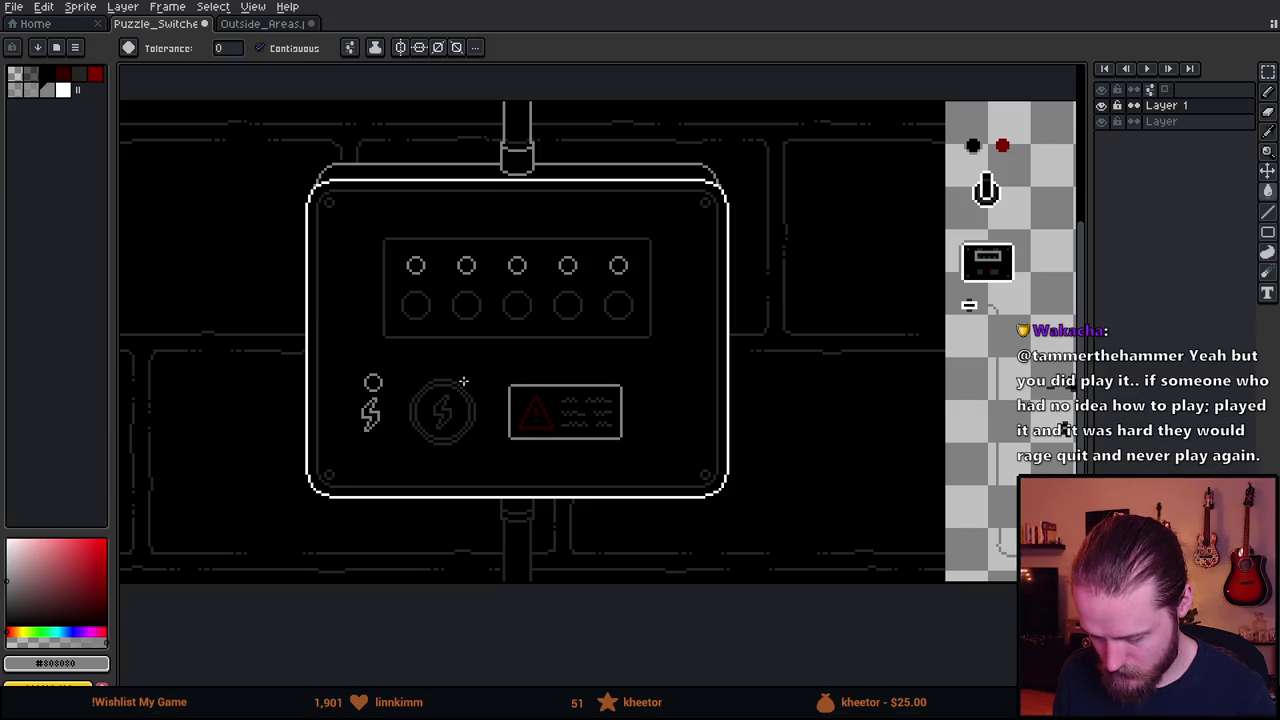
left_click(1188, 122)
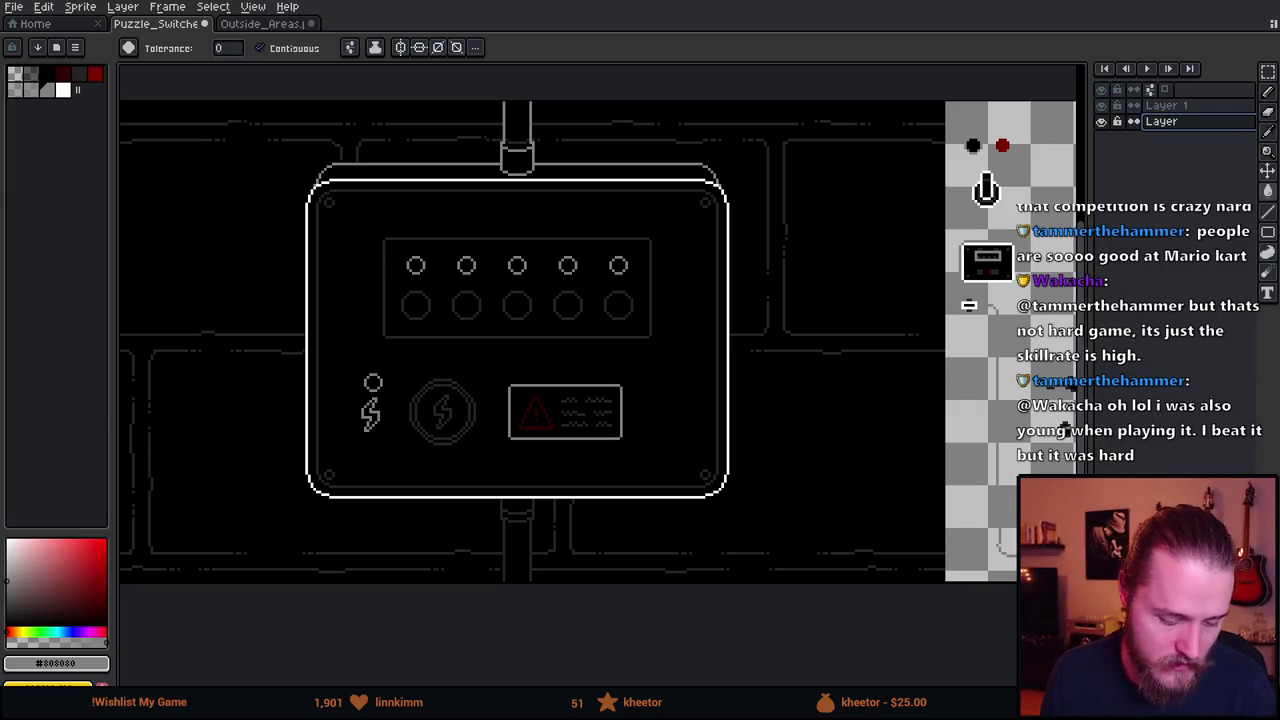
In the running game, open the switch box, flip the middle, fourth and fifth toggles, then back out.
key("alt+Tab")
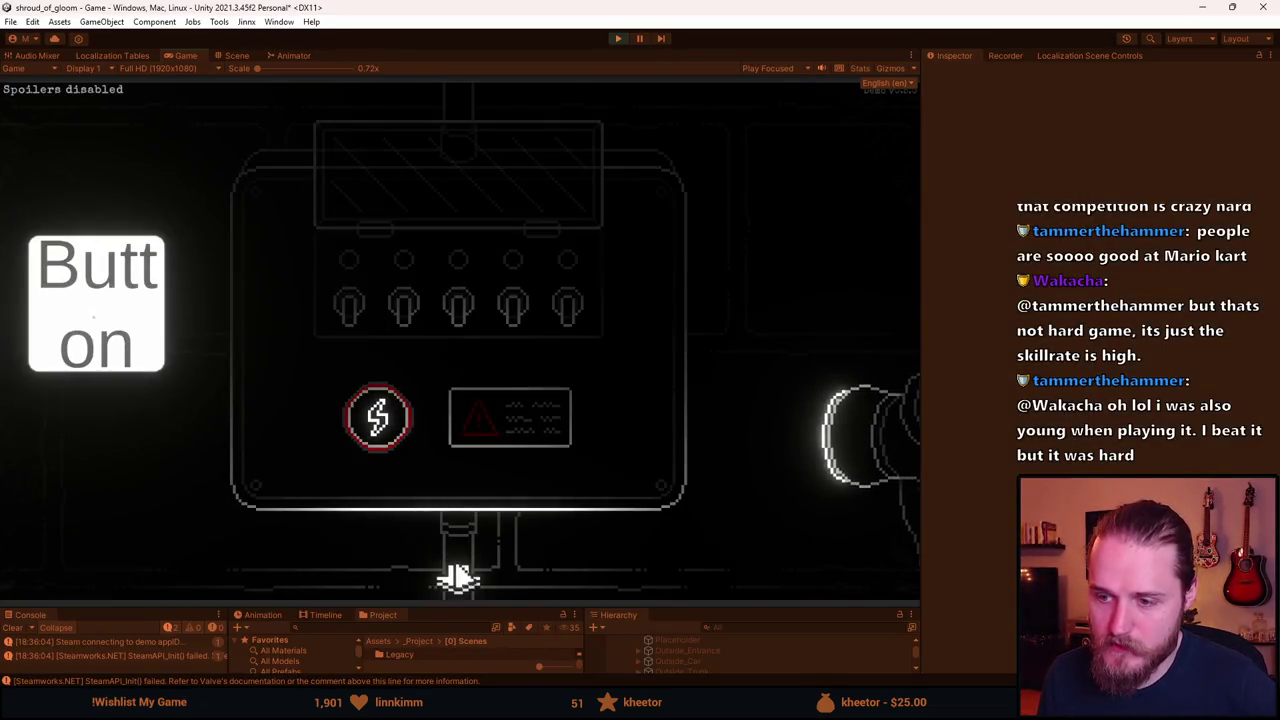
left_click(458, 578)
left_click(720, 250)
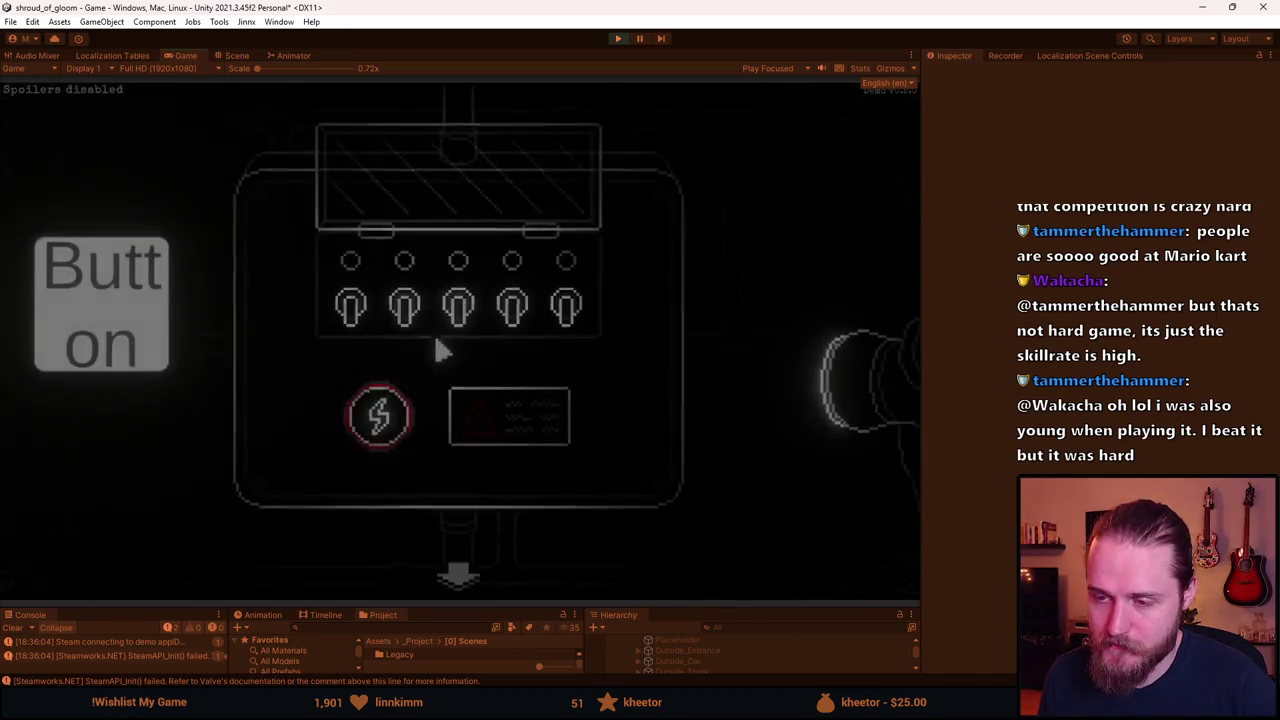
left_click(452, 315)
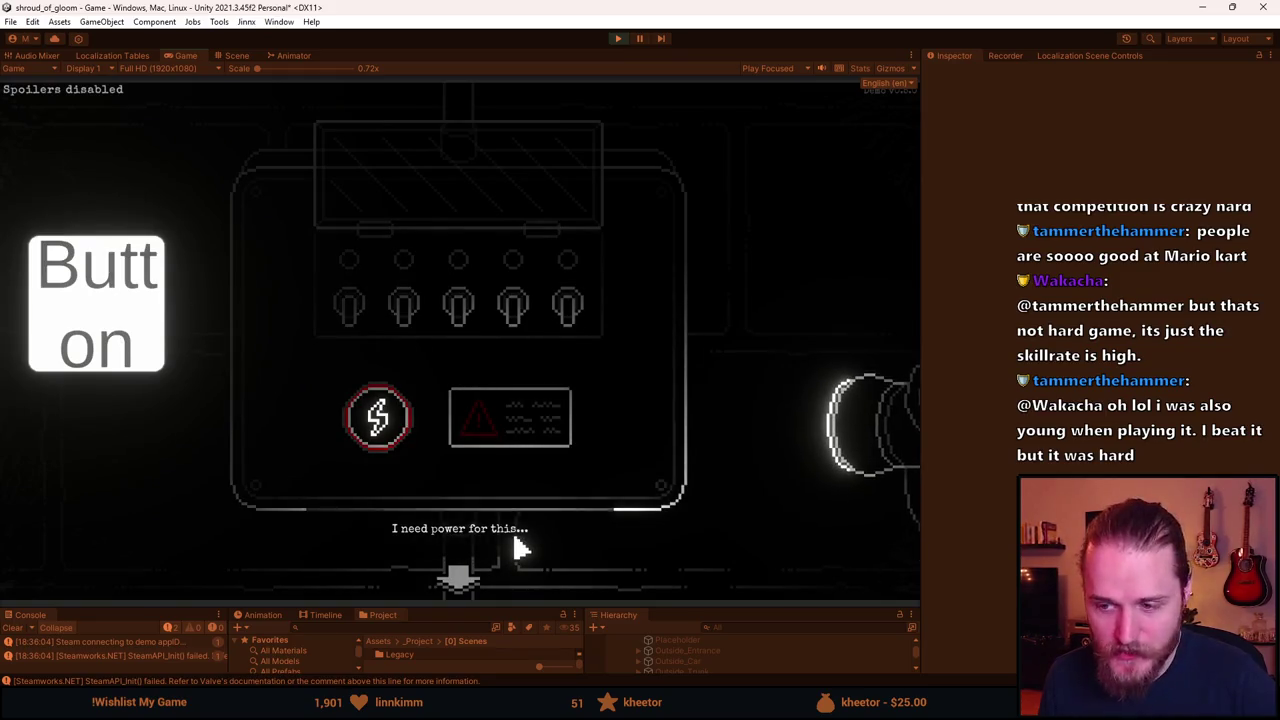
left_click(508, 313)
left_click(557, 318)
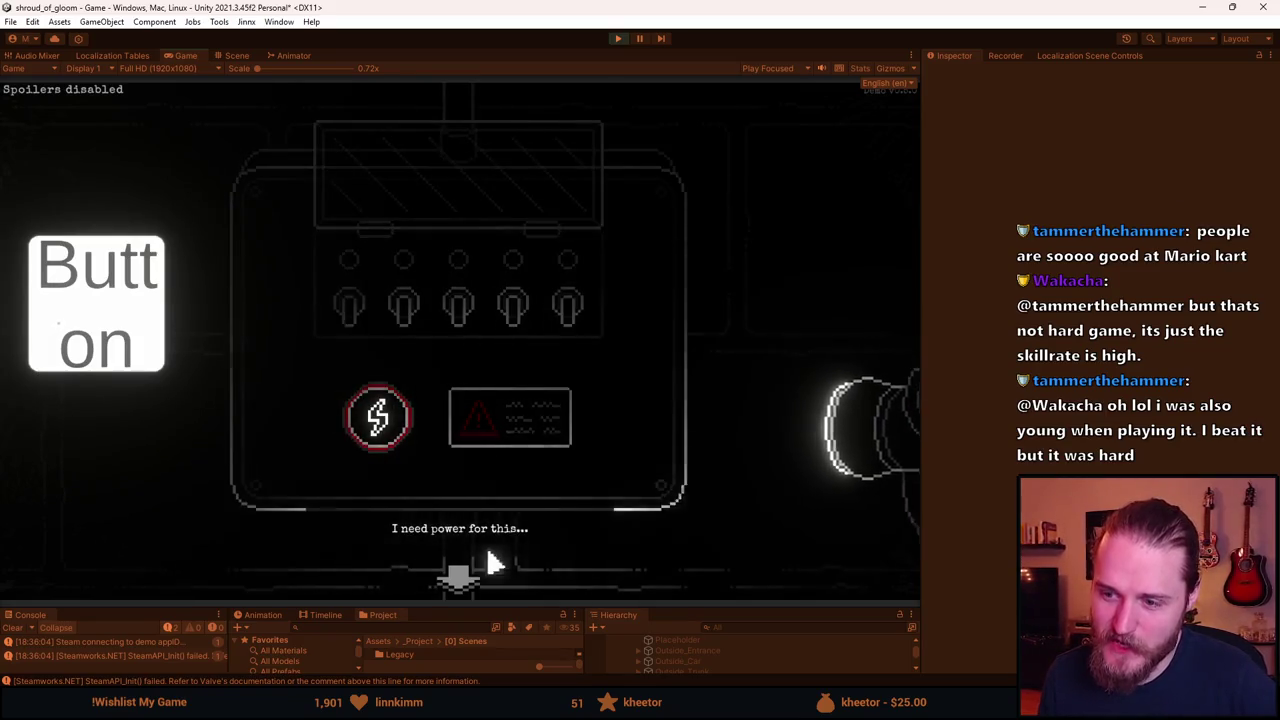
left_click(452, 578)
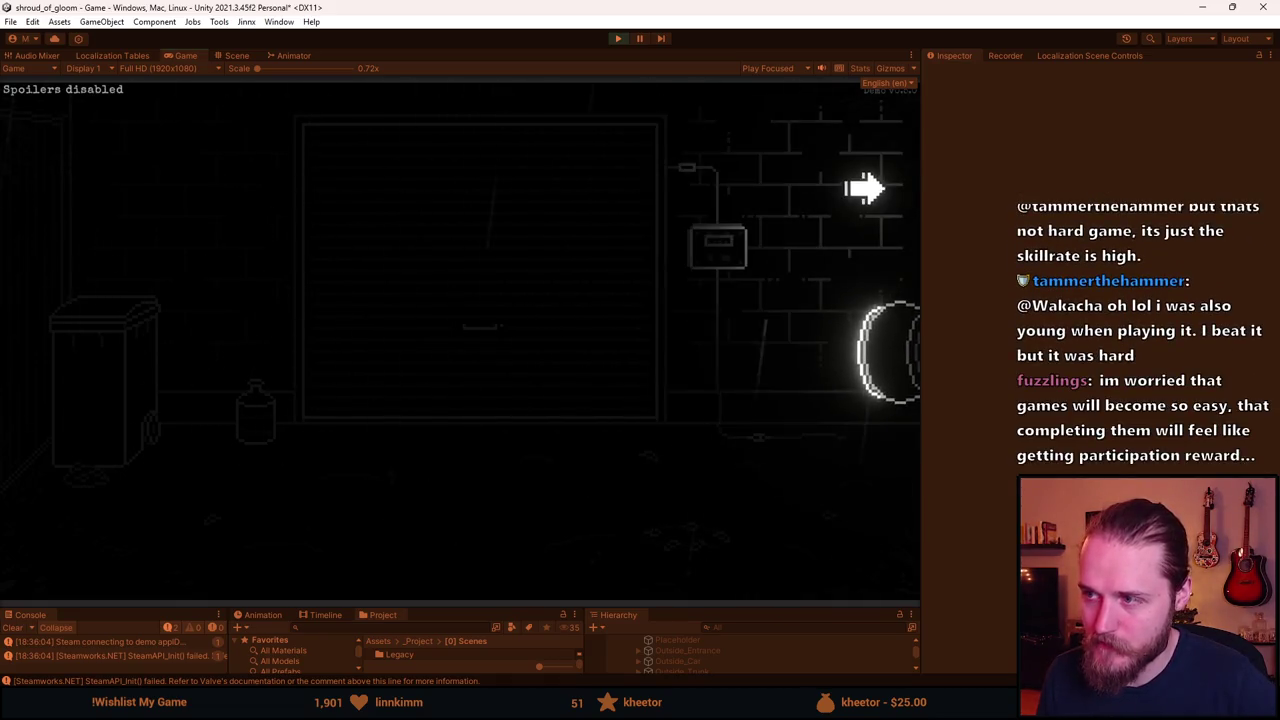
Walk right to the next room, back toward the first, then into the room with the large window.
left_click(864, 188)
left_click(57, 269)
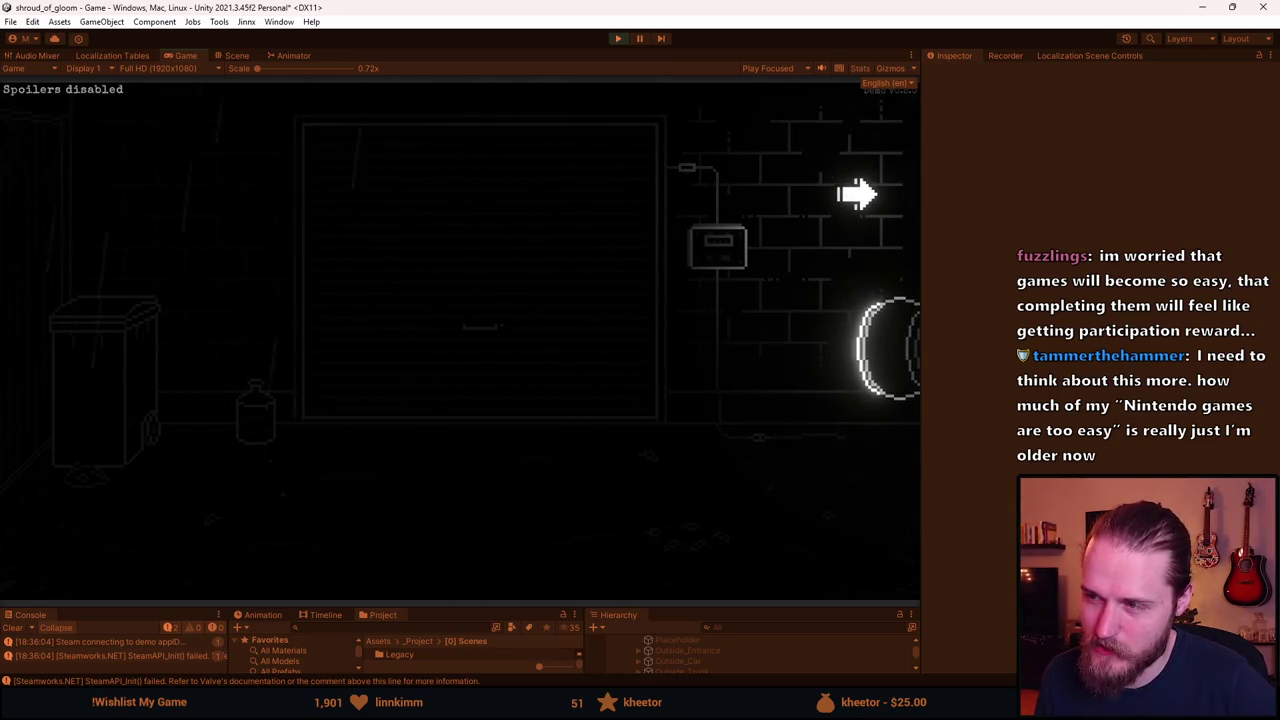
left_click(857, 194)
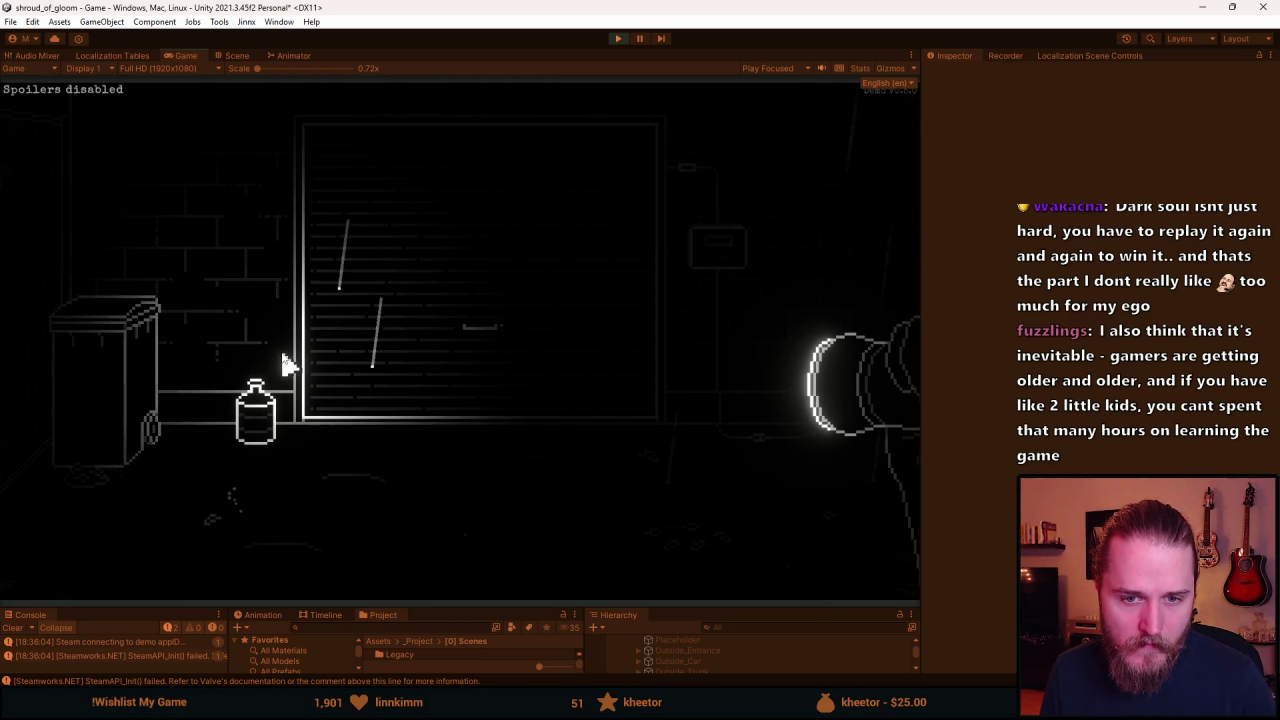
Switch windows, then walk from the shutter-door room into the next area.
key("alt+Tab")
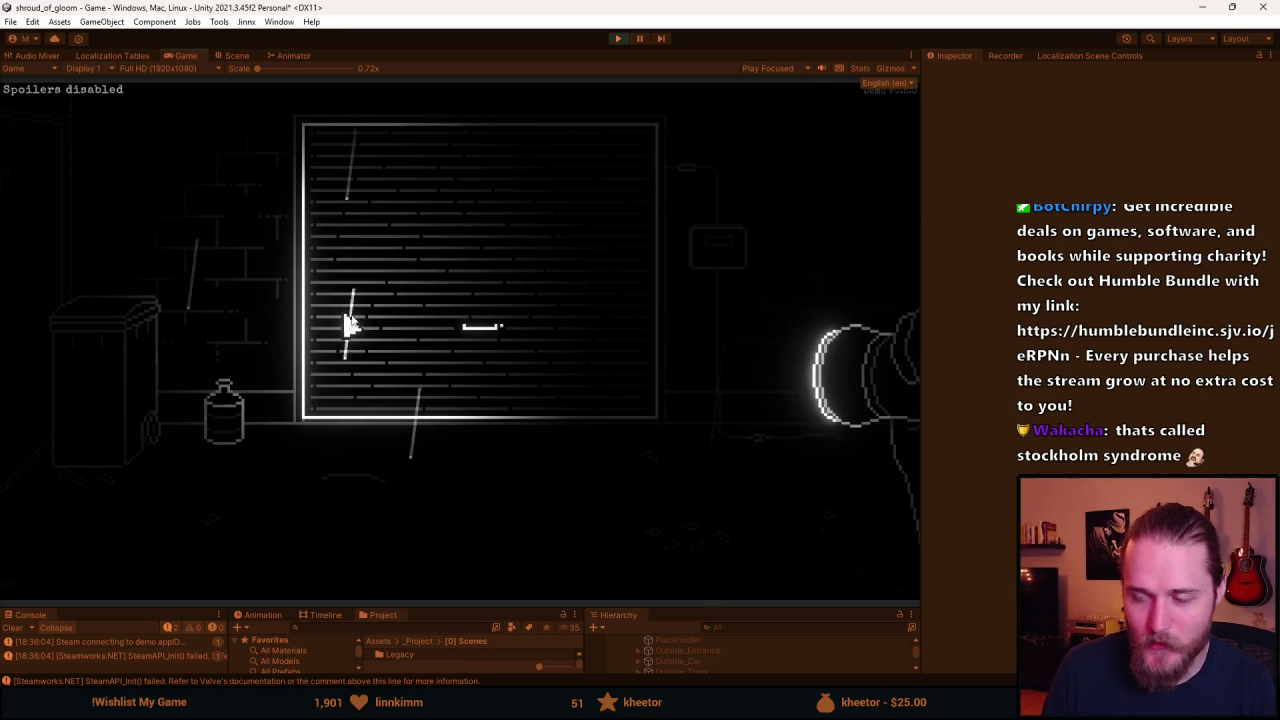
left_click(851, 277)
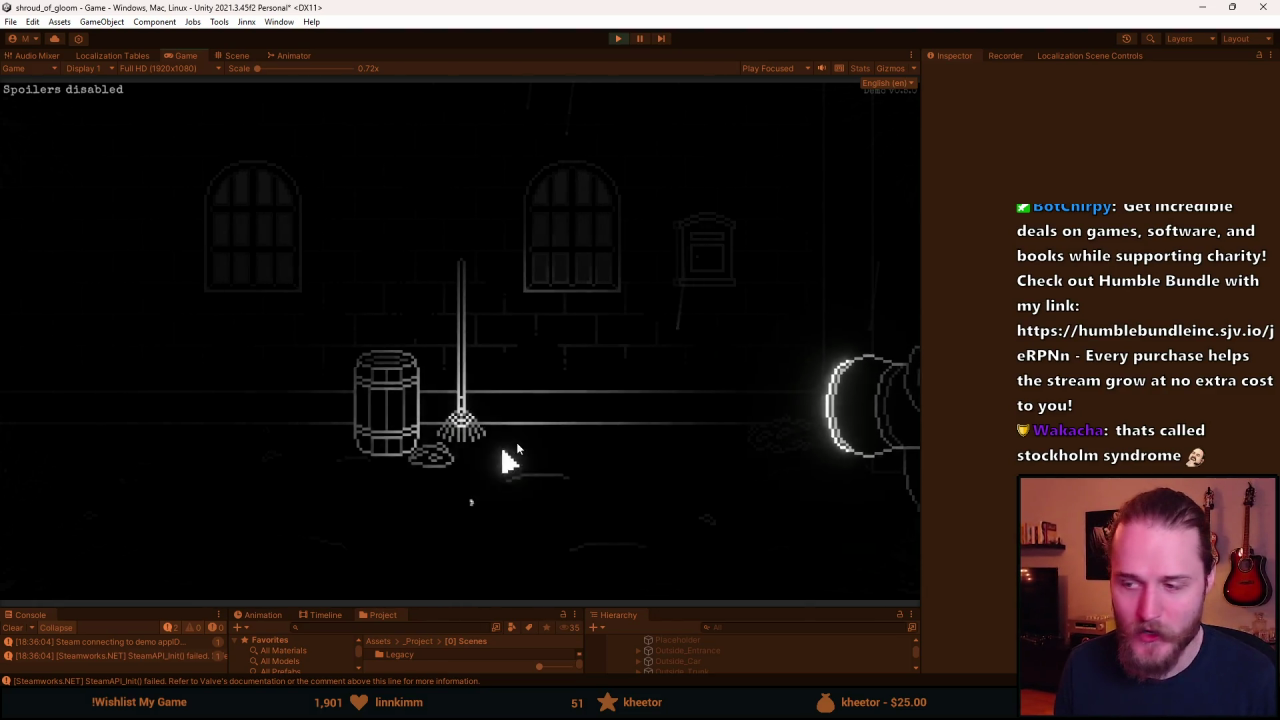
Walk through the double-door, bench and swing rooms and back to the barrel-and-rake room.
left_click(810, 270)
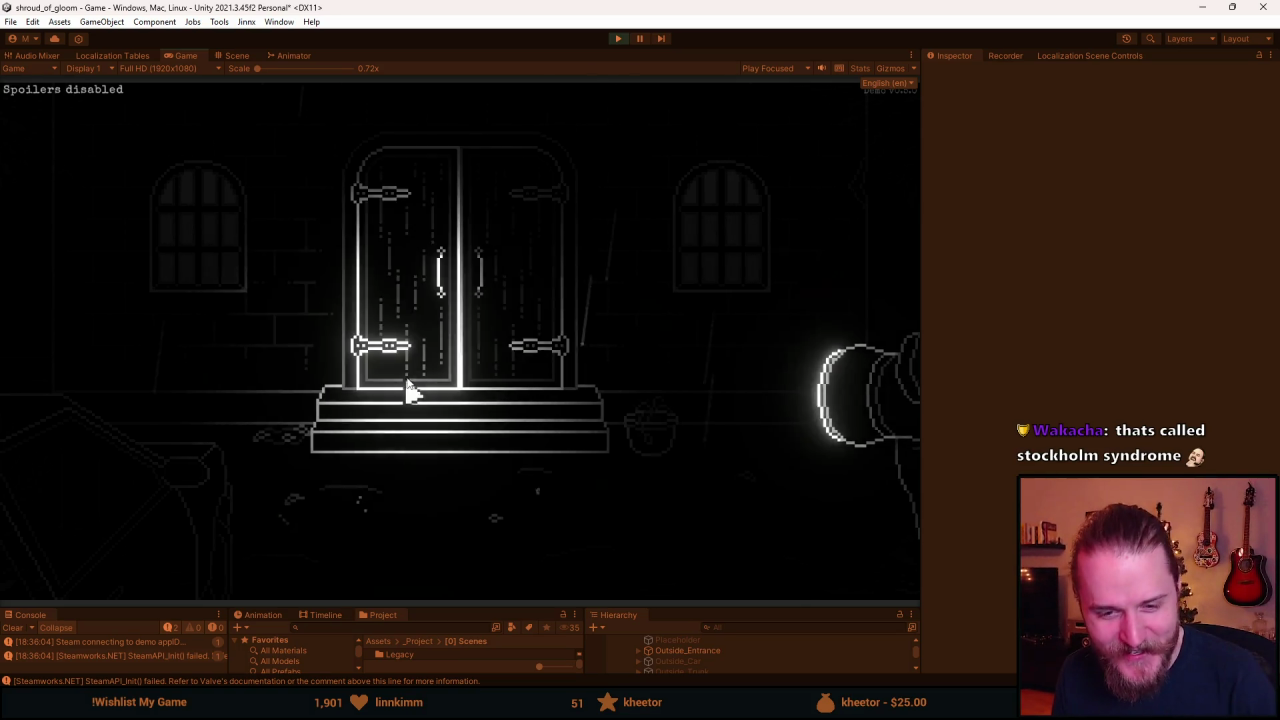
left_click(846, 243)
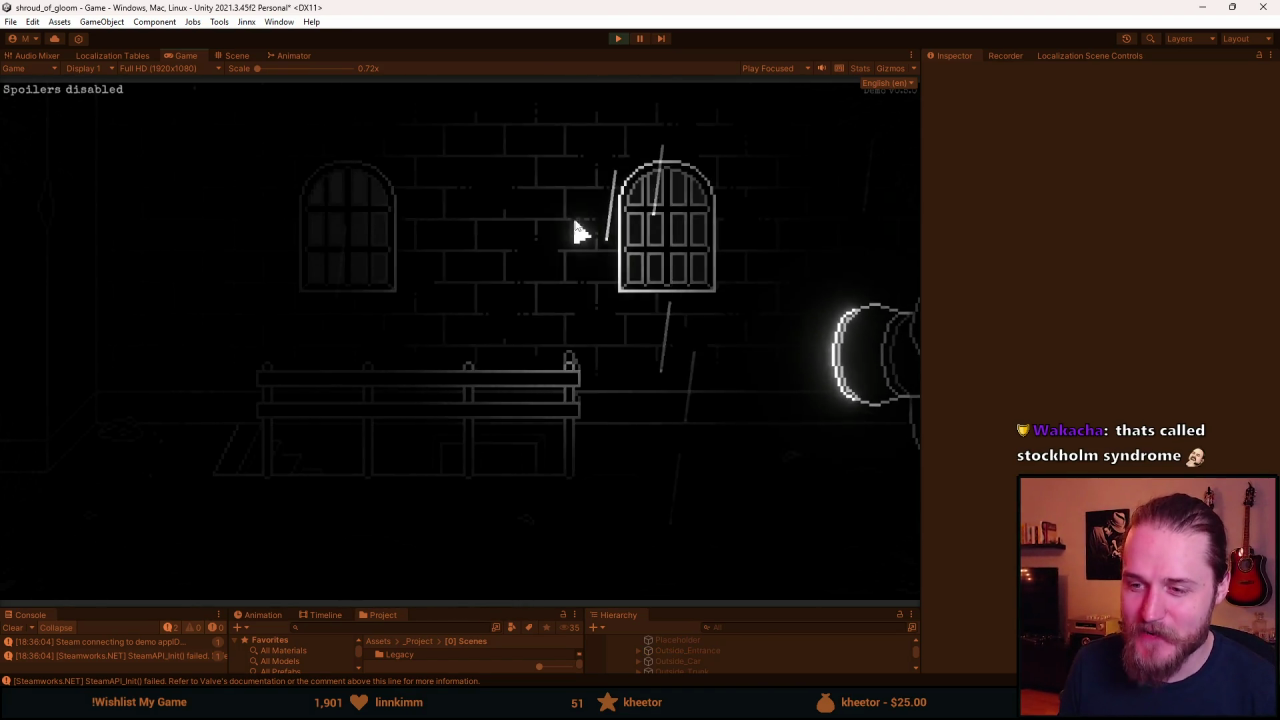
left_click(800, 194)
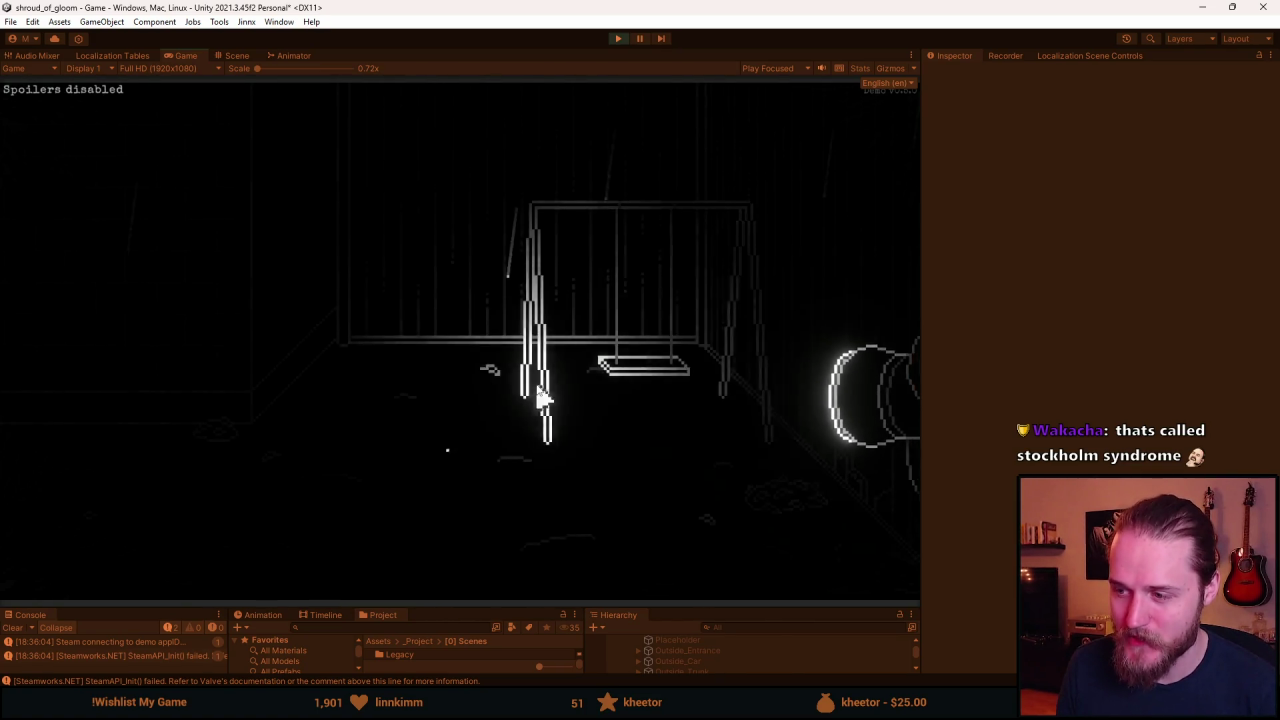
left_click(86, 286)
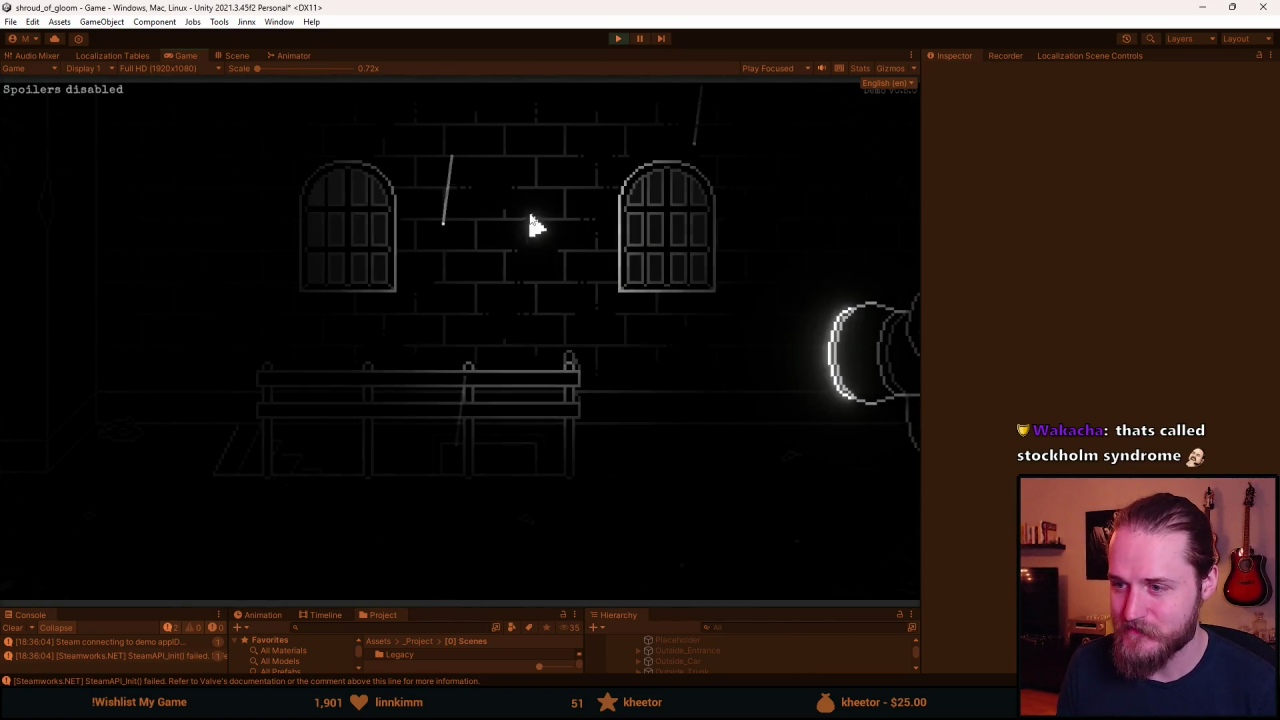
left_click(77, 330)
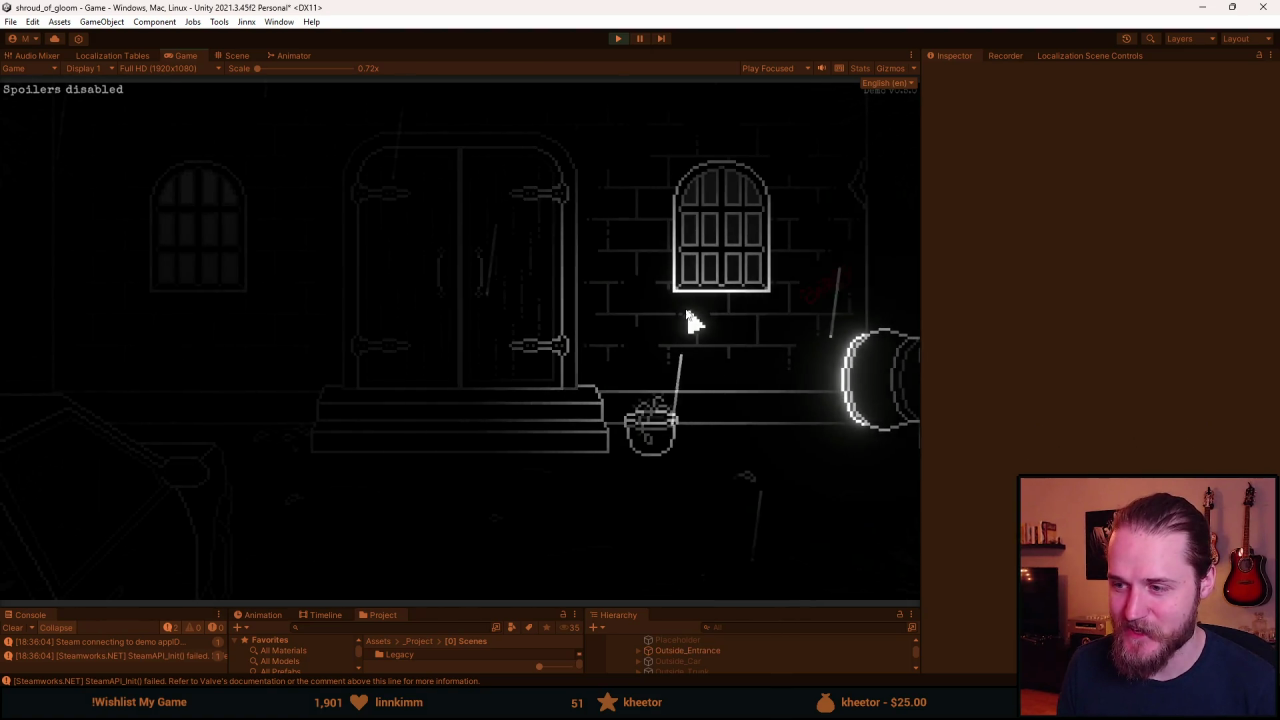
left_click(90, 342)
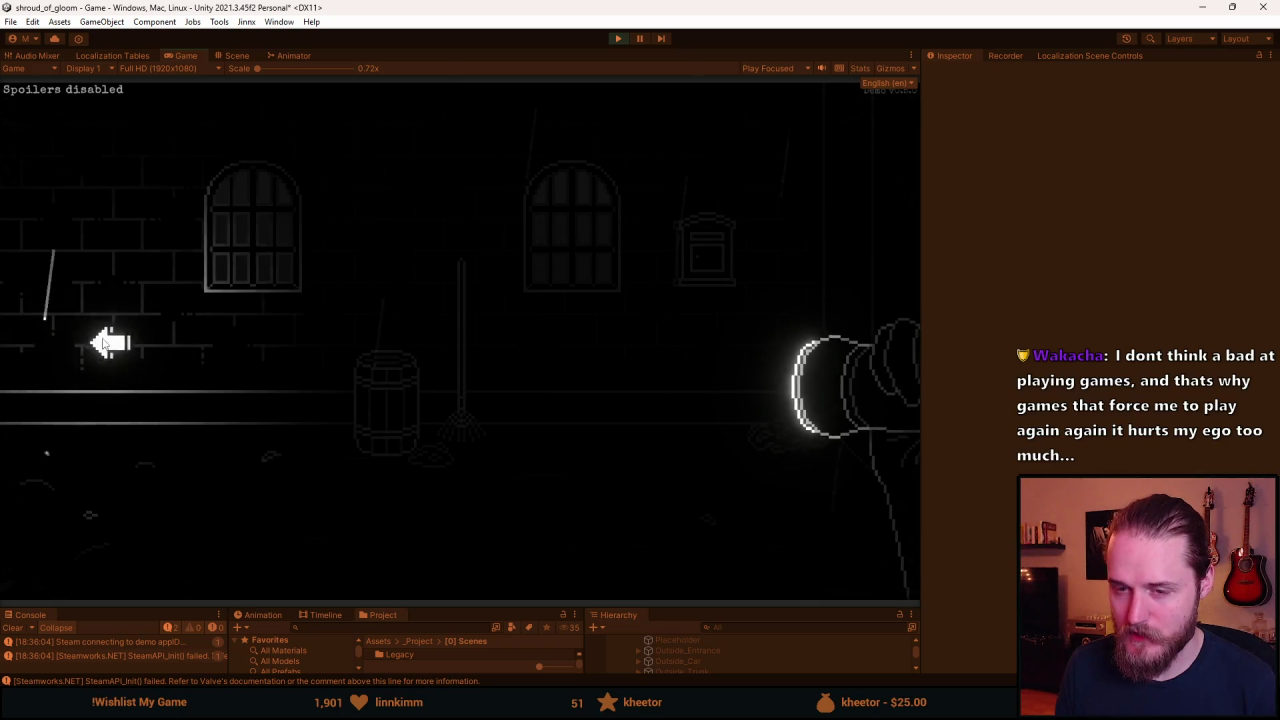
Visit the shutter-door room to inspect its door, then roam near the switch box room.
left_click(55, 345)
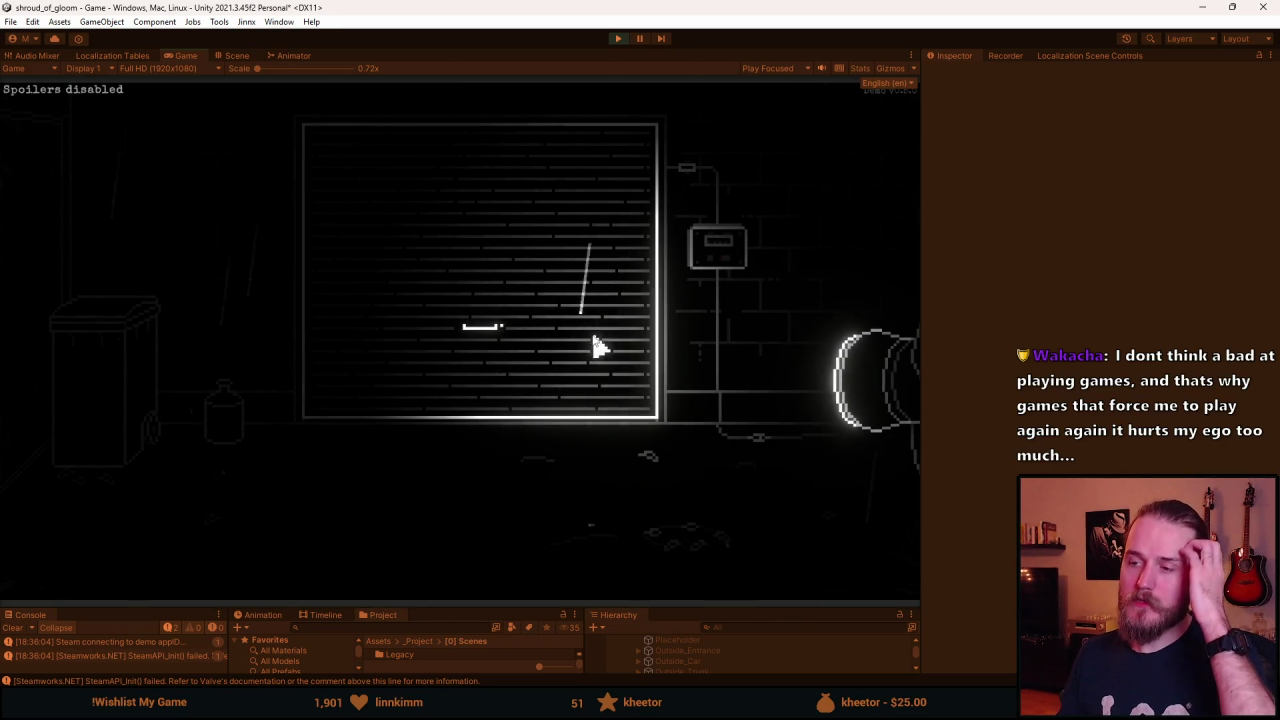
left_click(572, 413)
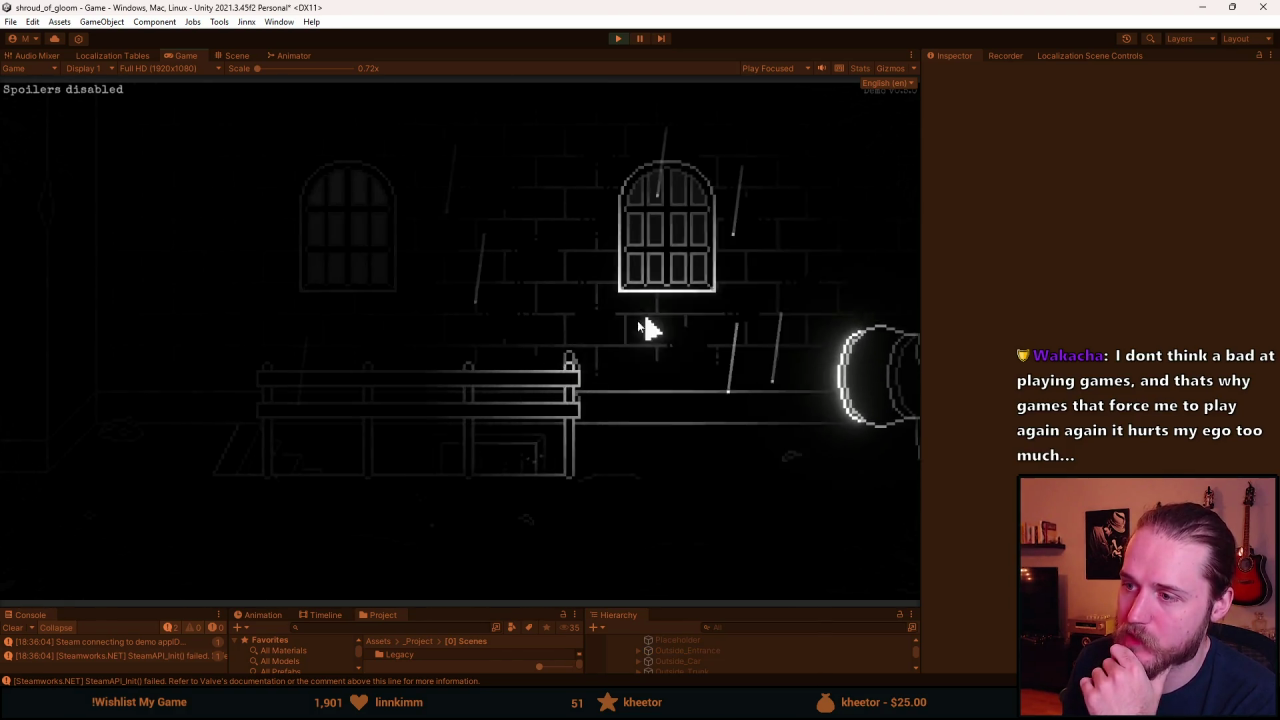
left_click(78, 312)
left_click(40, 252)
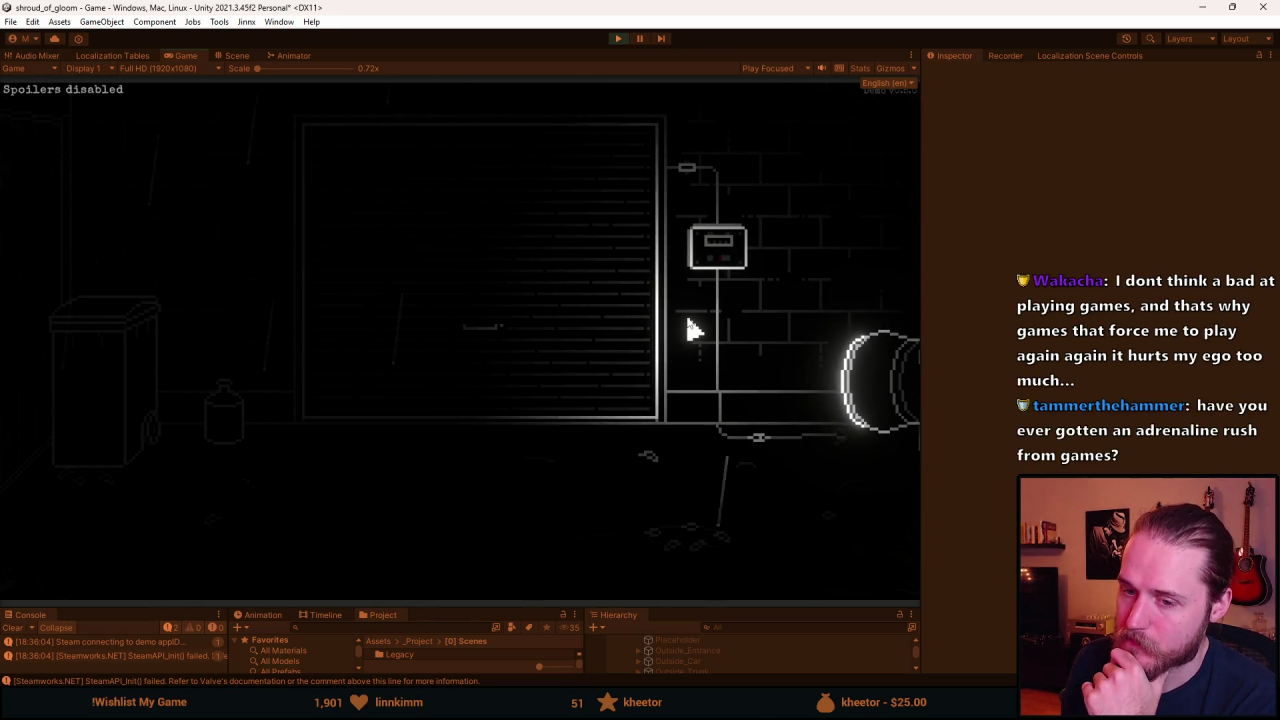
left_click(843, 259)
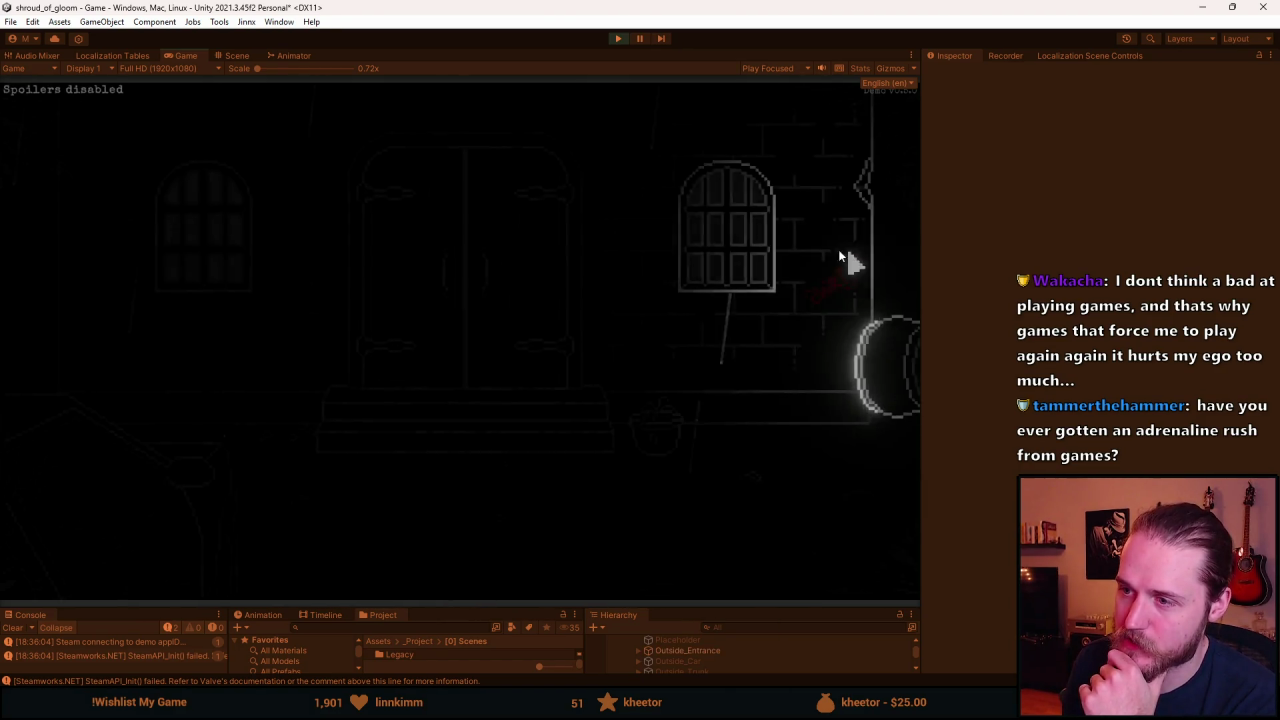
left_click(14, 274)
In the trash-can room, flip the second switch in the switch box close-up, then back out.
left_click(78, 270)
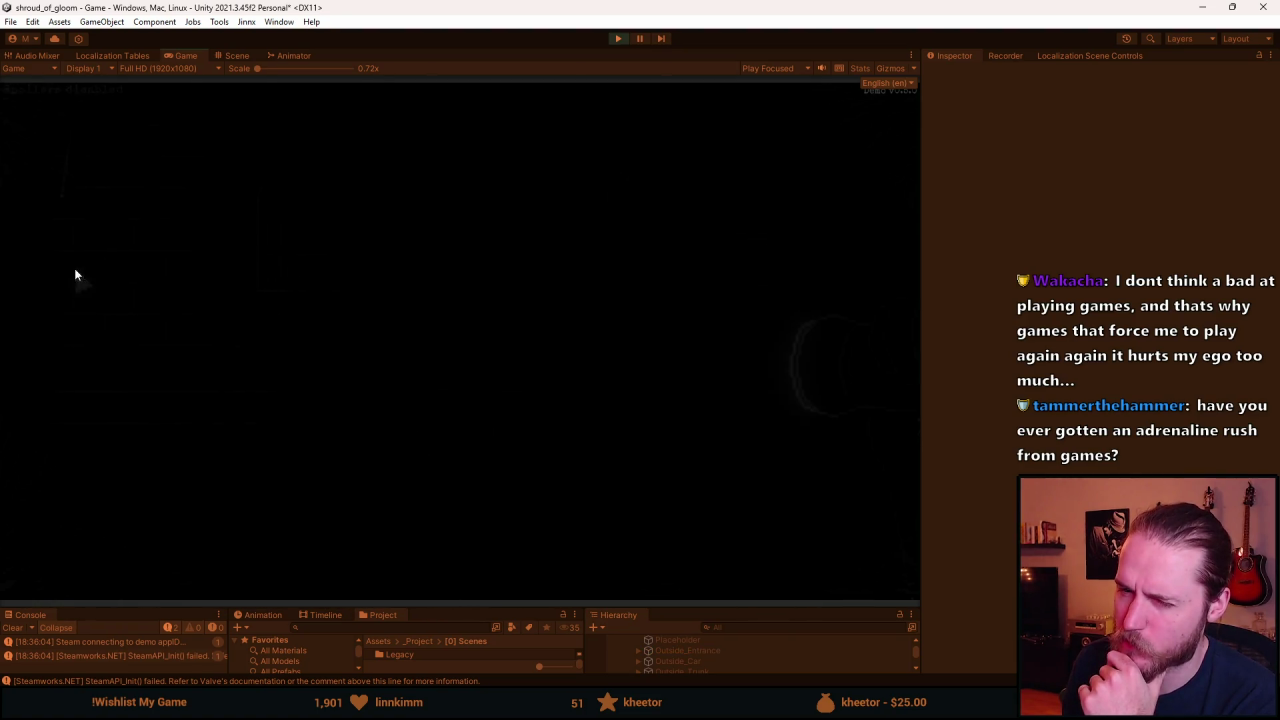
left_click(716, 250)
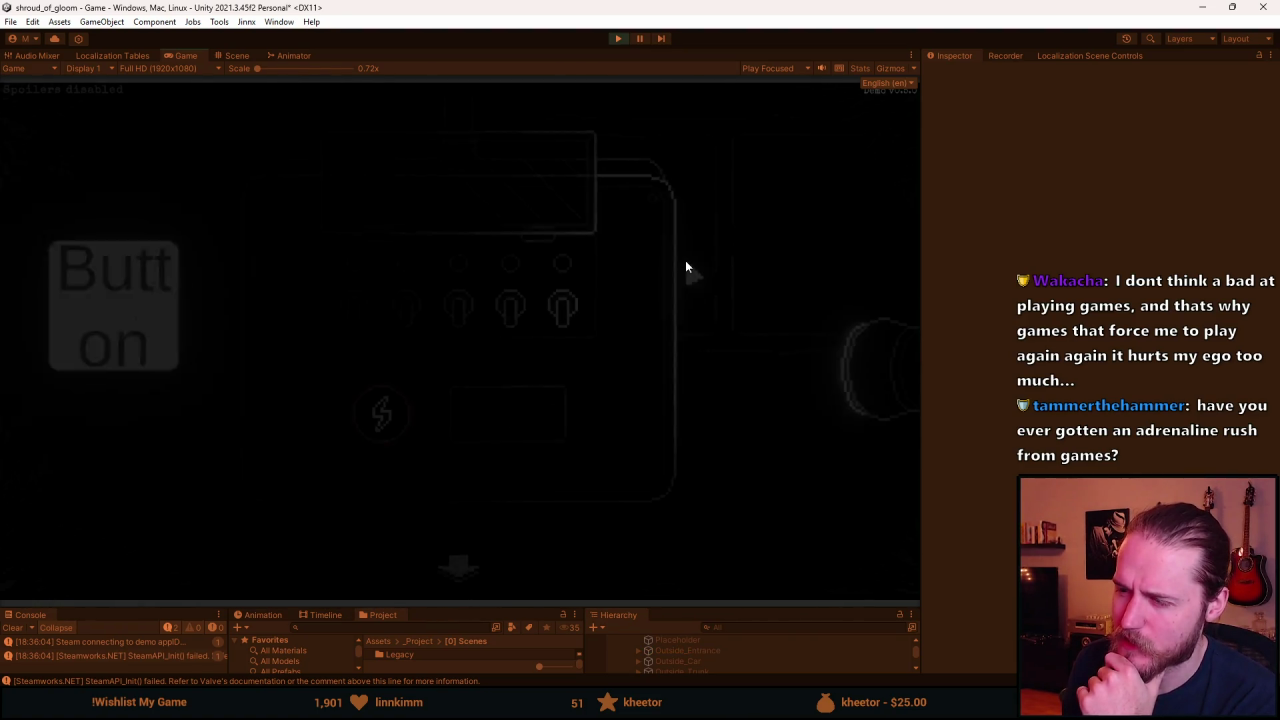
left_click(410, 322)
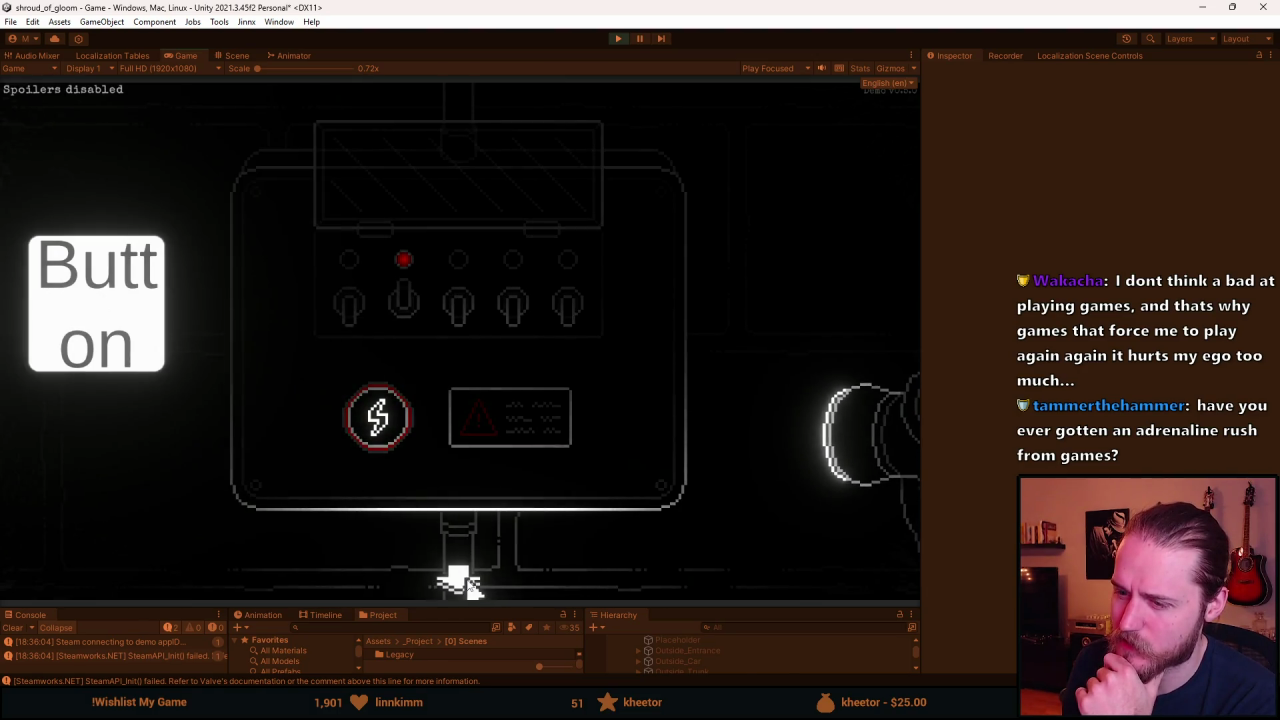
left_click(458, 580)
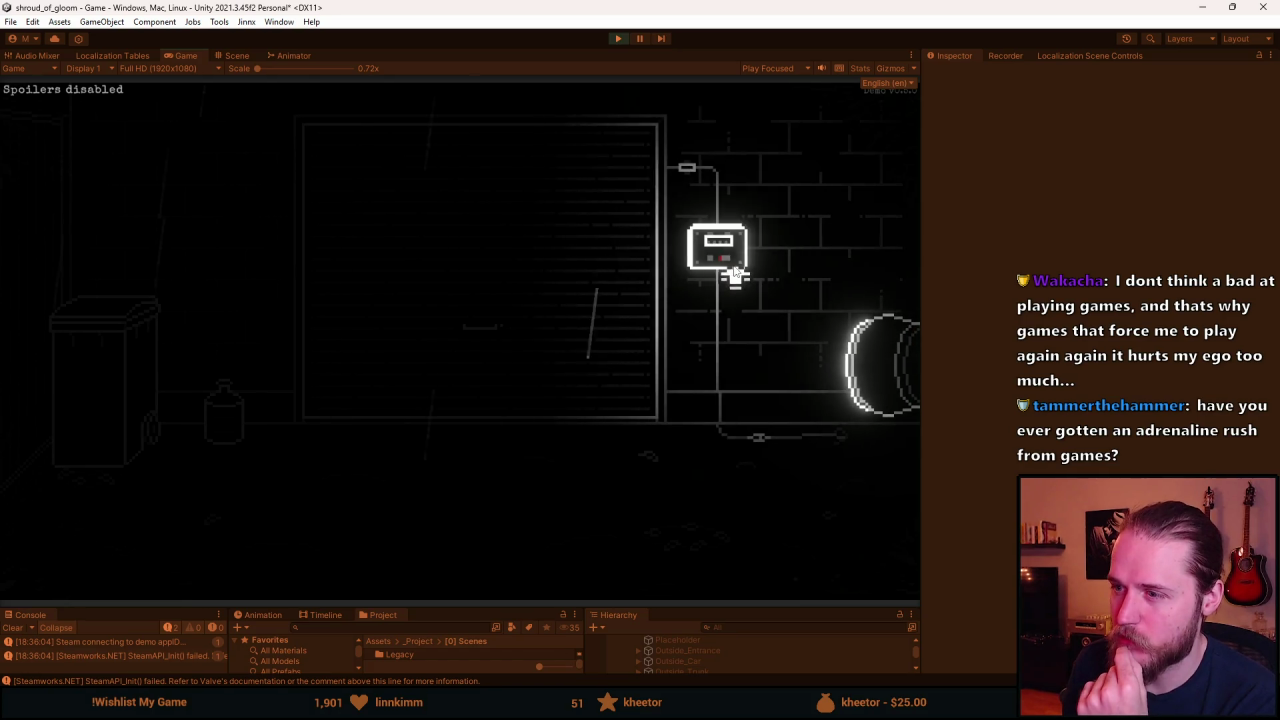
Walk through the double-door room and on into the electrical box room.
left_click(898, 250)
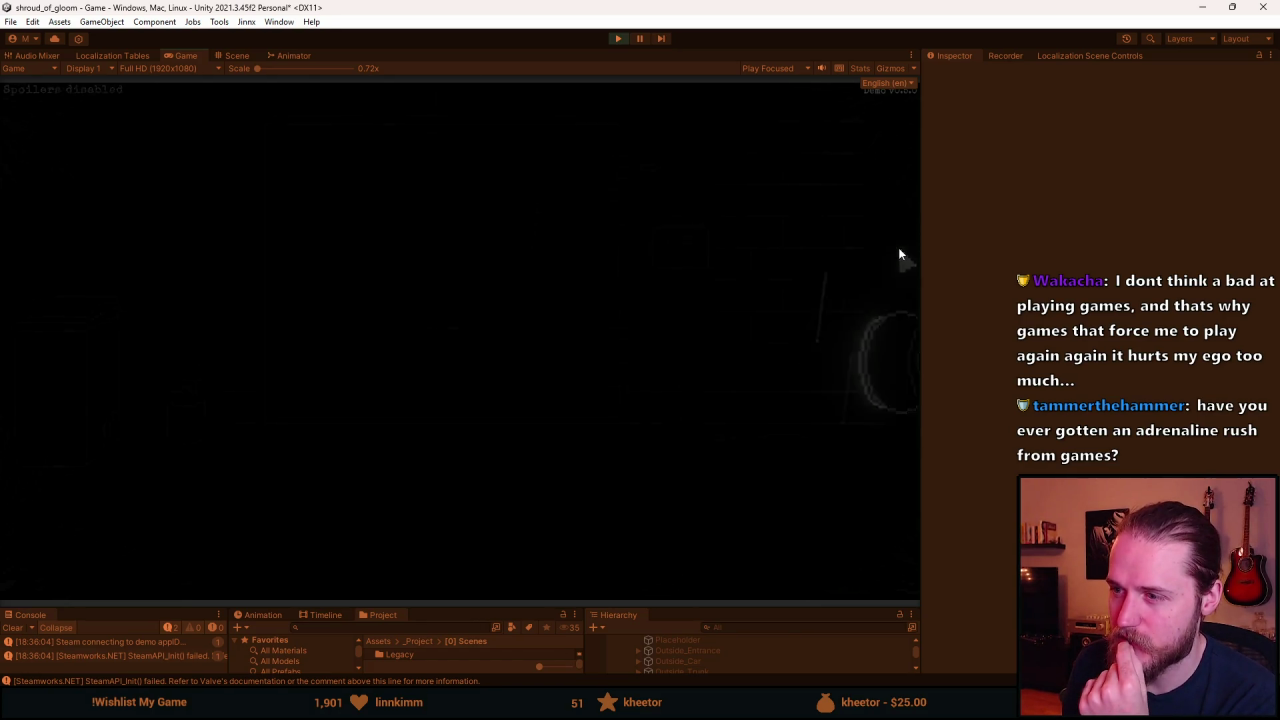
left_click(66, 285)
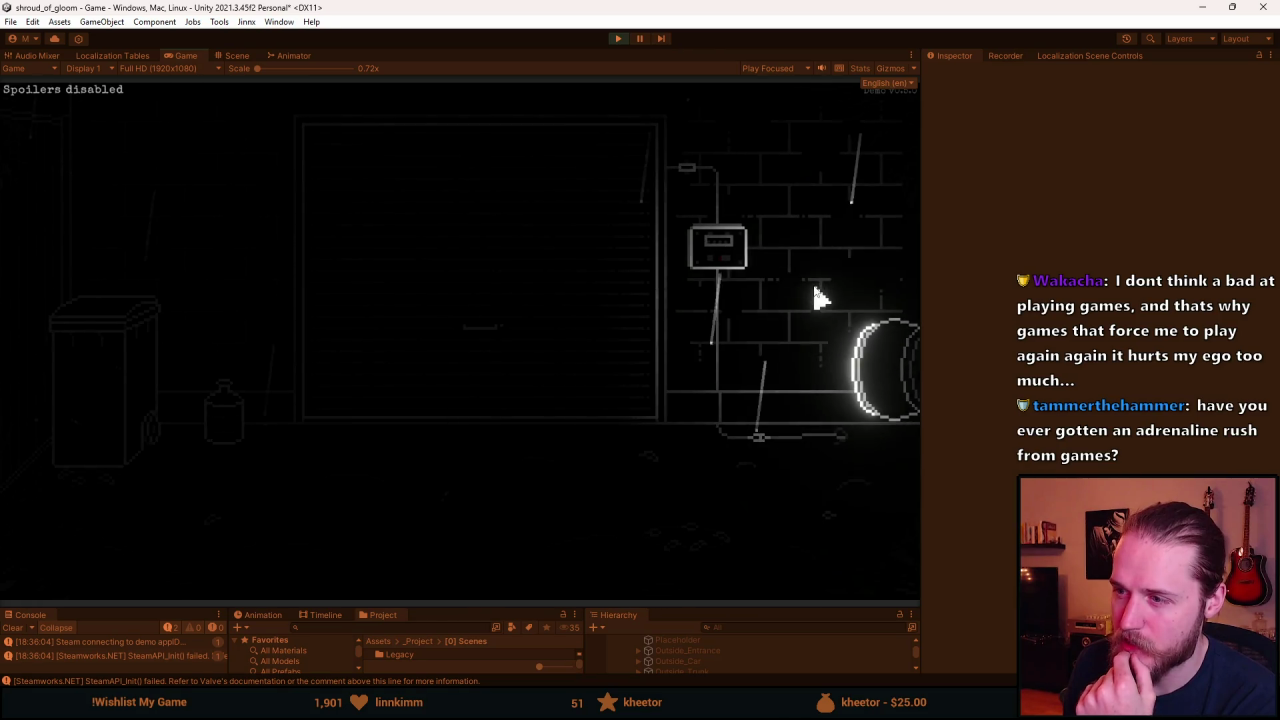
left_click(845, 280)
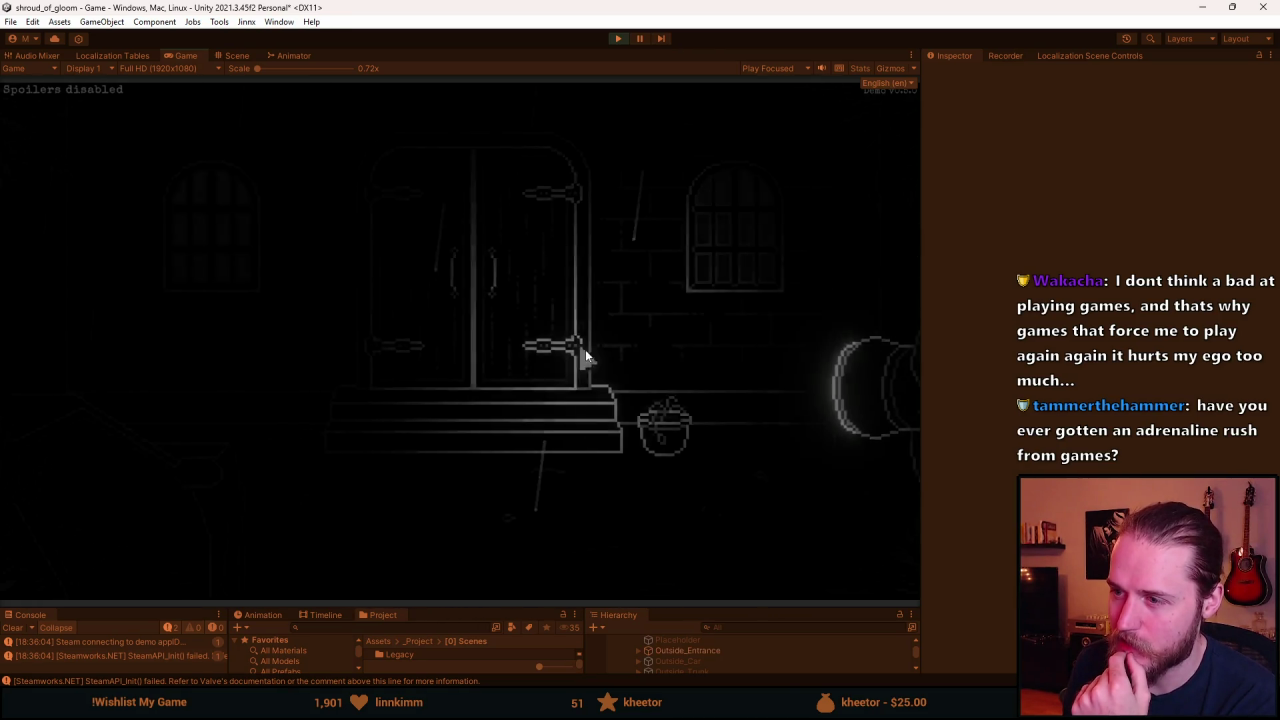
left_click(52, 280)
left_click(51, 286)
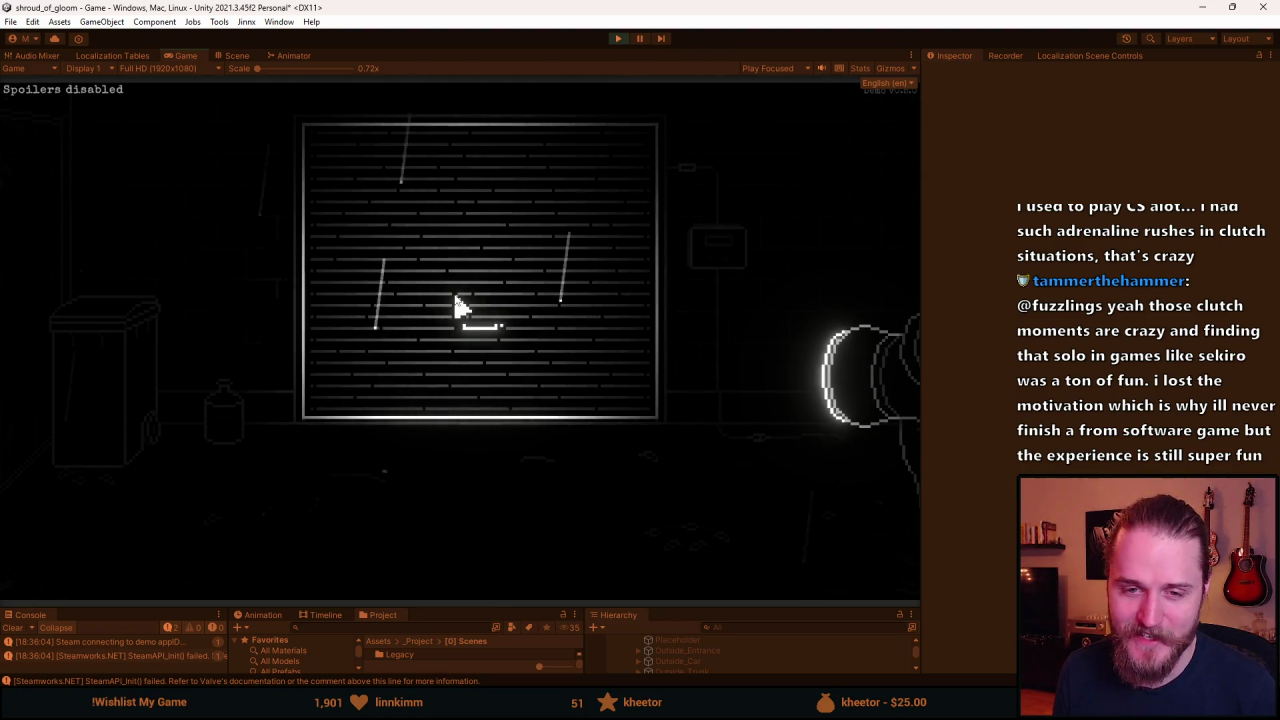
Switch away from Unity to another open application with Alt+Tab.
key("alt+Tab")
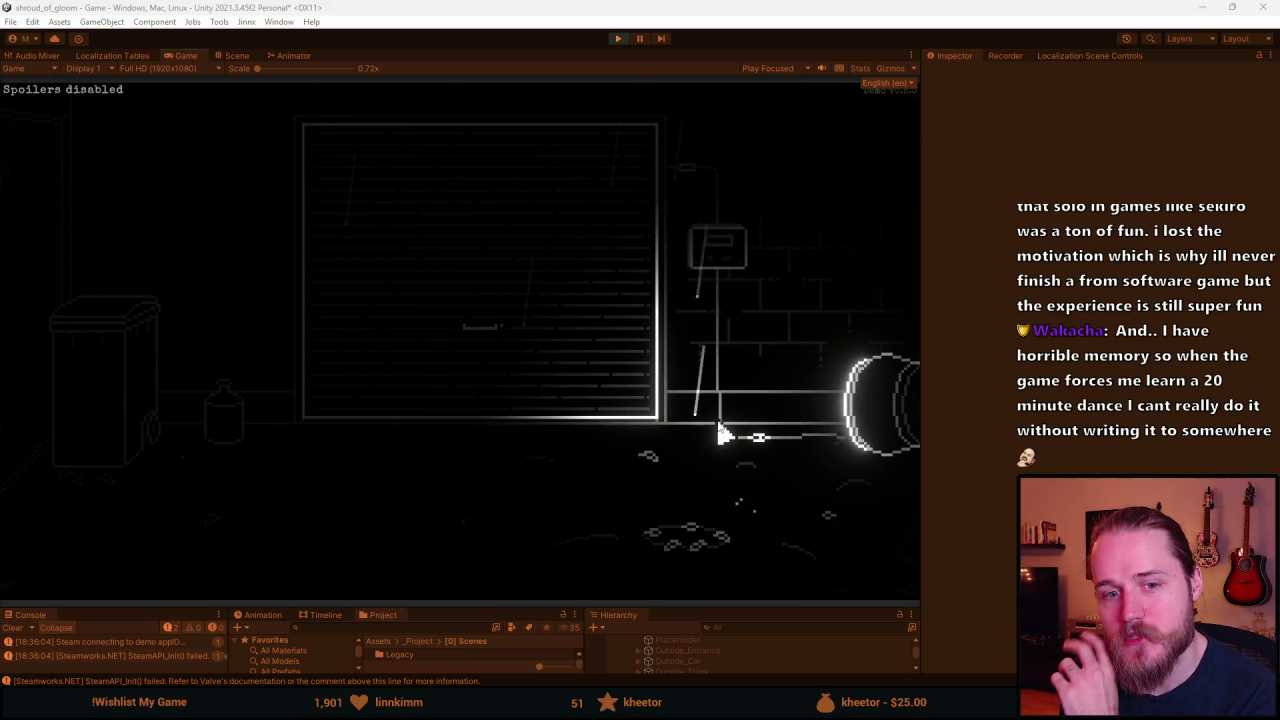
left_click(857, 280)
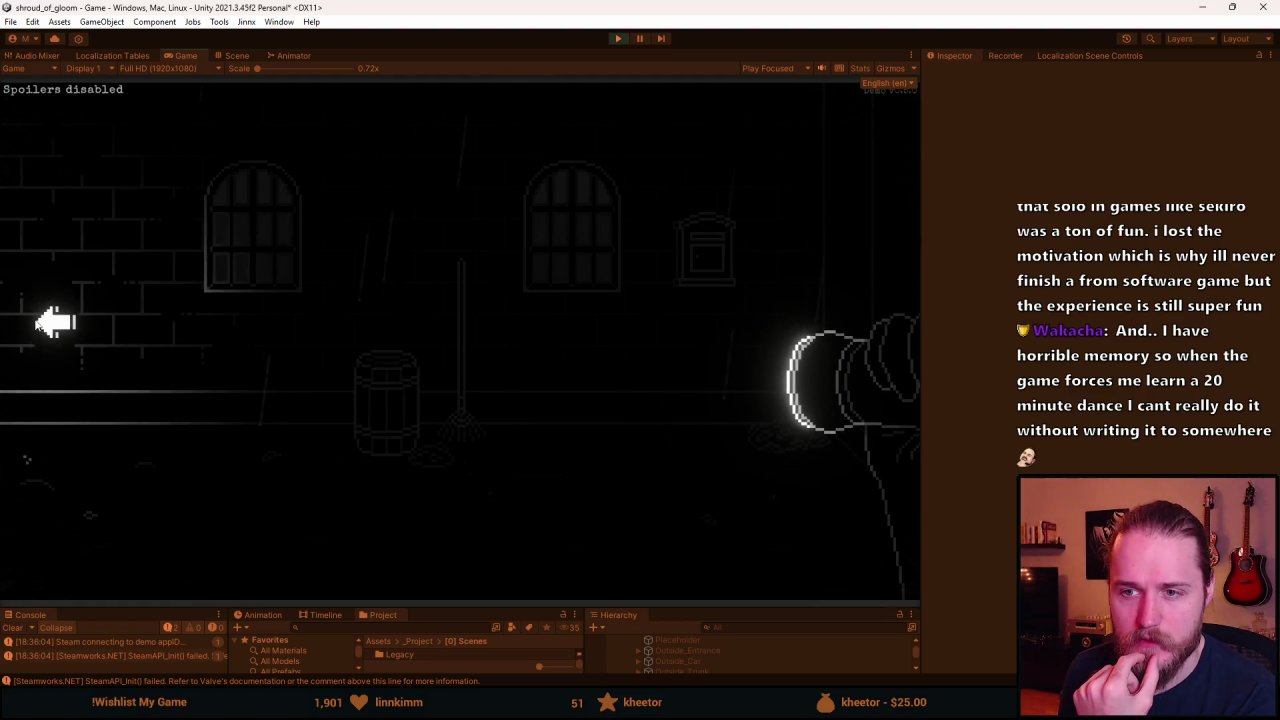
left_click(55, 320)
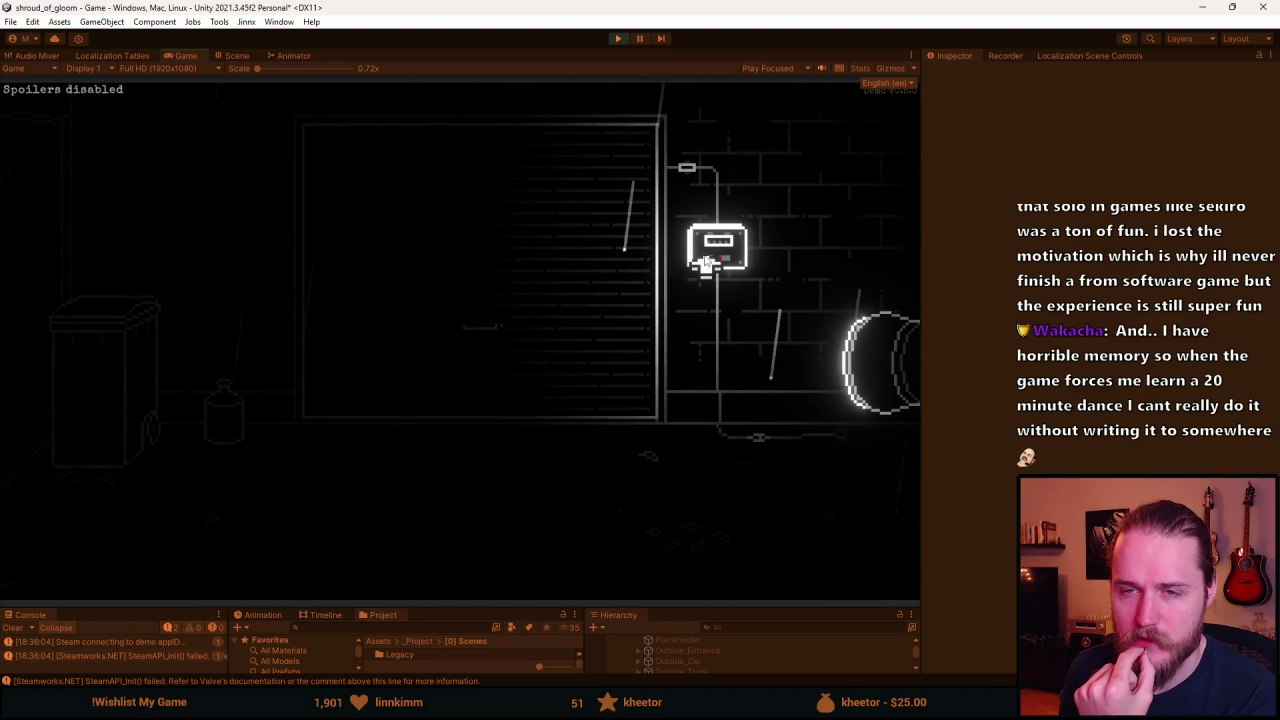
left_click(700, 262)
left_click(460, 582)
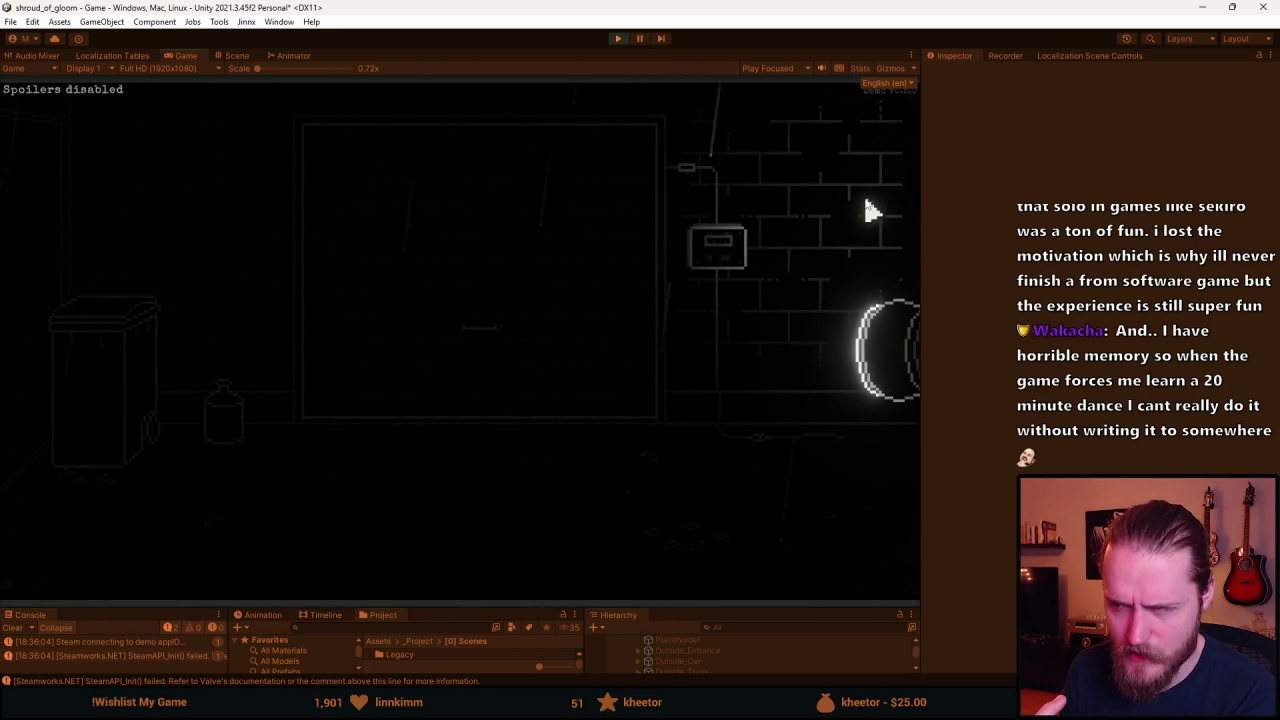
left_click(868, 207)
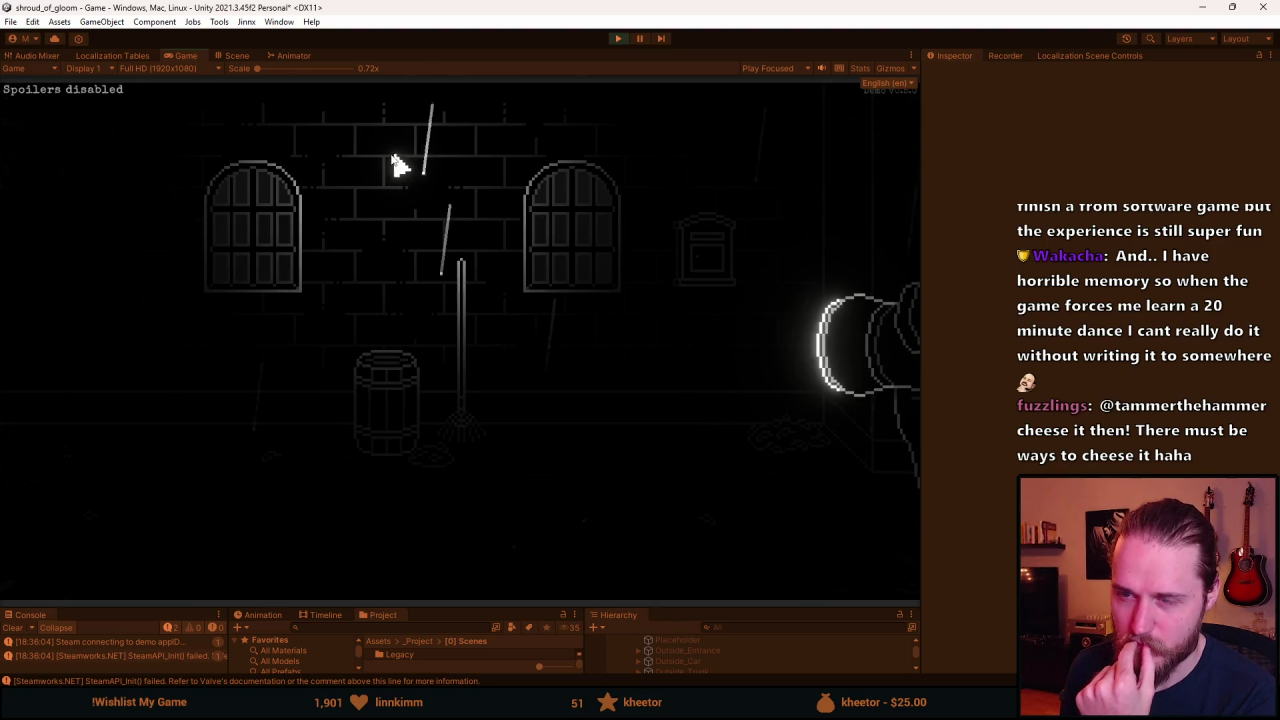
left_click(40, 258)
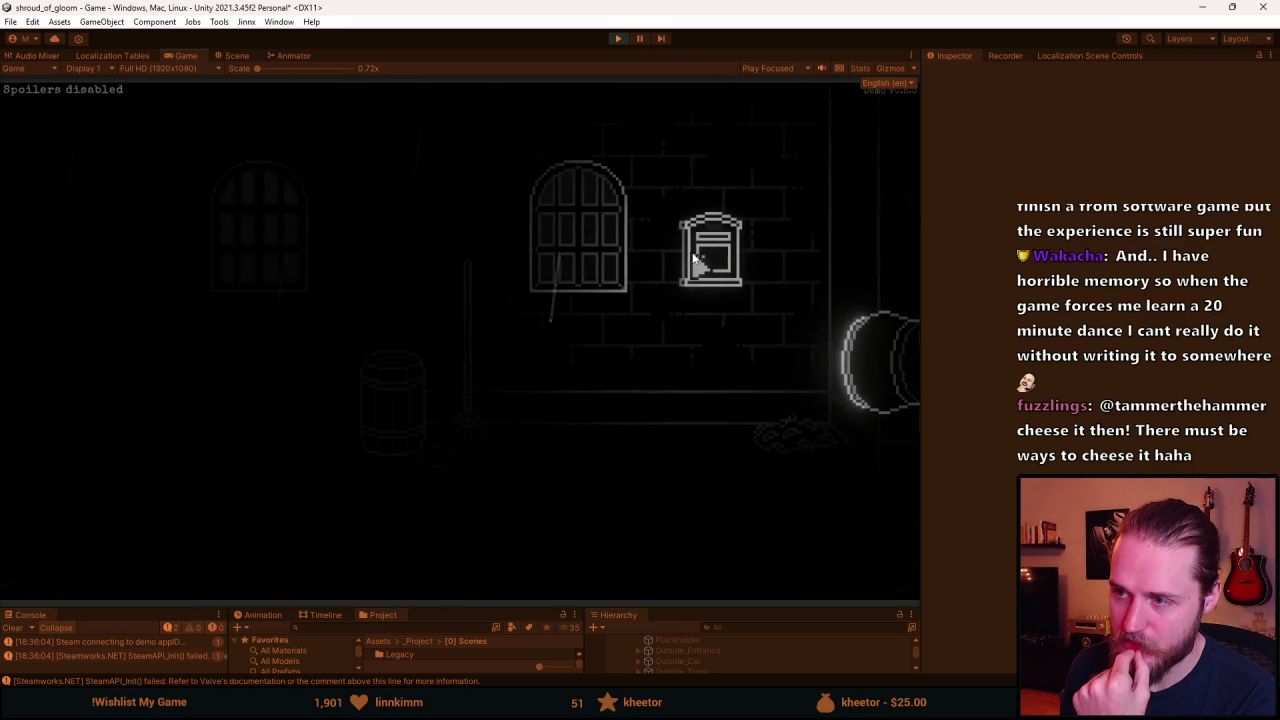
left_click(100, 370)
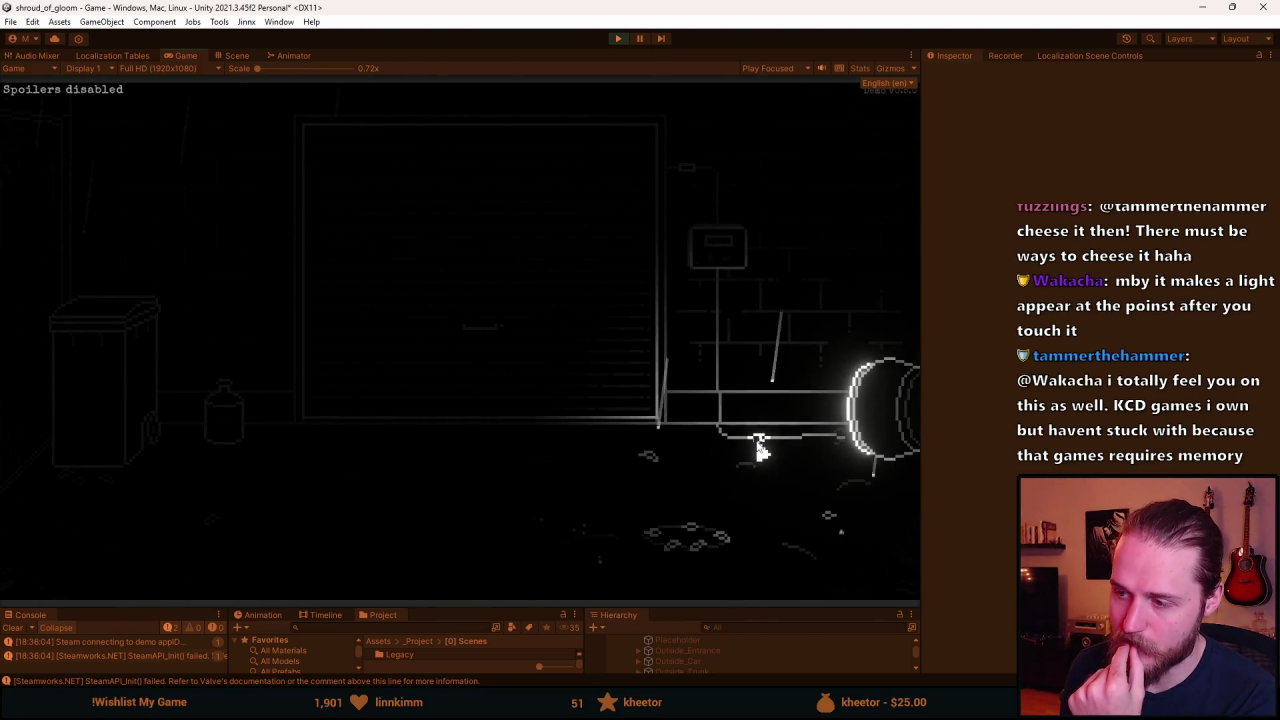
left_click(803, 363)
left_click(815, 262)
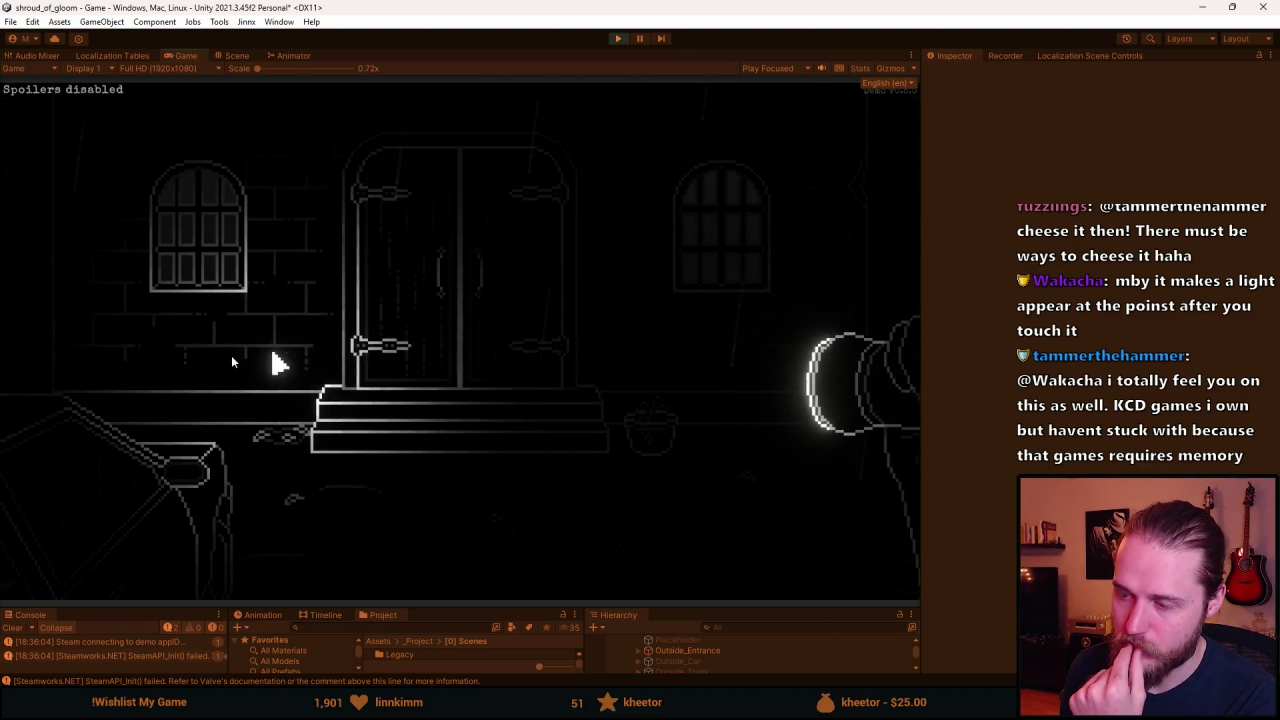
left_click(98, 357)
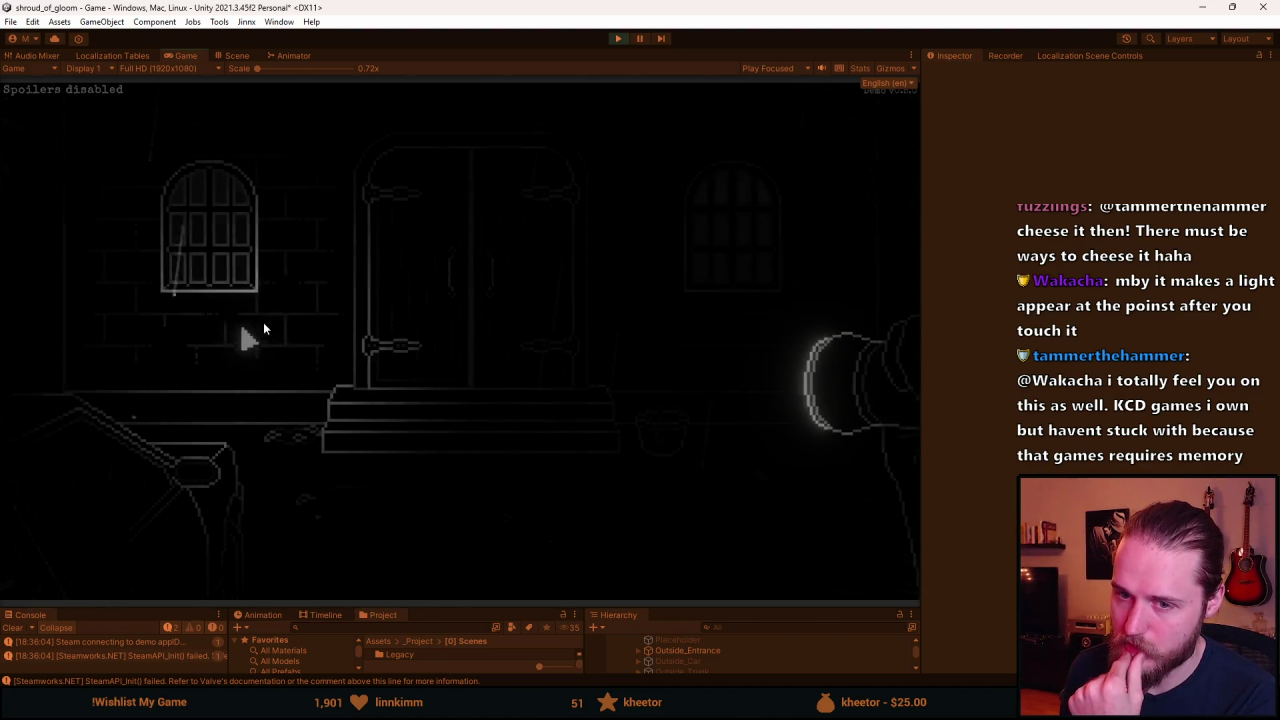
left_click(109, 357)
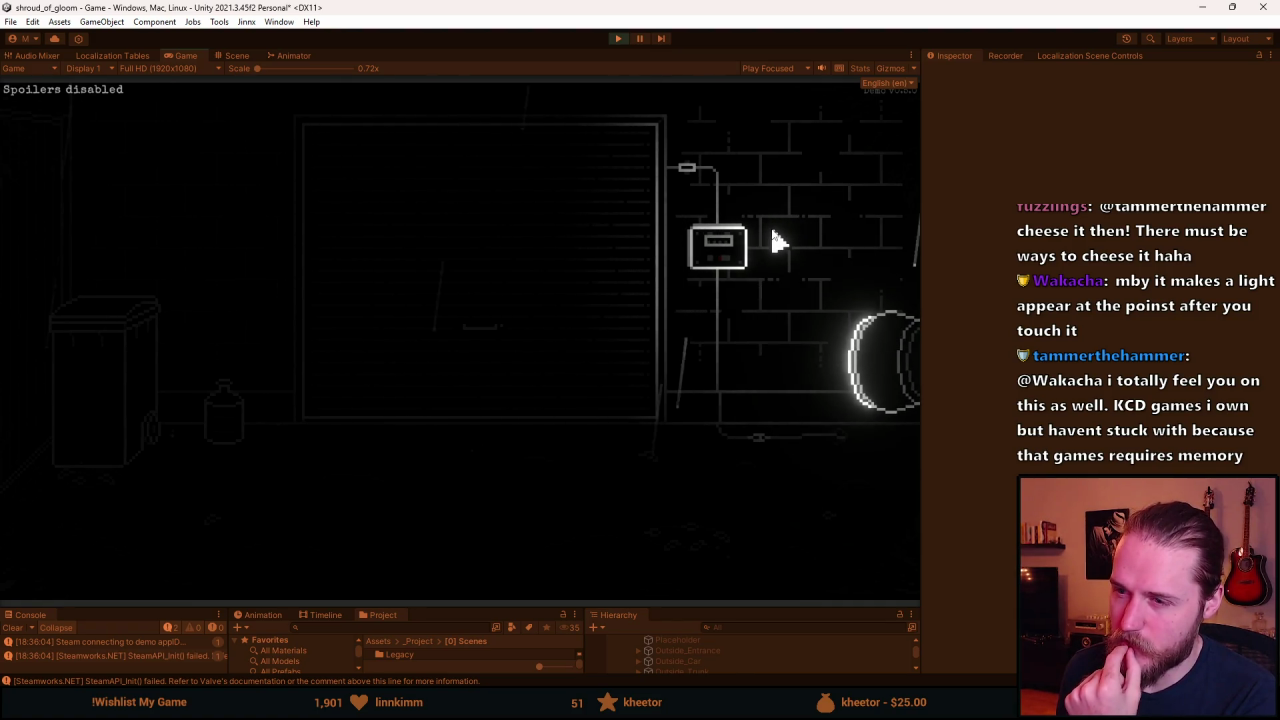
left_click(663, 298)
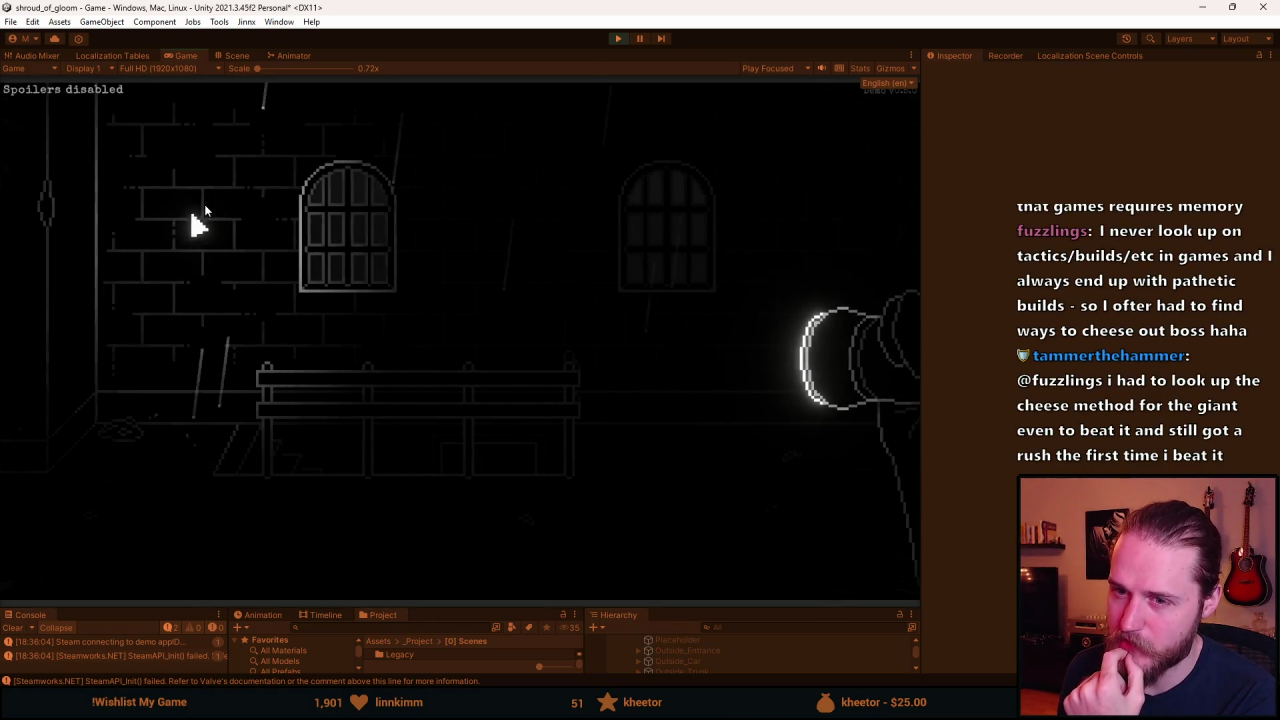
left_click(80, 348)
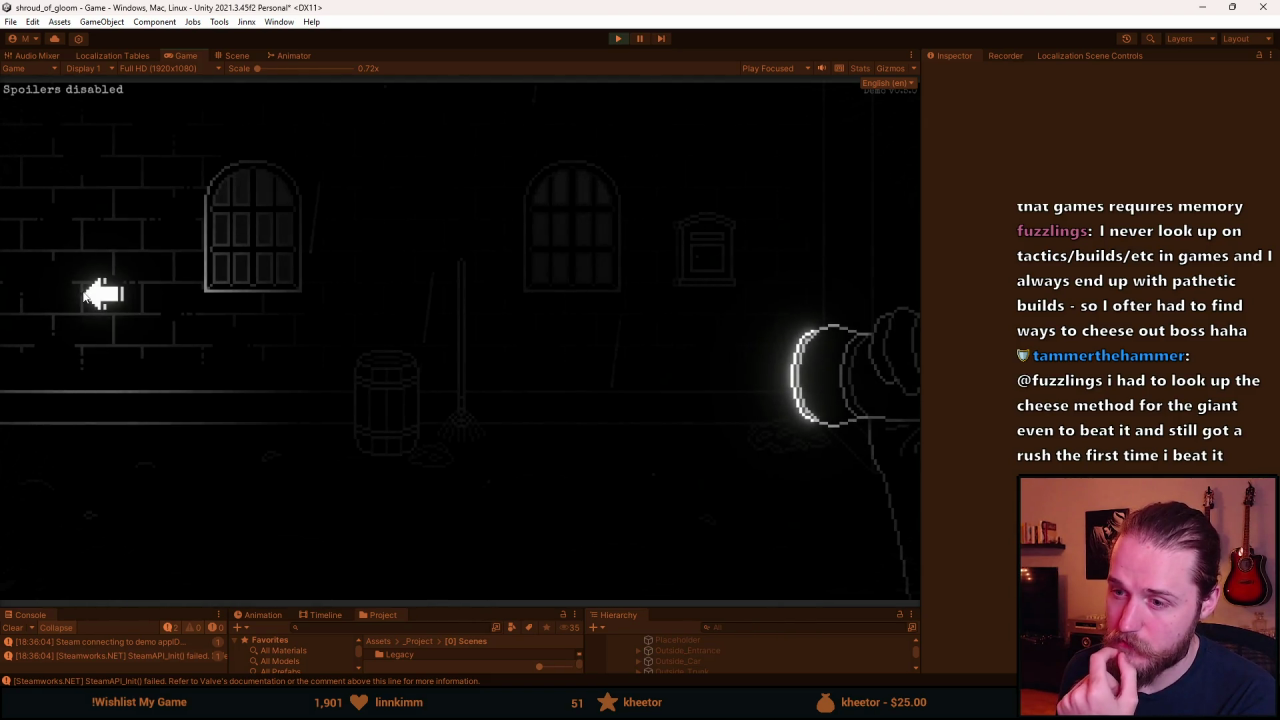
left_click(98, 292)
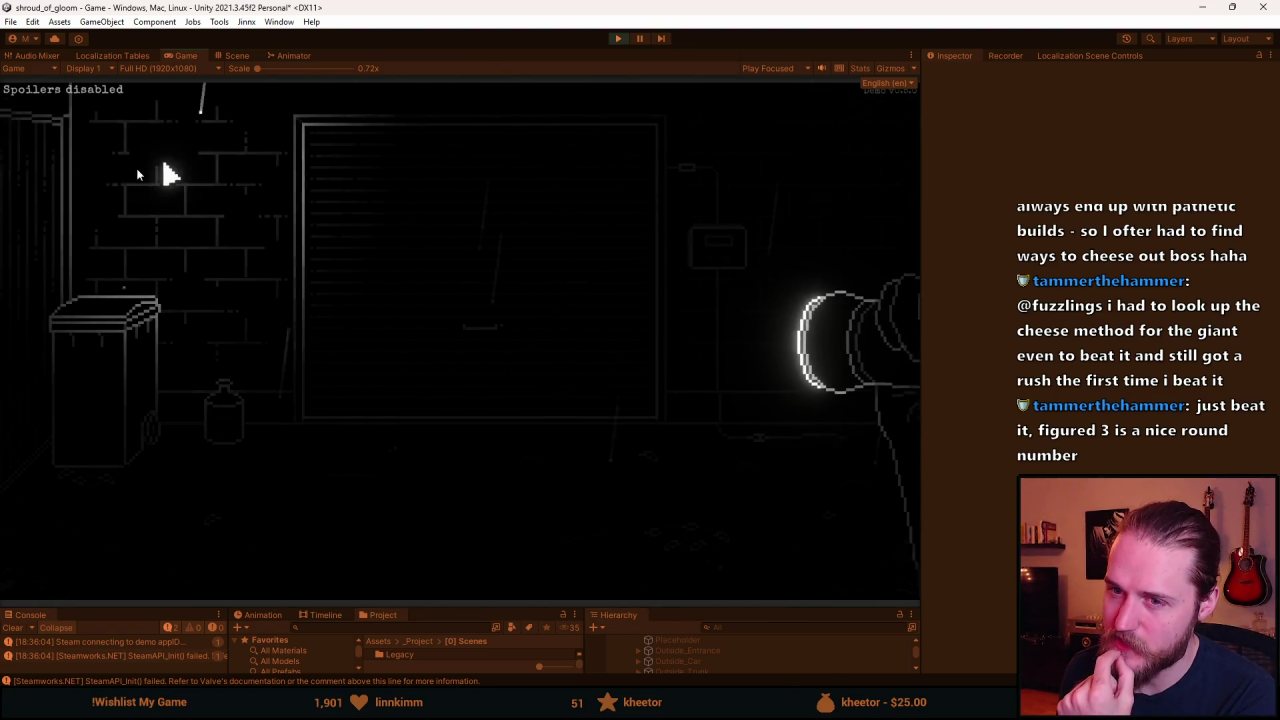
left_click(845, 211)
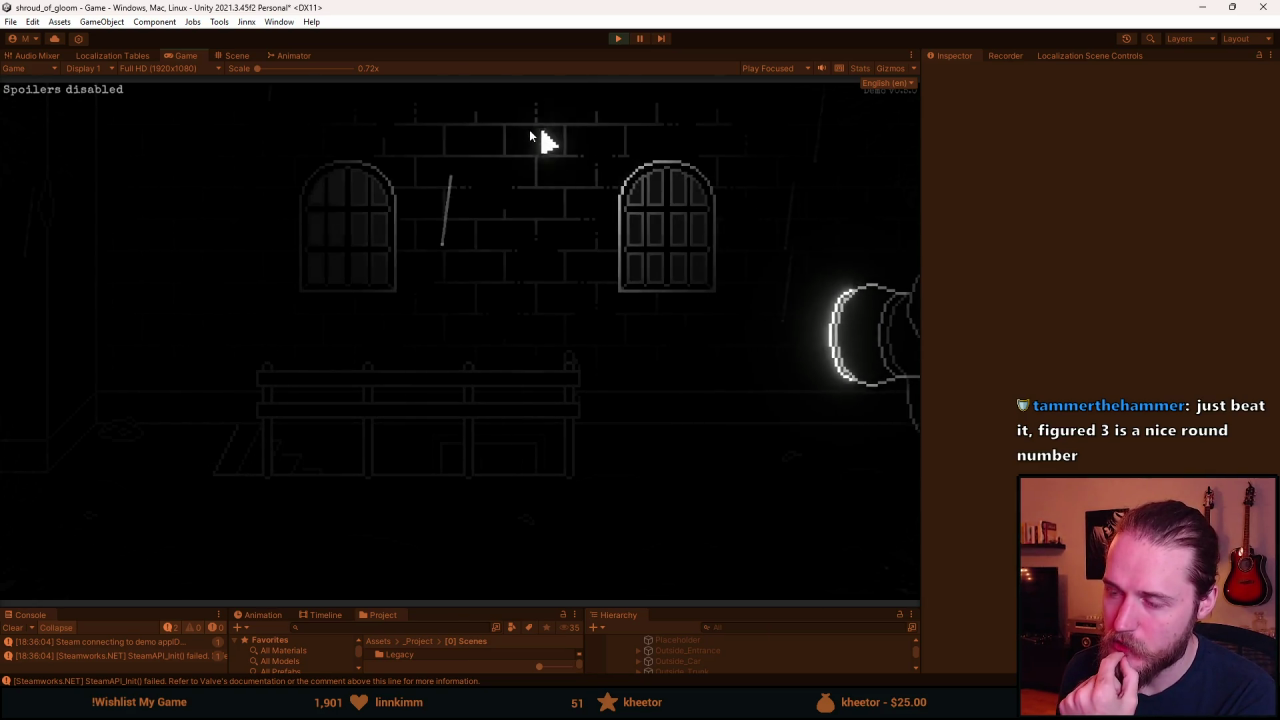
Go through the darker windowed room to the alley and check the switch box close-up.
left_click(106, 405)
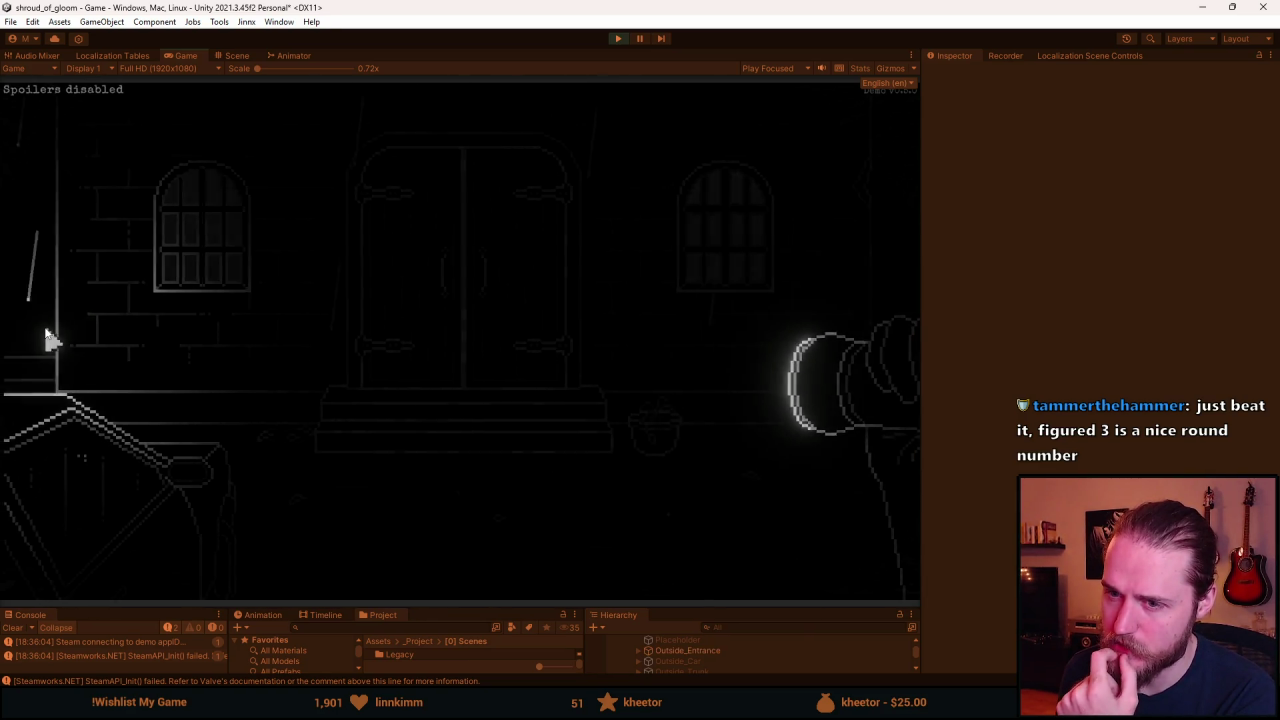
left_click(68, 318)
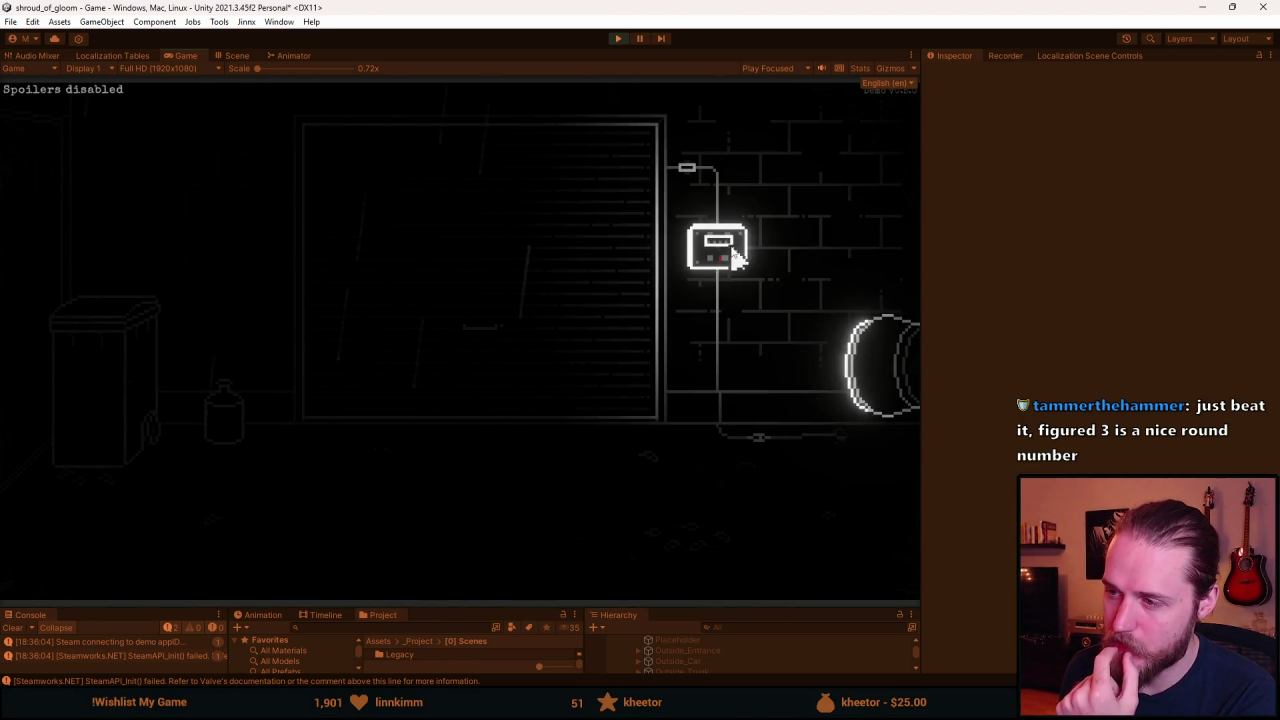
left_click(731, 255)
left_click(460, 578)
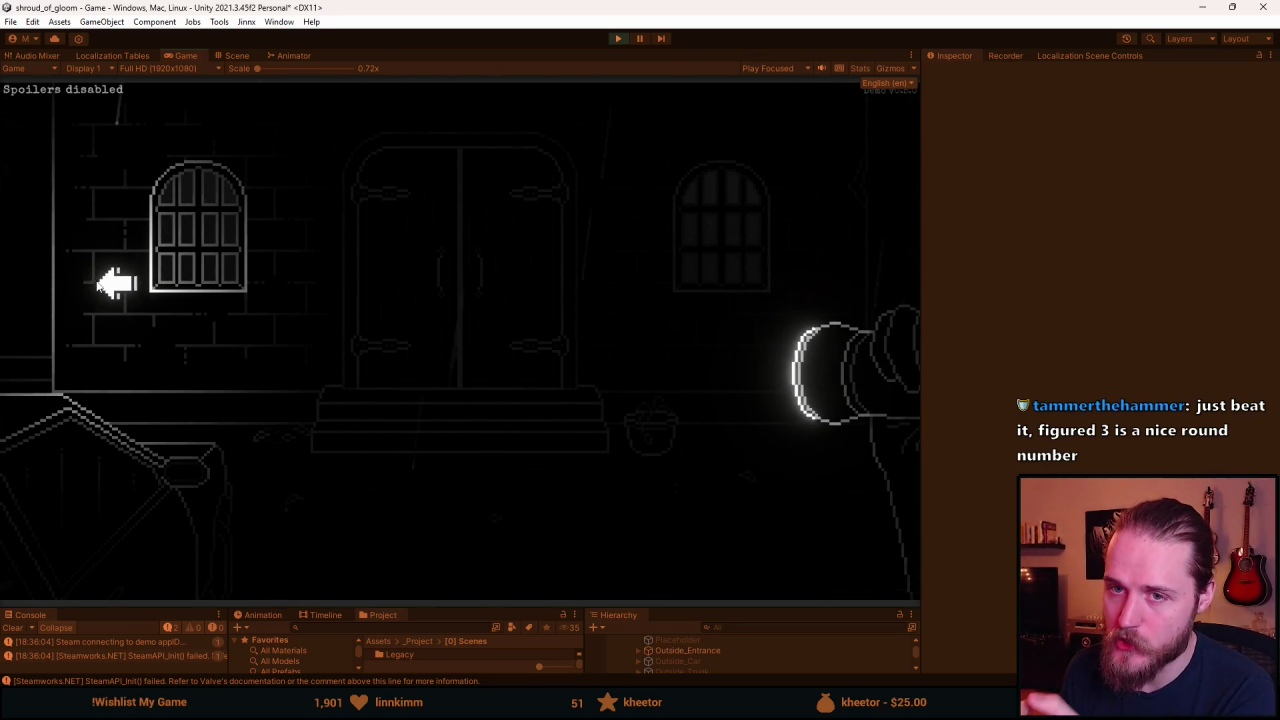
Check the switch box close-up again, then exit to the entrance scene and bench room.
left_click(105, 285)
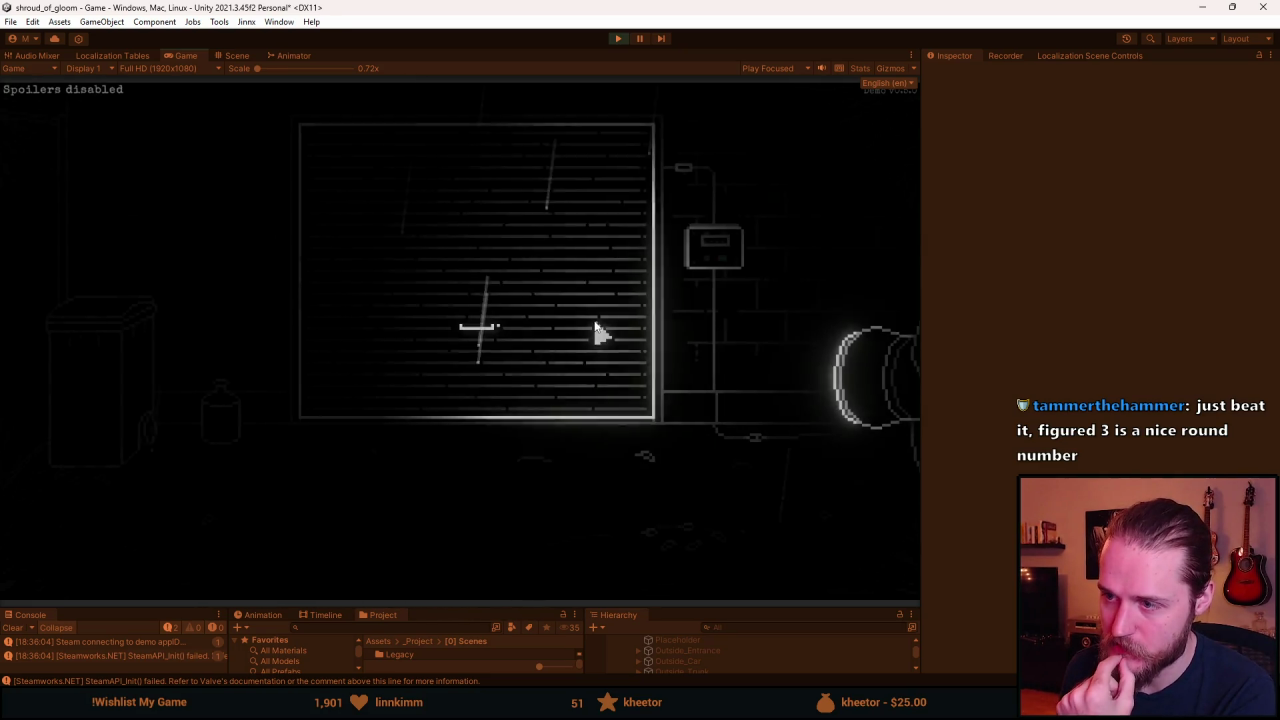
left_click(735, 258)
left_click(455, 582)
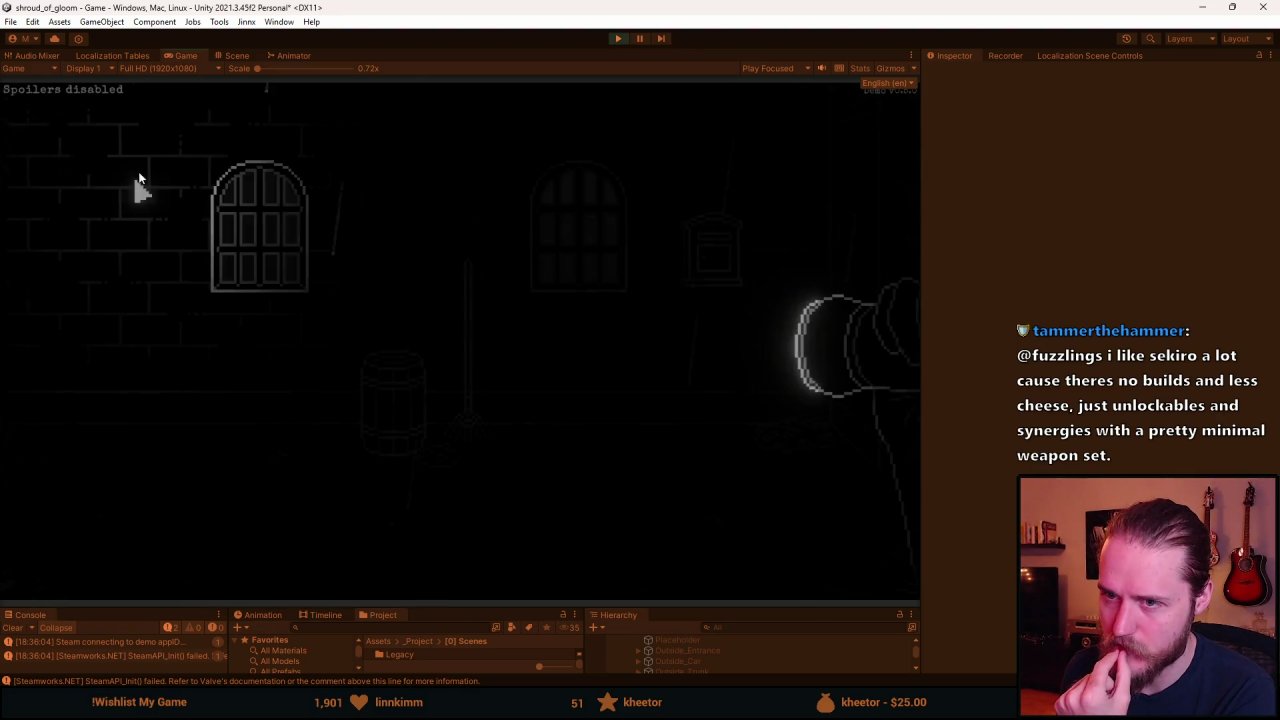
left_click(845, 172)
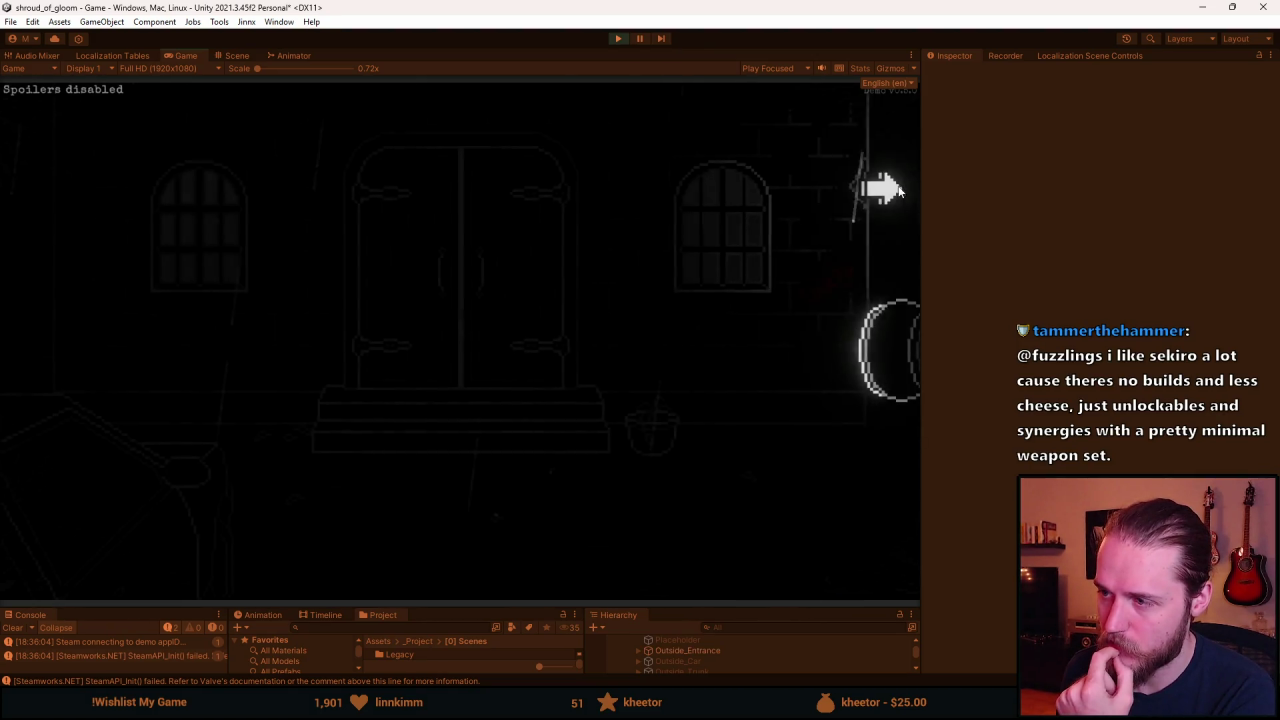
left_click(898, 190)
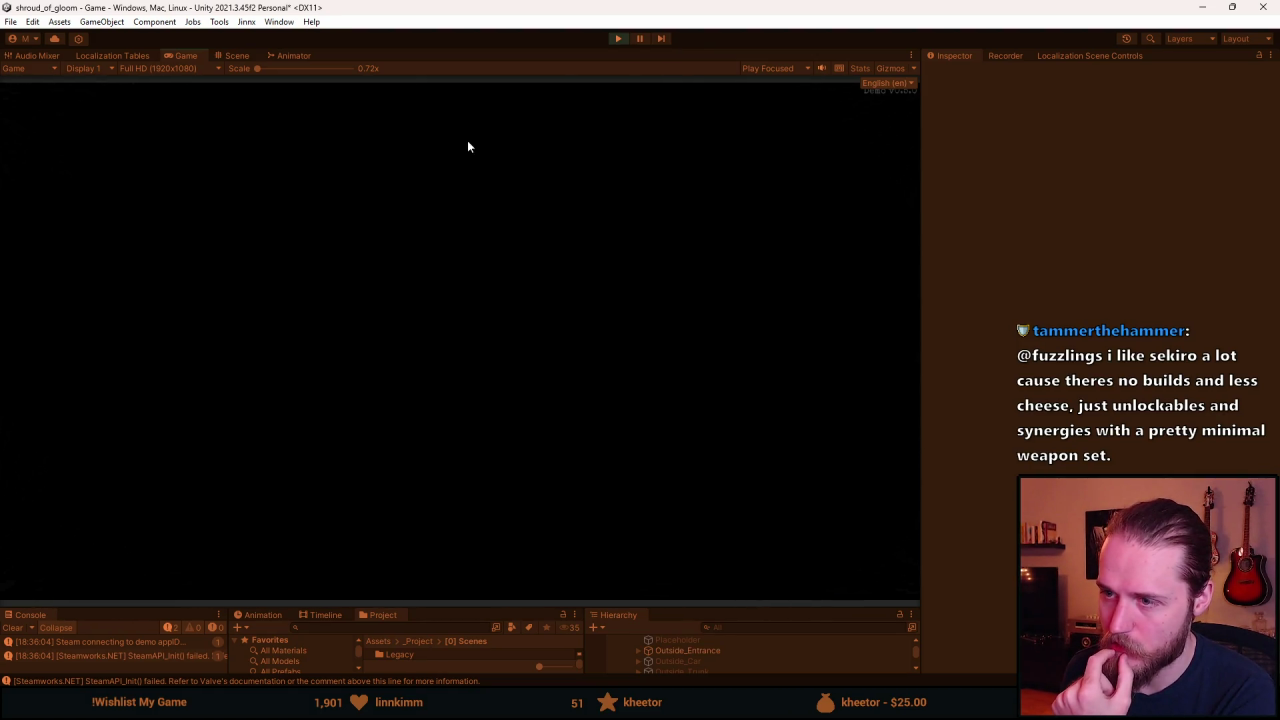
Walk through the double-door room to the trash-bin alley, use the flashlight, then pause the game.
left_click(183, 357)
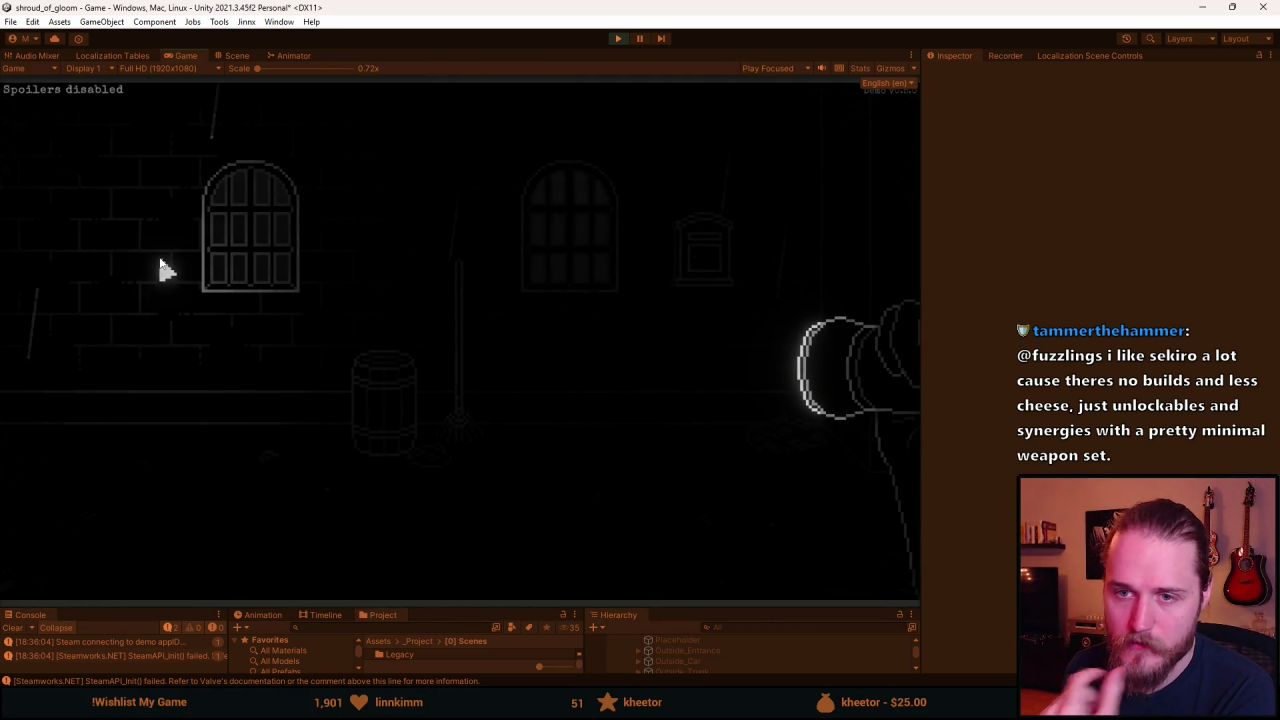
left_click(66, 258)
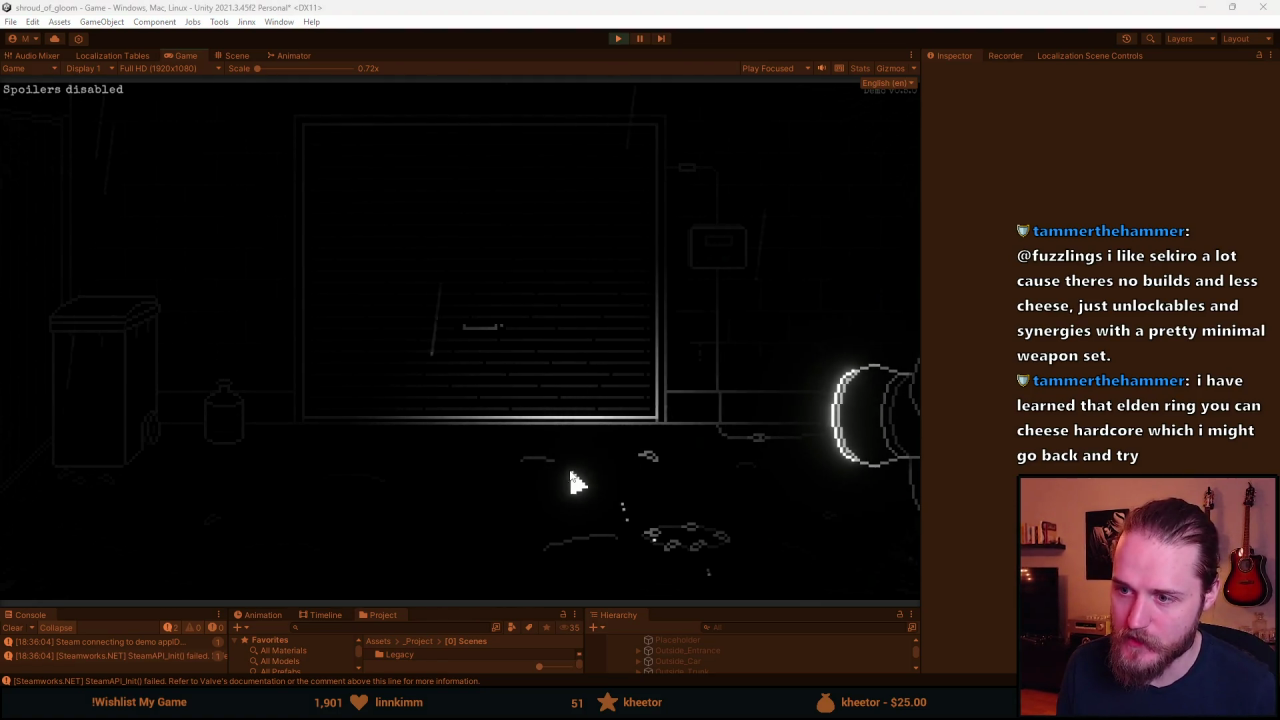
left_click(783, 455)
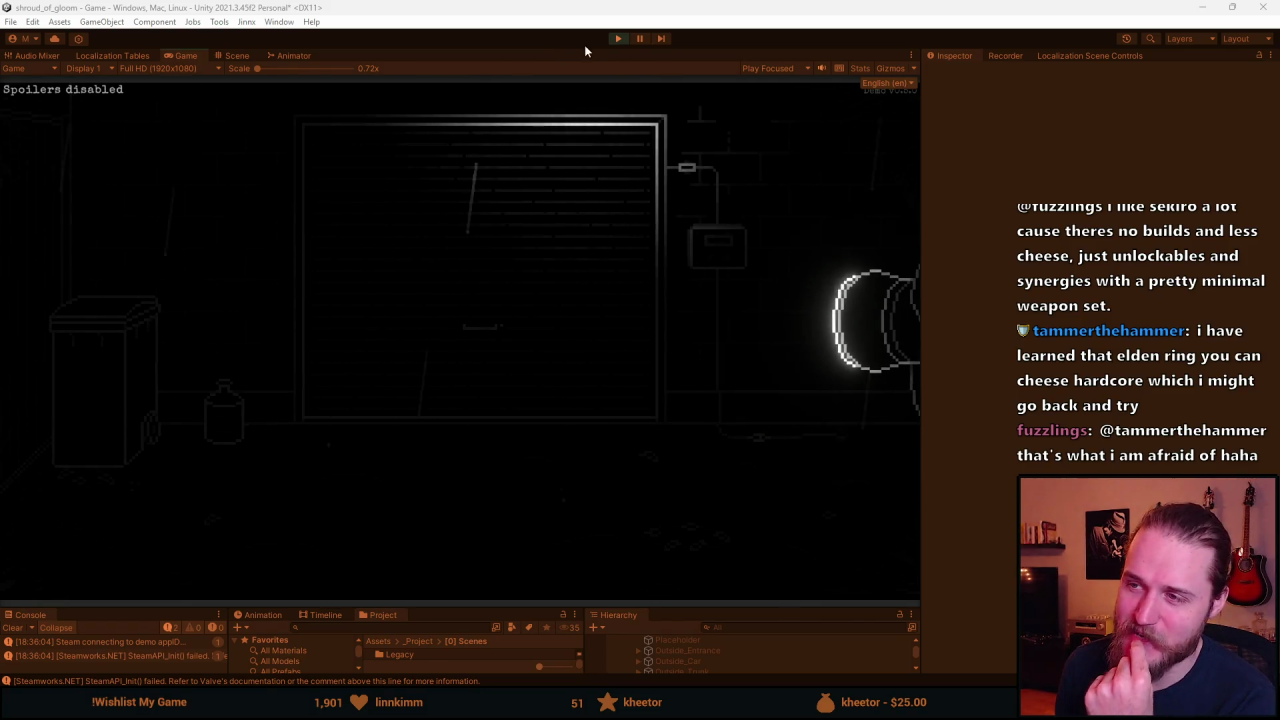
left_click(644, 39)
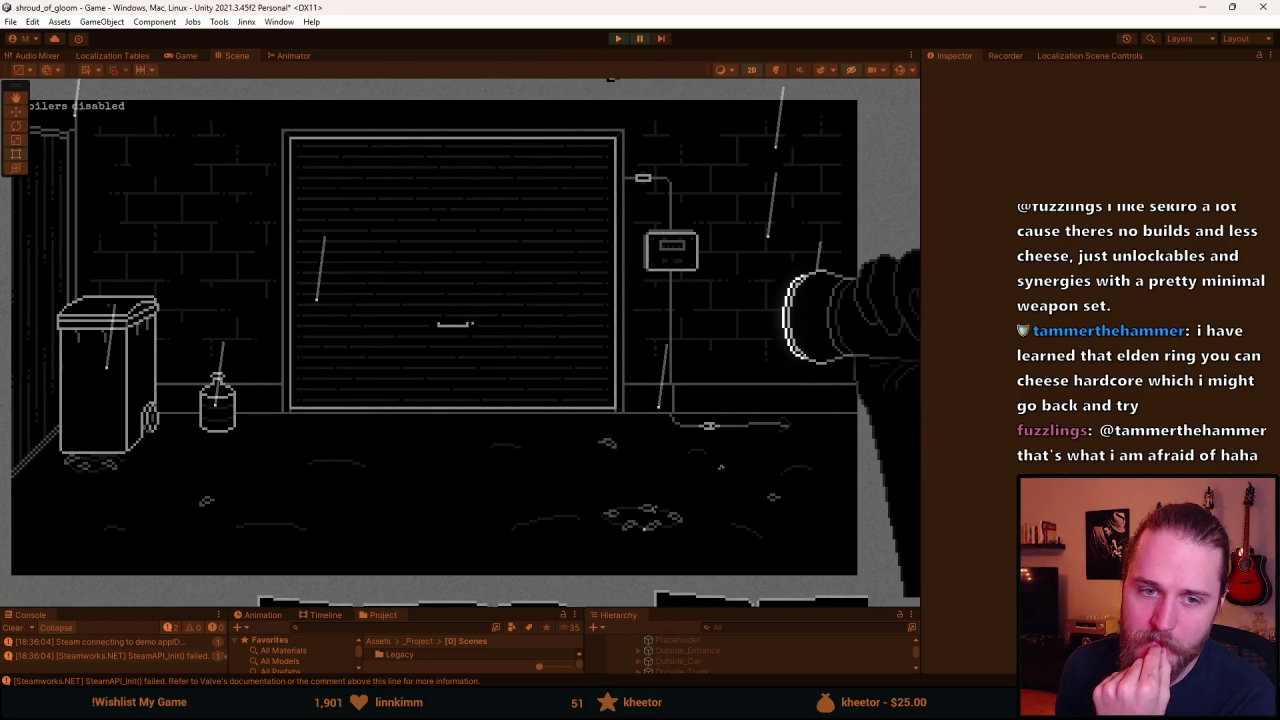
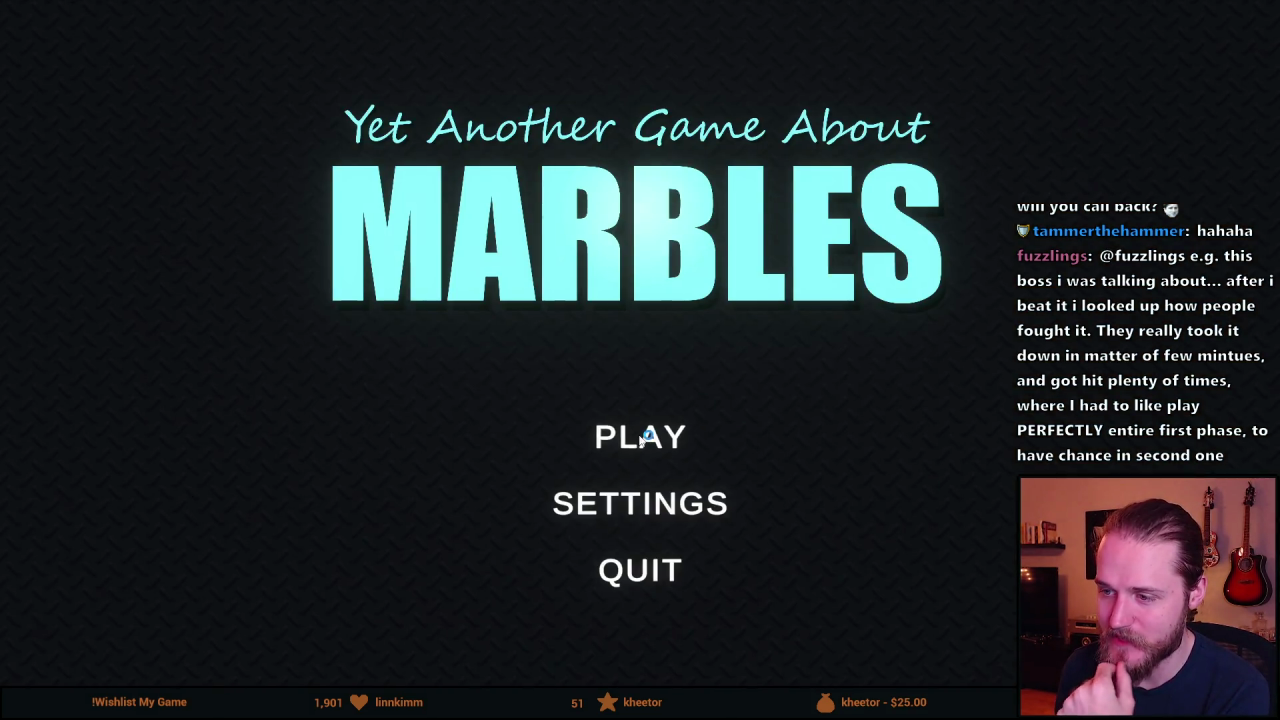
Choose Play on the marble game's title menu to reach the map selection screen.
left_click(625, 430)
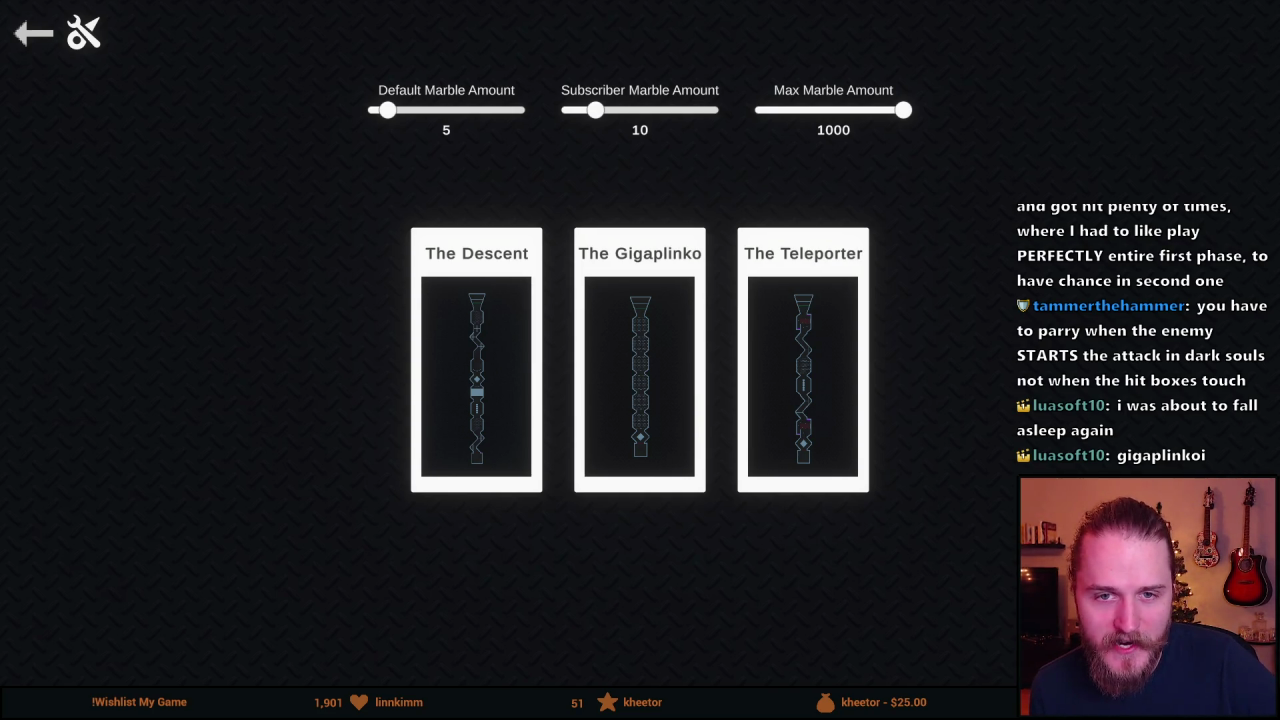
Pick The Gigaplinko map card so its race board loads for viewers to join.
left_click(645, 330)
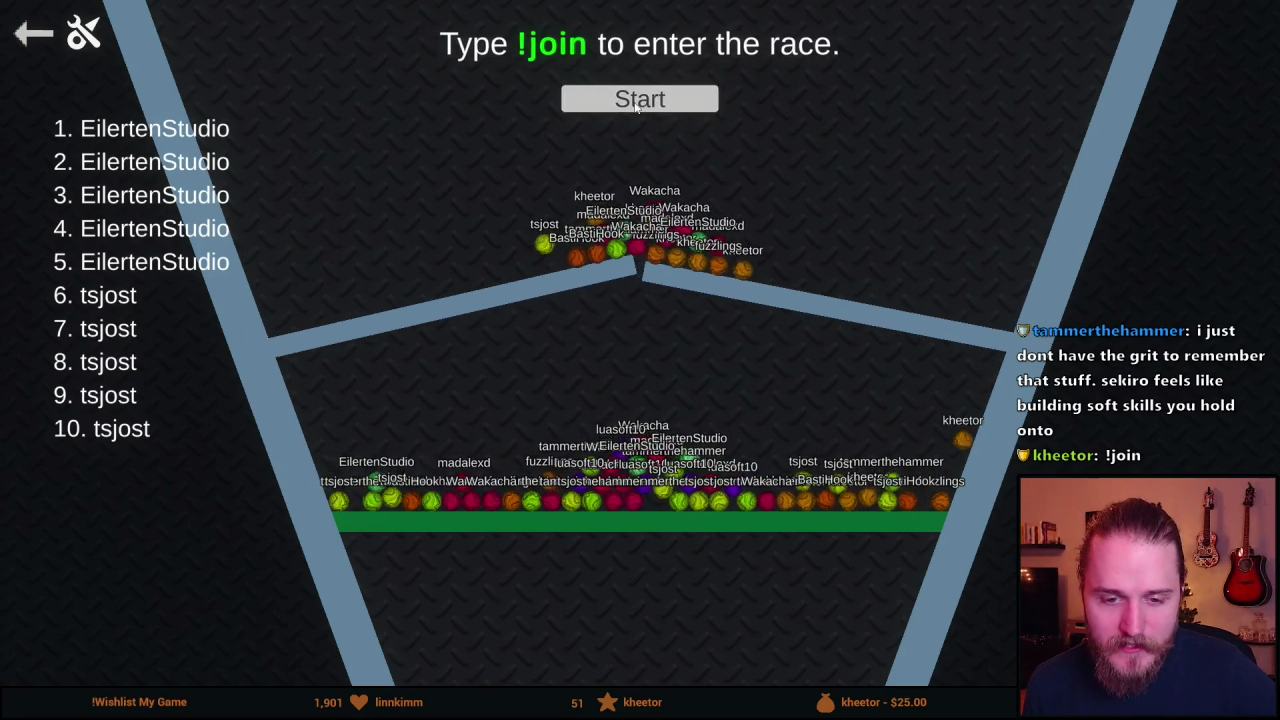
Start the Gigaplinko countdown and let the race run until the winner and rankings appear.
left_click(638, 104)
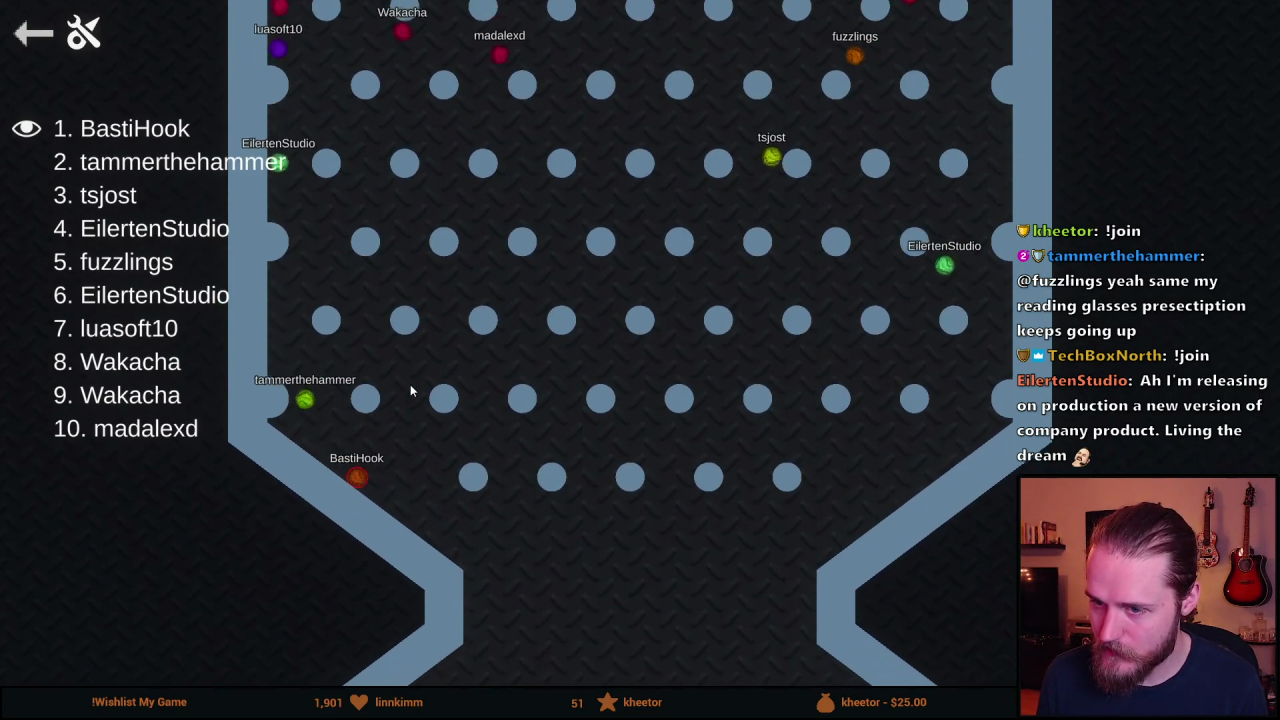
scroll(406, 381, "down", 8)
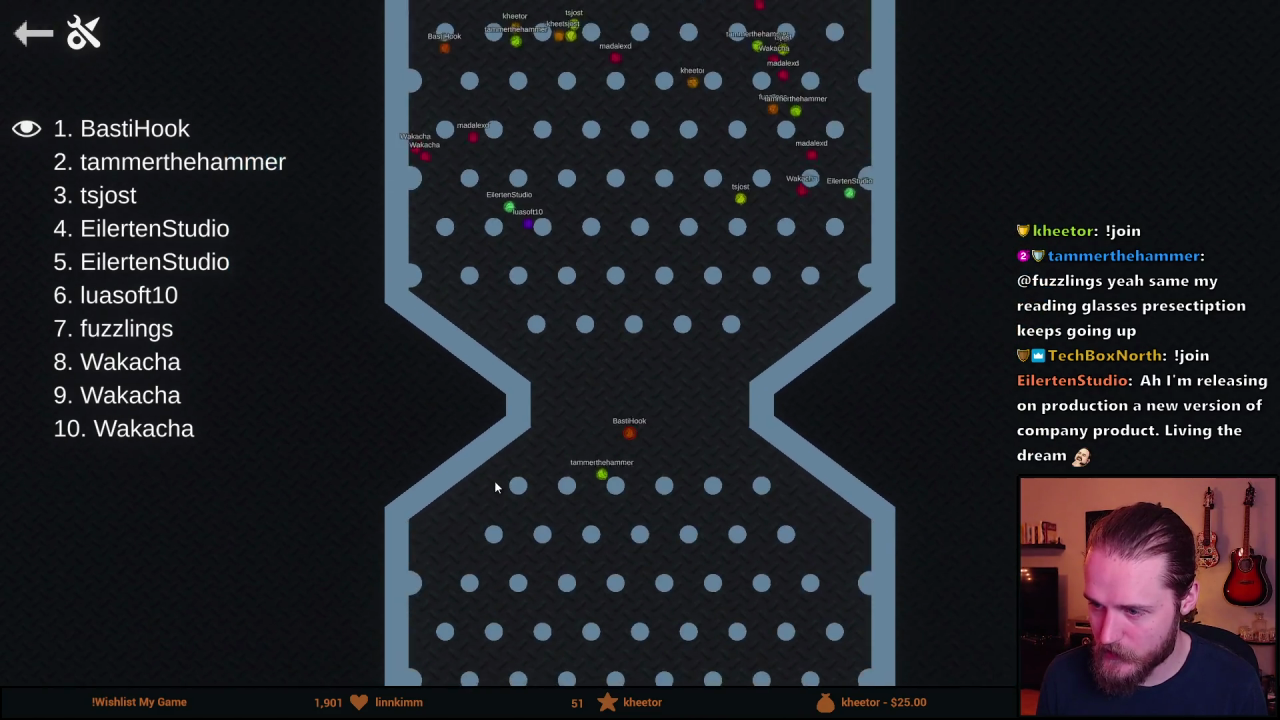
scroll(581, 465, "up", 8)
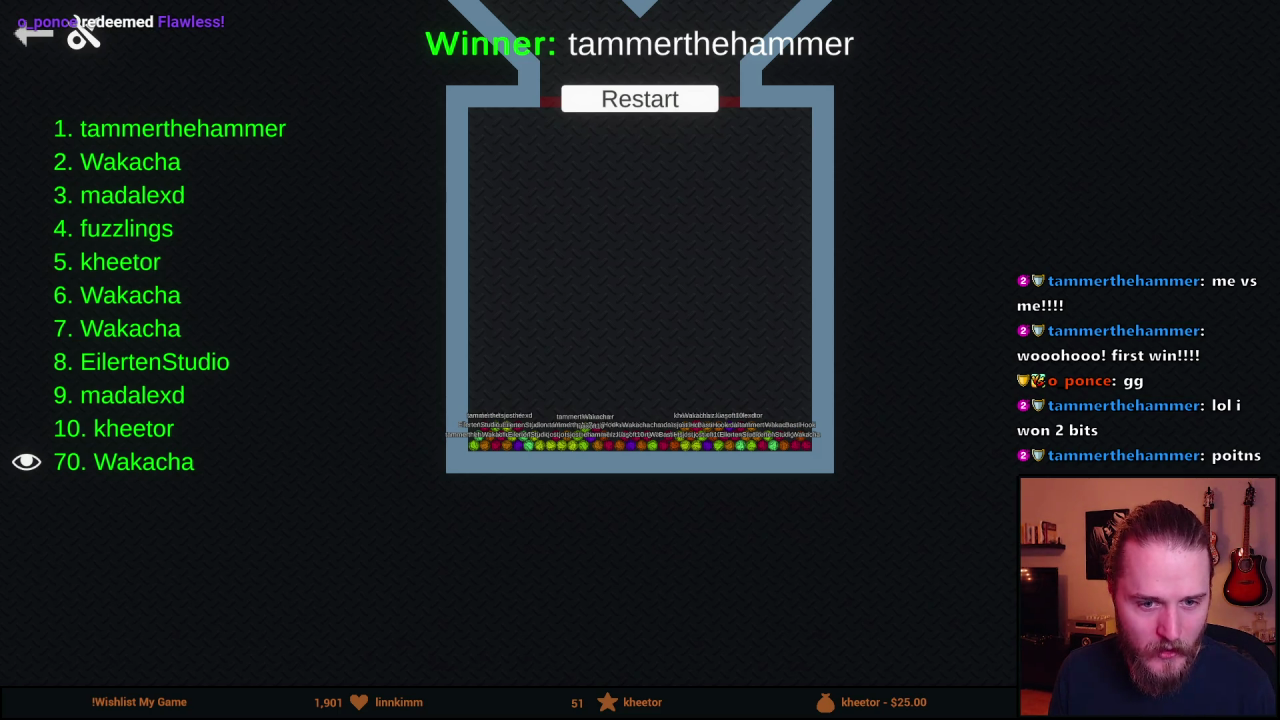
Back out of the race results to the main menu and confirm quitting the game.
left_click(35, 40)
left_click(35, 40)
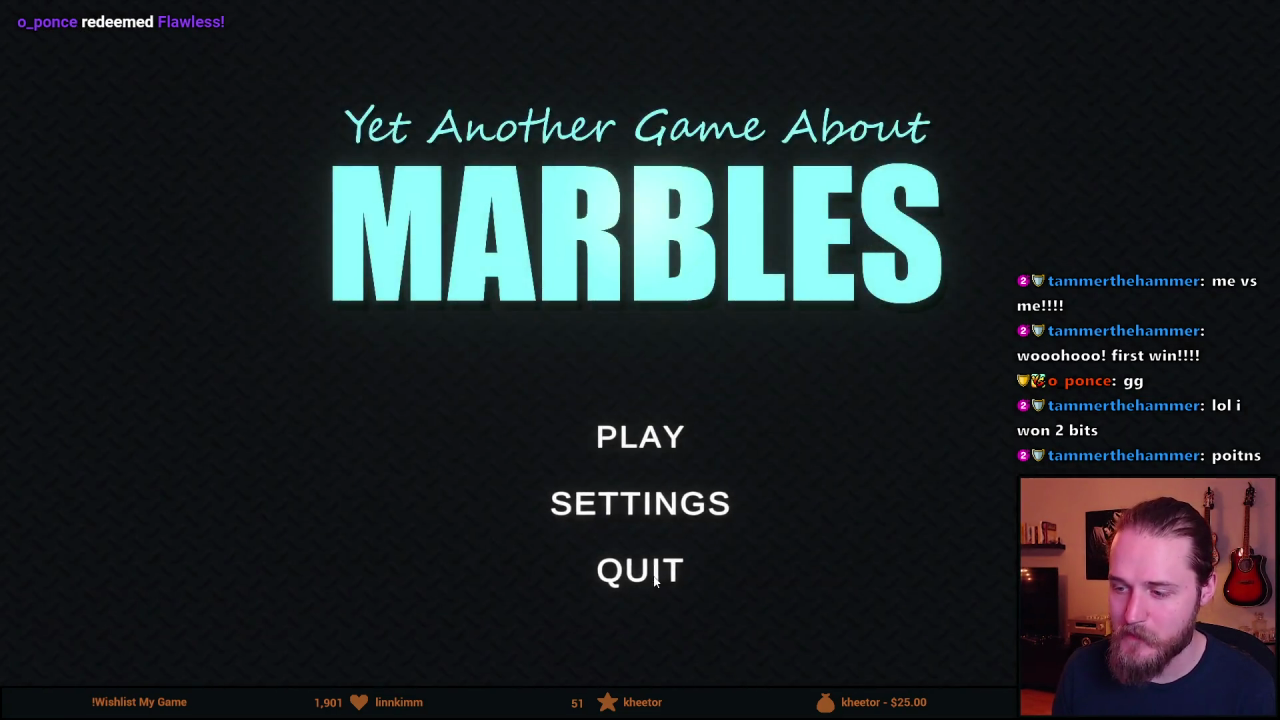
left_click(656, 580)
left_click(548, 428)
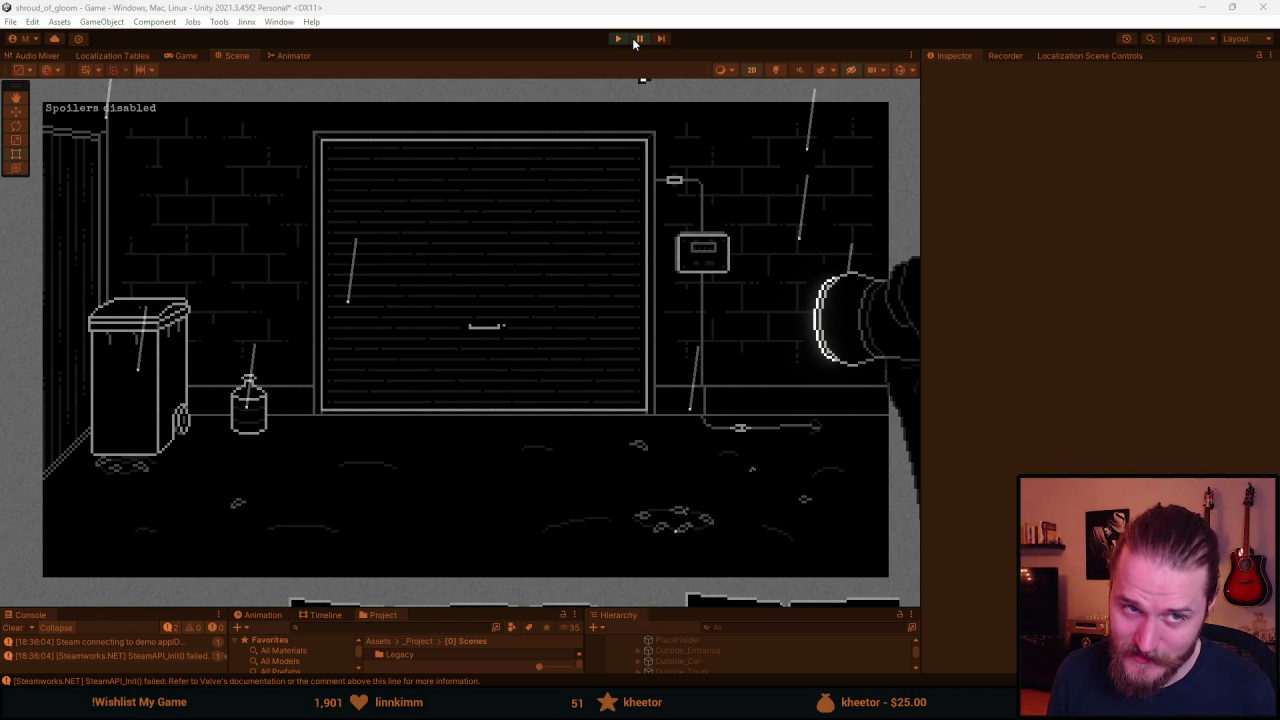
Stop the running shroud_of_gloom game, restart play mode, and zoom back in on the fuse box.
left_click(702, 258)
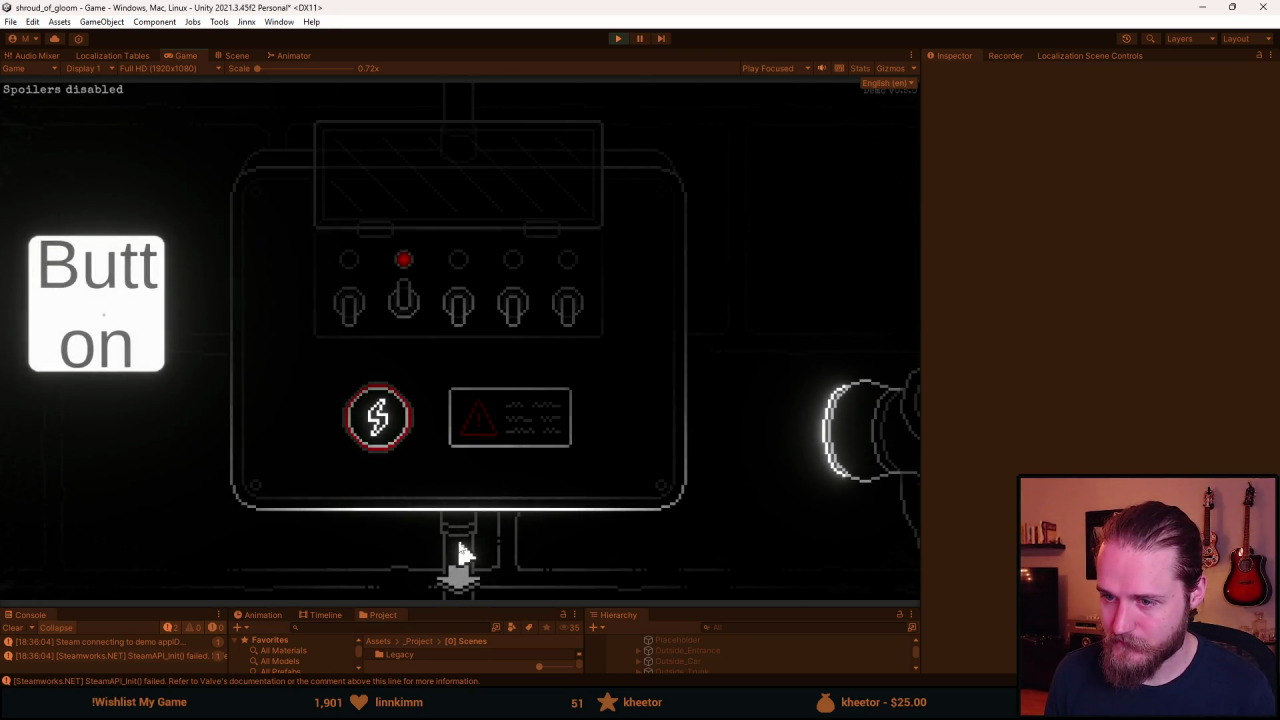
left_click(618, 38)
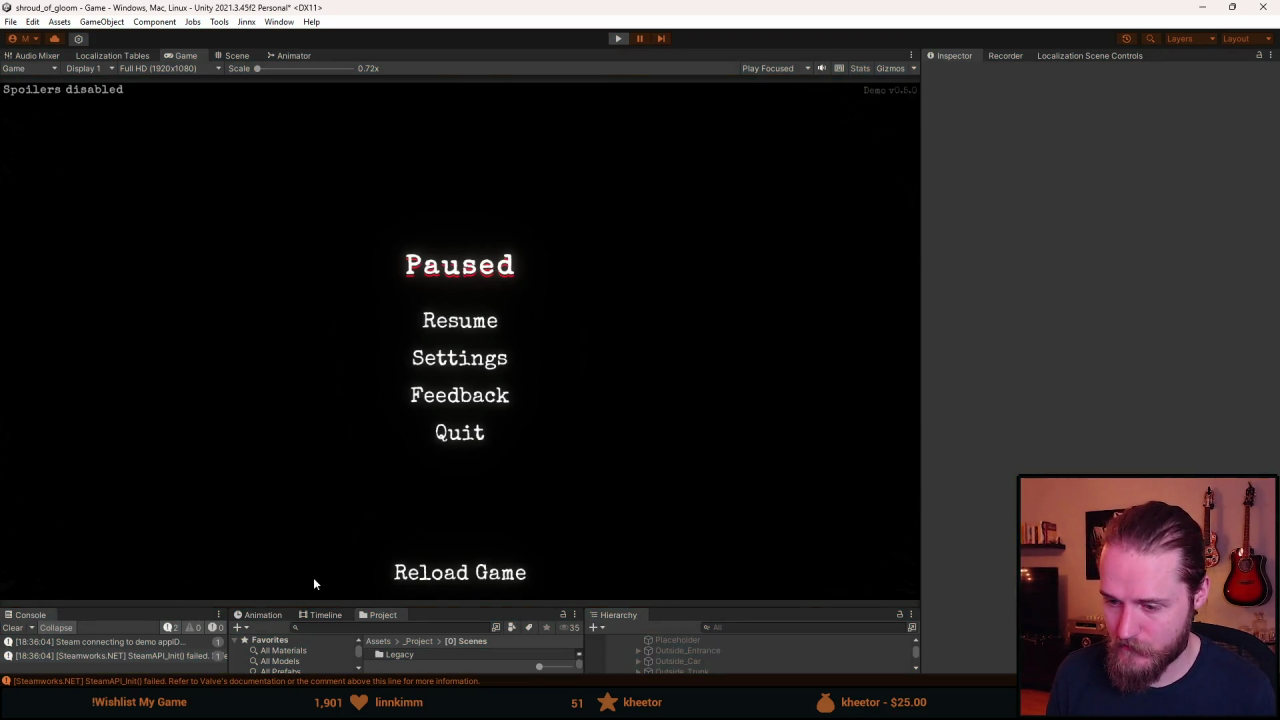
mouse_move(478, 719)
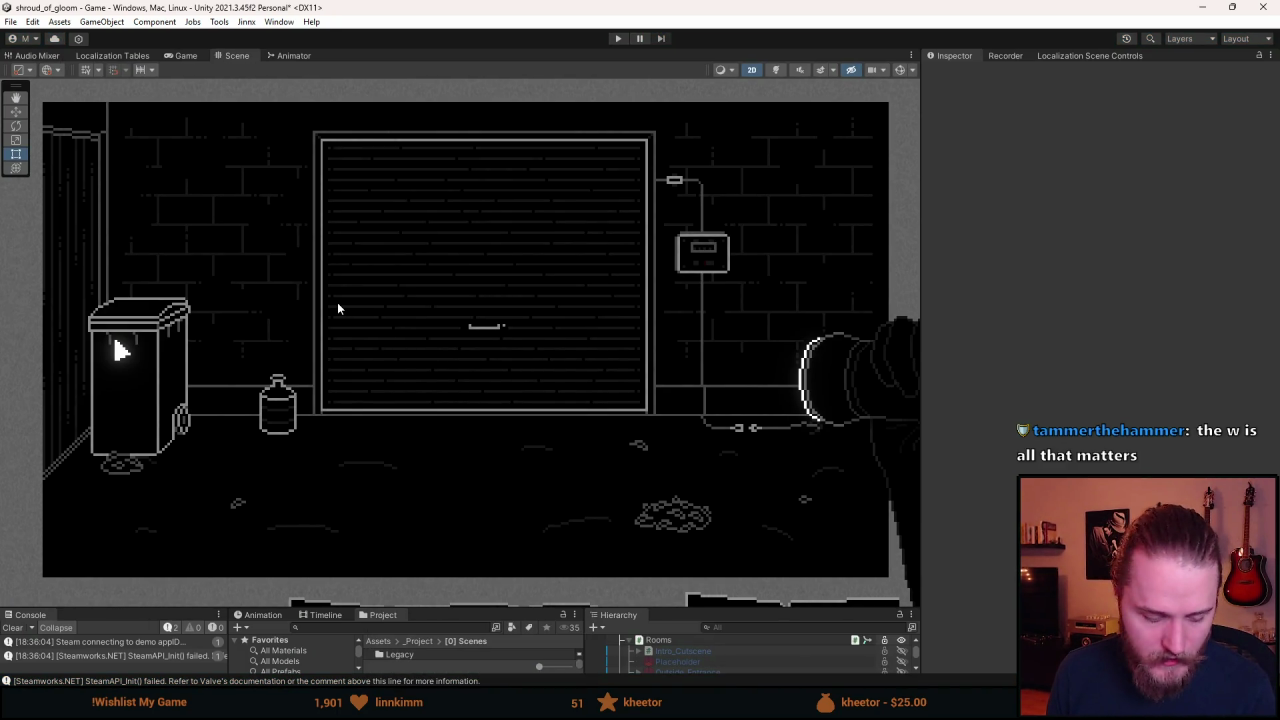
left_click(619, 38)
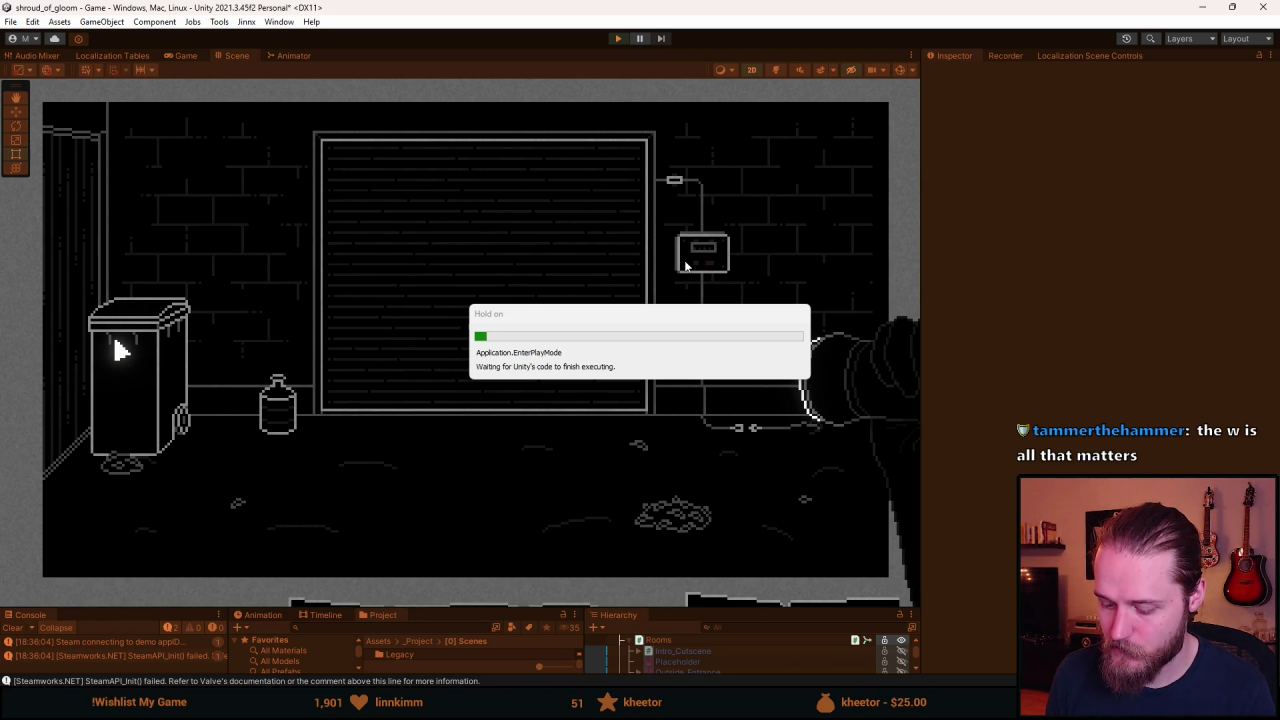
left_click(692, 268)
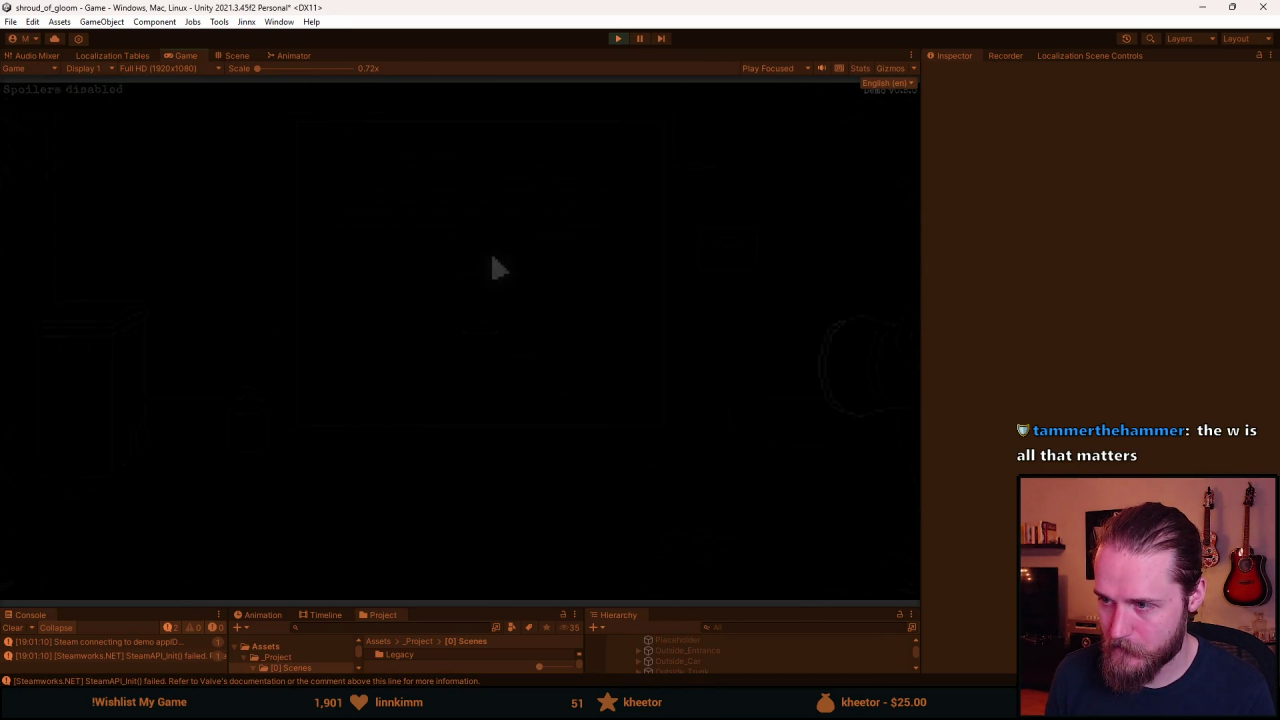
Open the fuse box's glass lid and press the lightning power button, then return to the close-up.
left_click(508, 288)
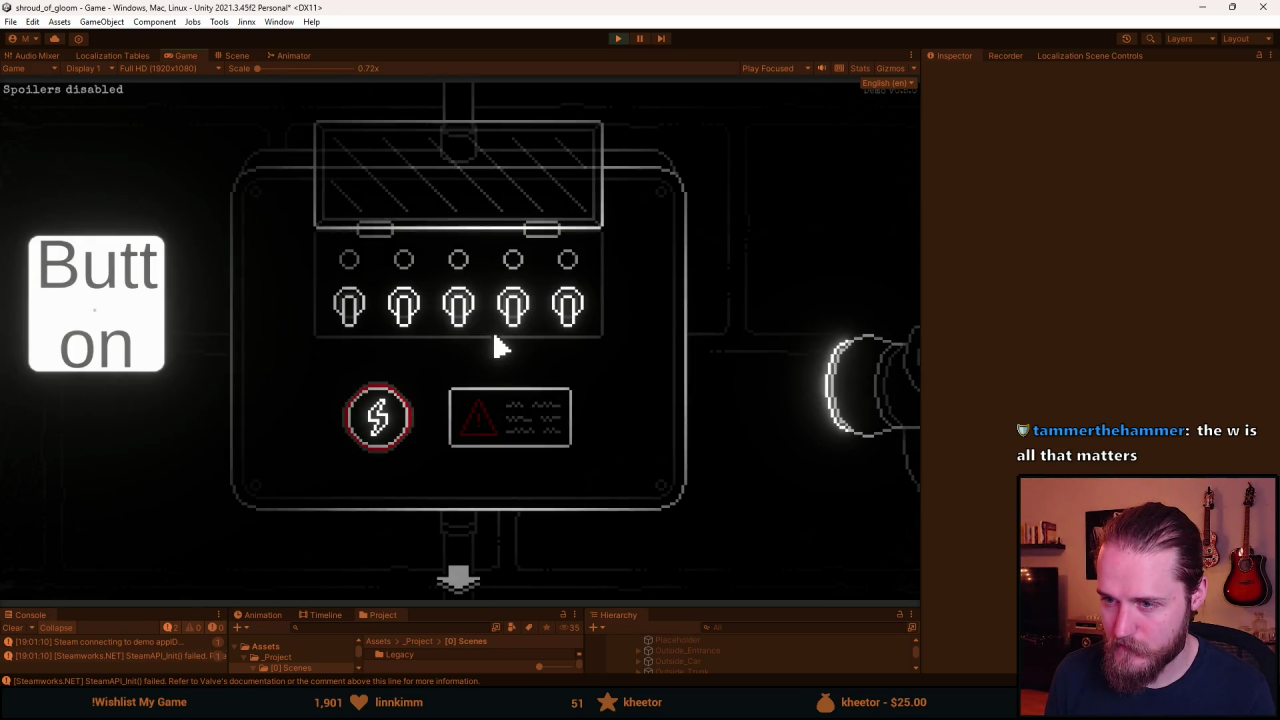
left_click(466, 325)
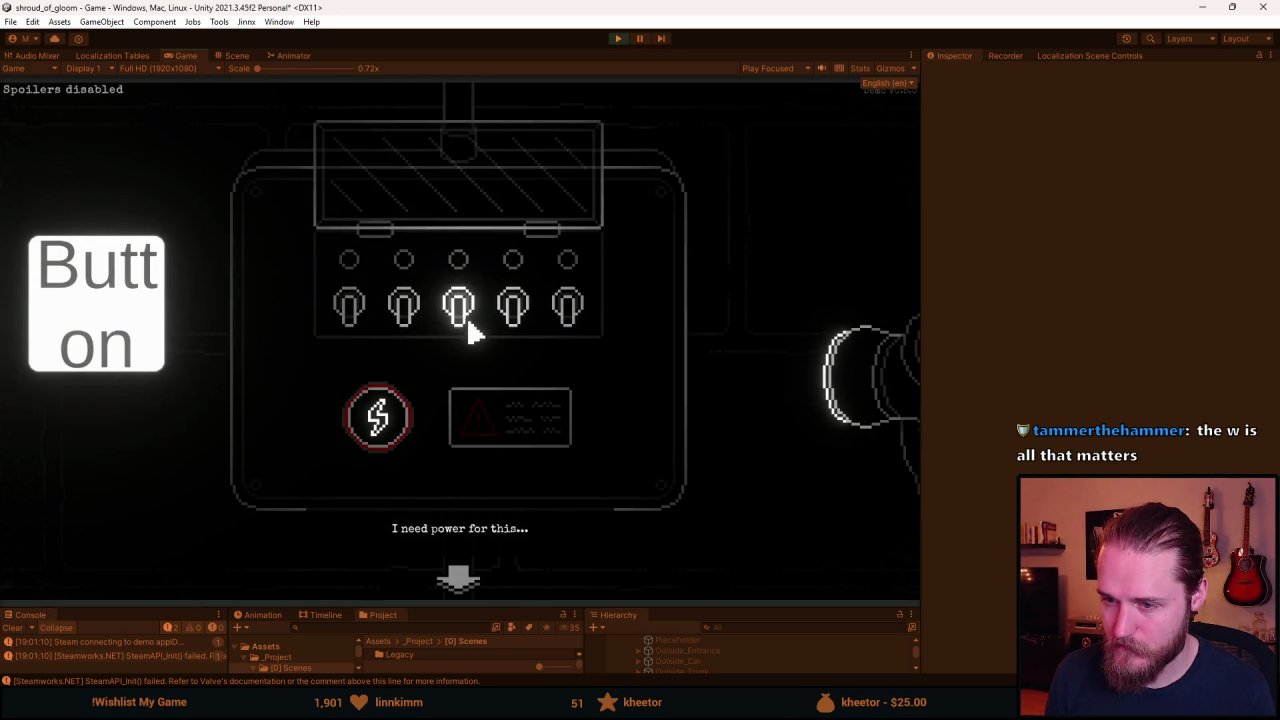
left_click(396, 434)
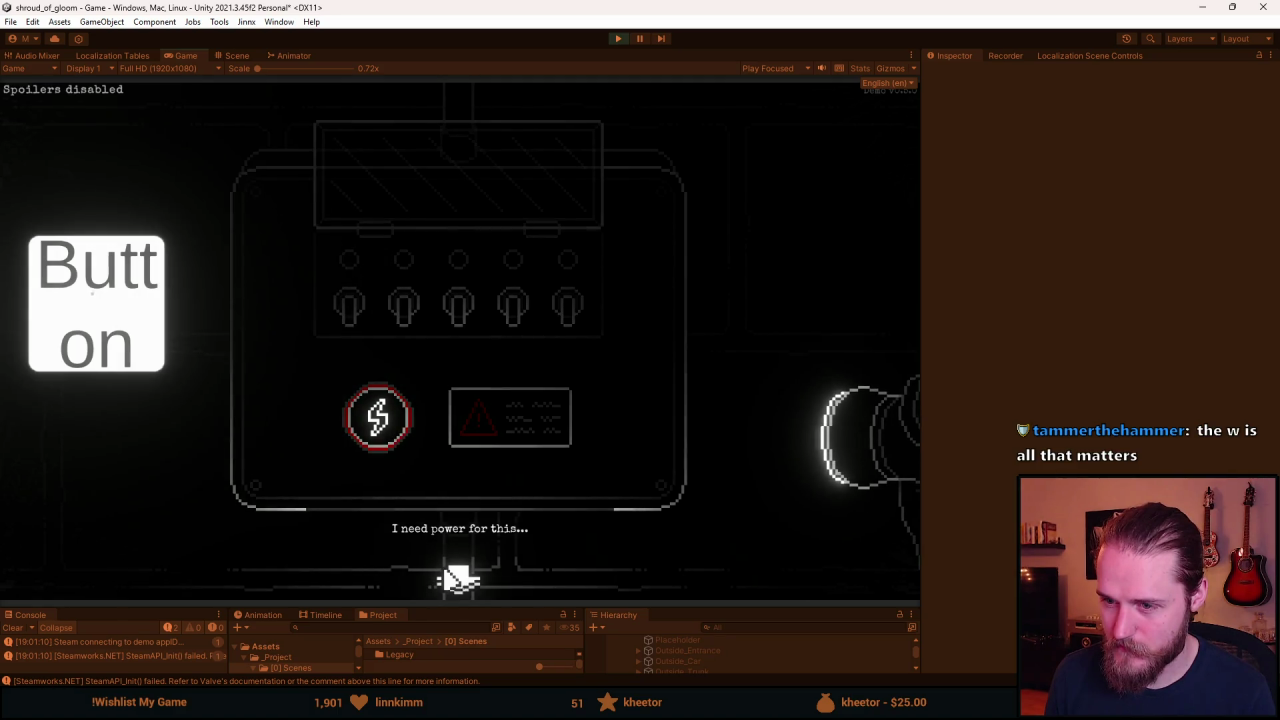
left_click(718, 245)
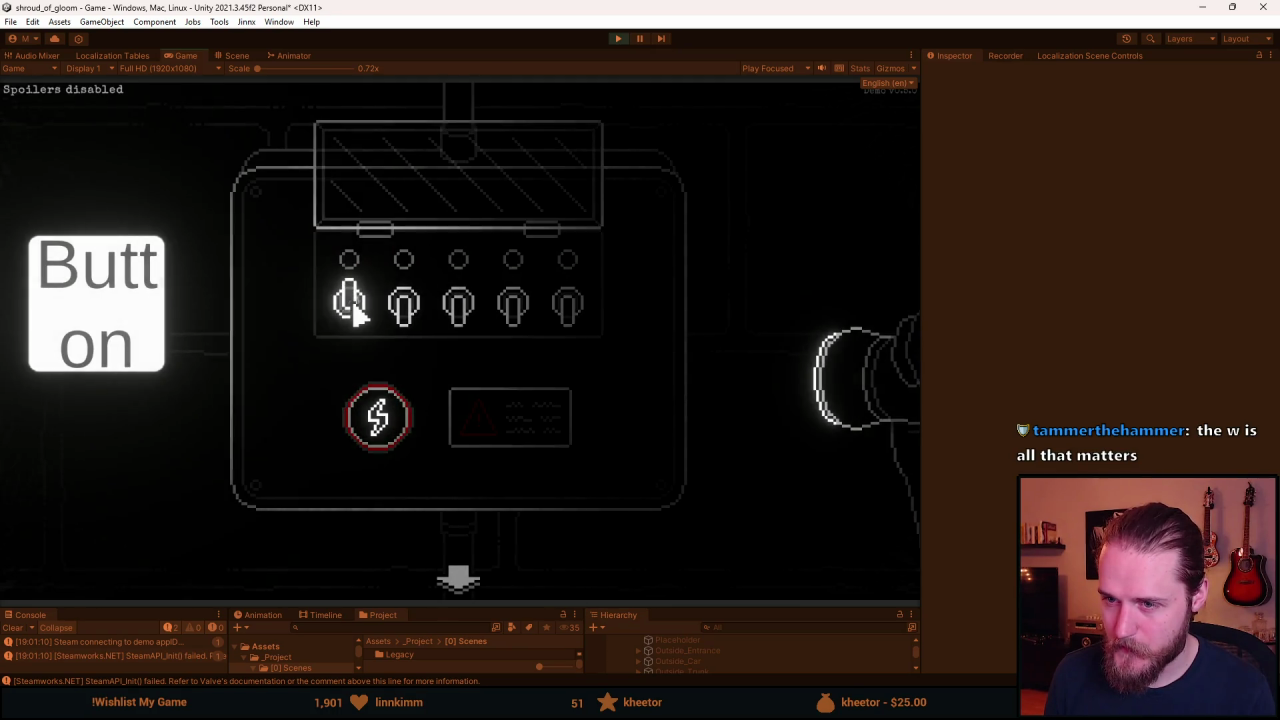
Flip the fuse box switches in turn, testing which red lights each one turns on.
left_click(400, 318)
left_click(453, 322)
left_click(513, 325)
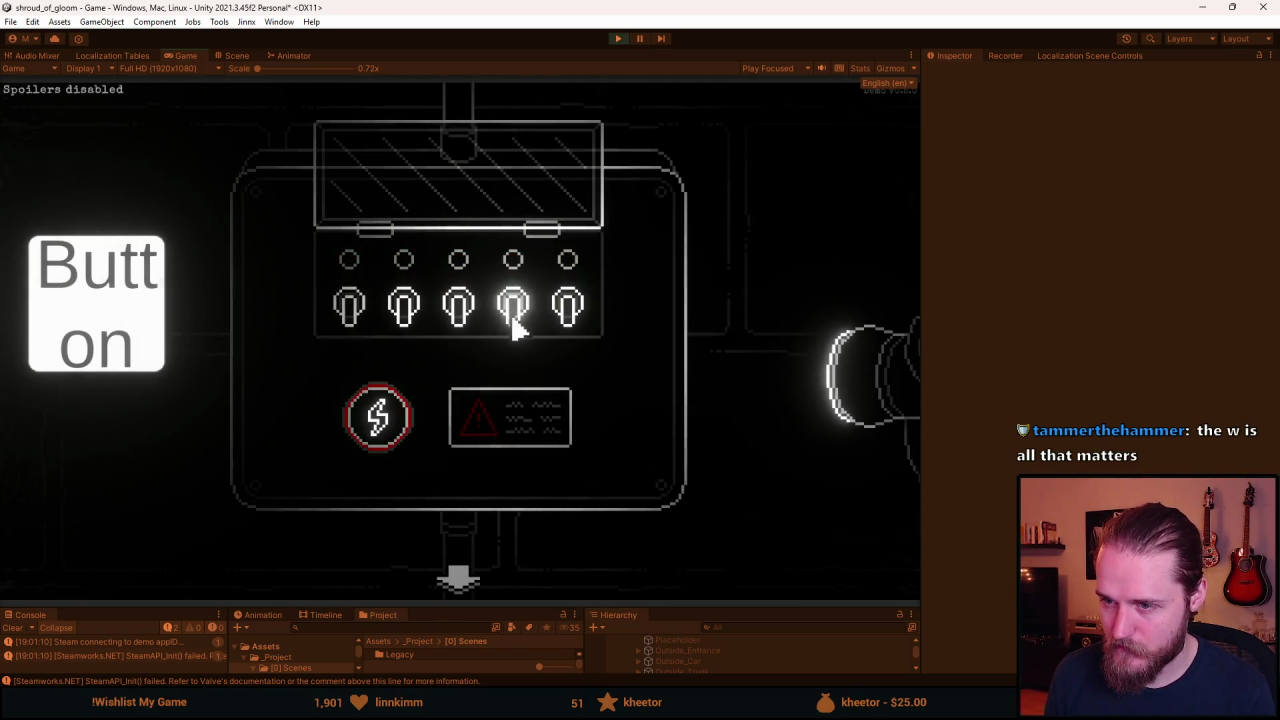
left_click(565, 322)
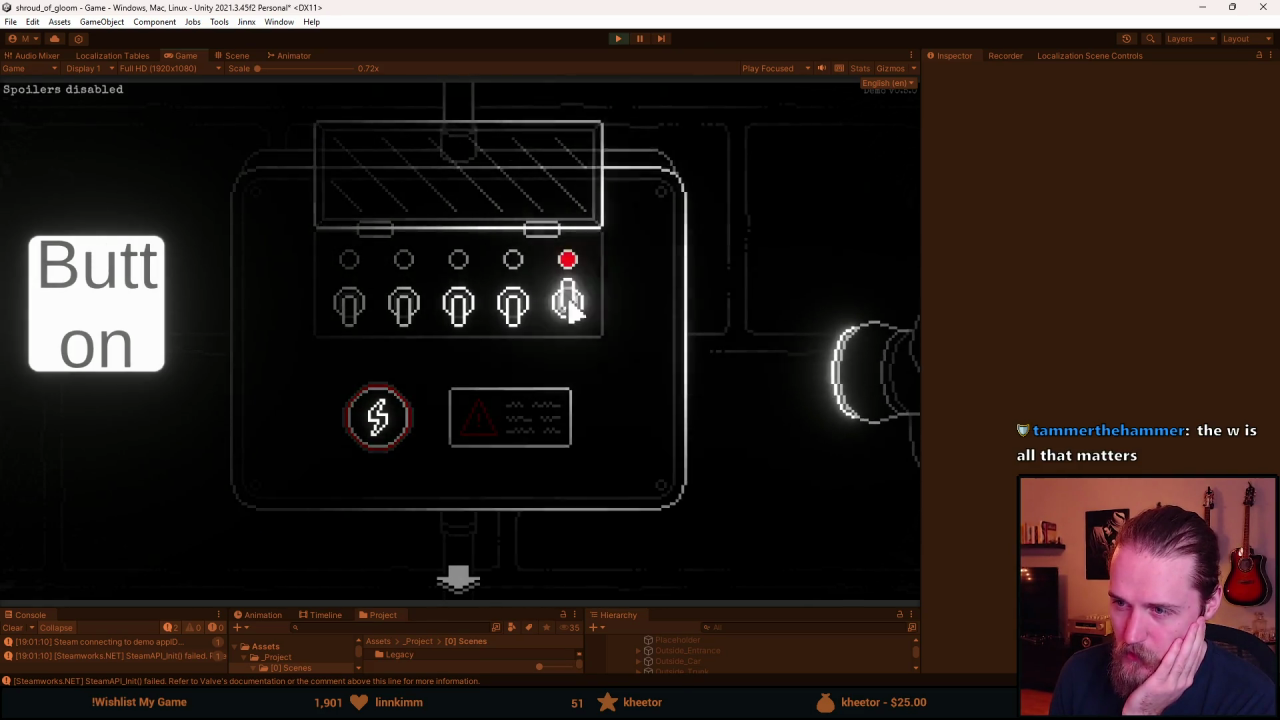
left_click(457, 315)
left_click(567, 322)
left_click(413, 323)
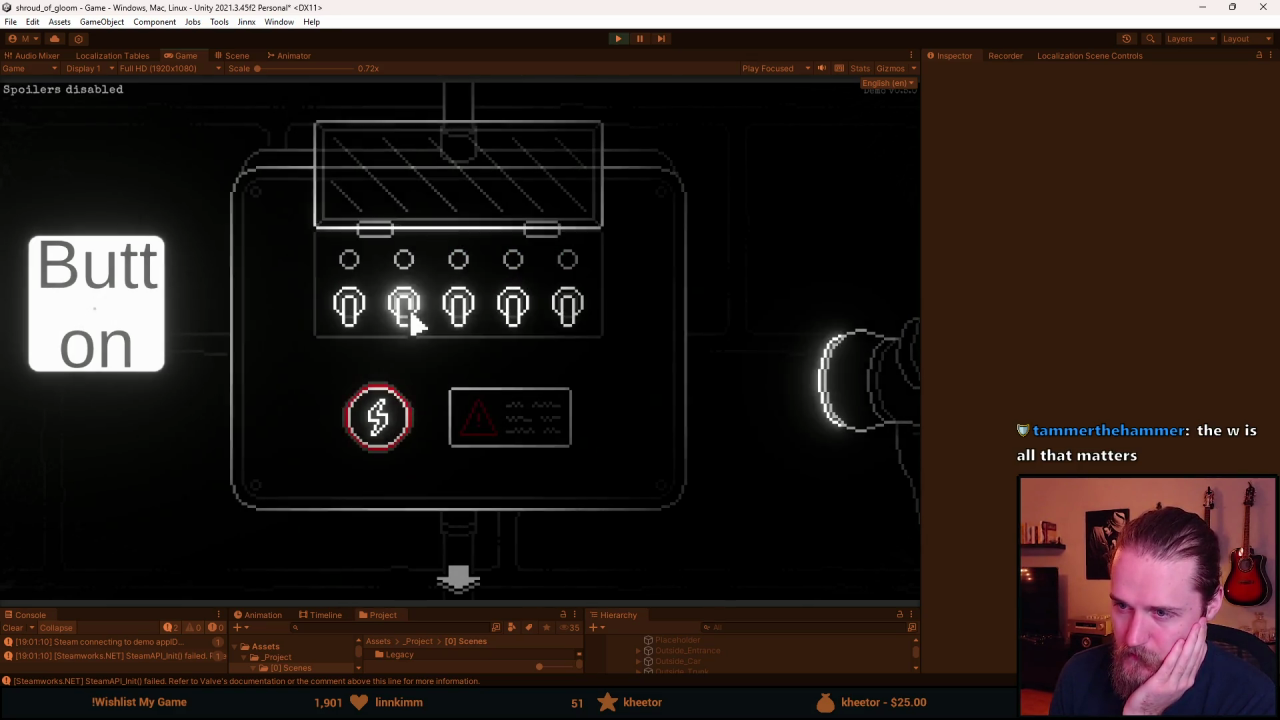
left_click(566, 320)
Keep flipping switches until all five red lights glow, then pause and stop play mode.
left_click(346, 309)
left_click(575, 324)
left_click(470, 316)
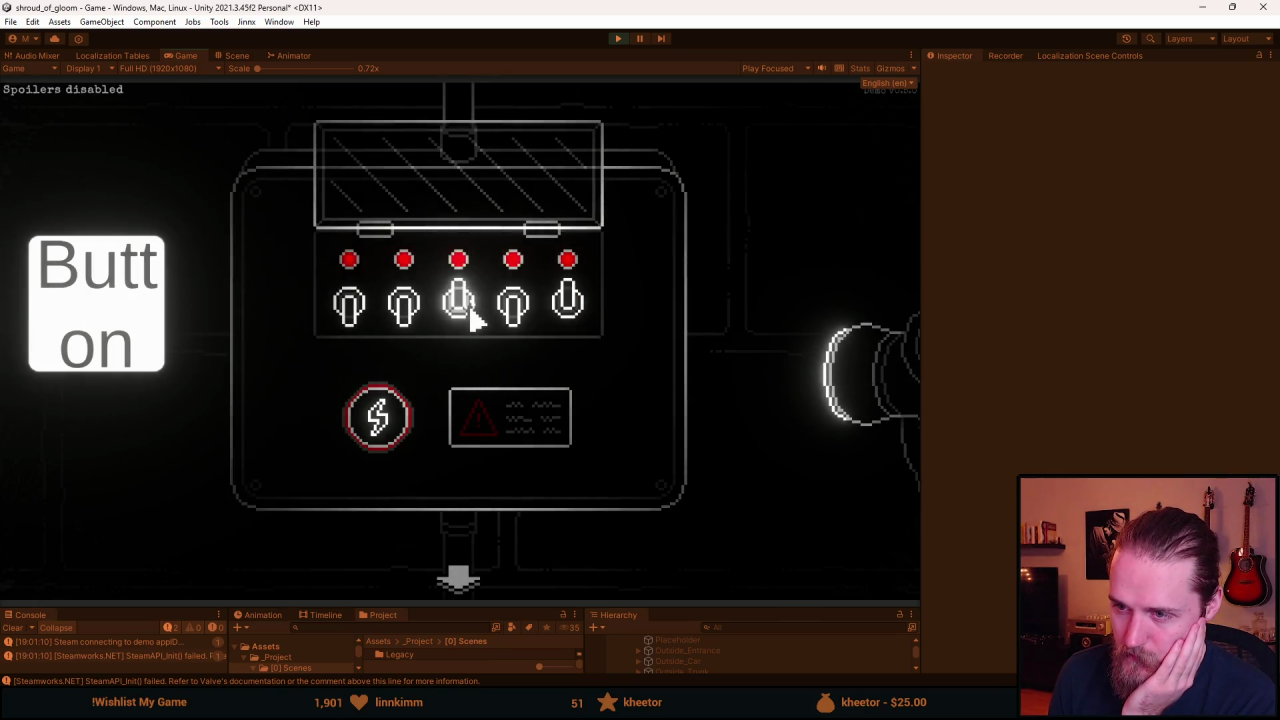
left_click(523, 320)
left_click(418, 325)
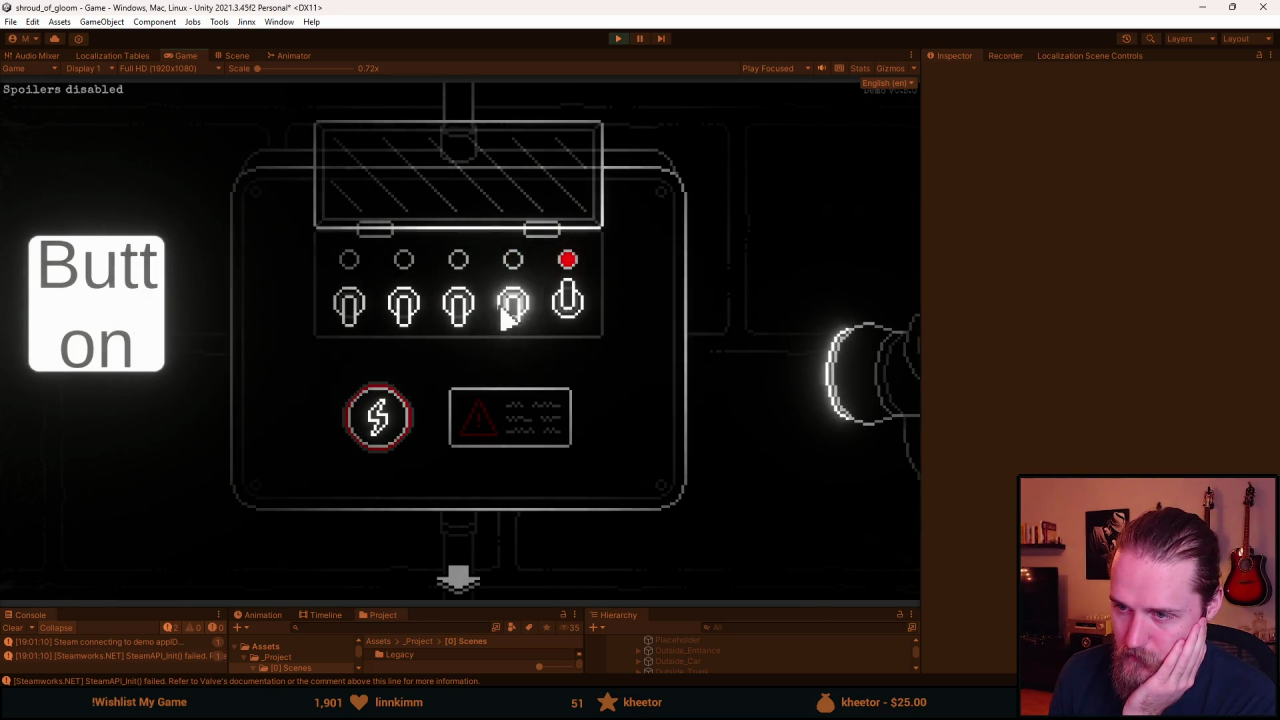
left_click(408, 318)
left_click(347, 303)
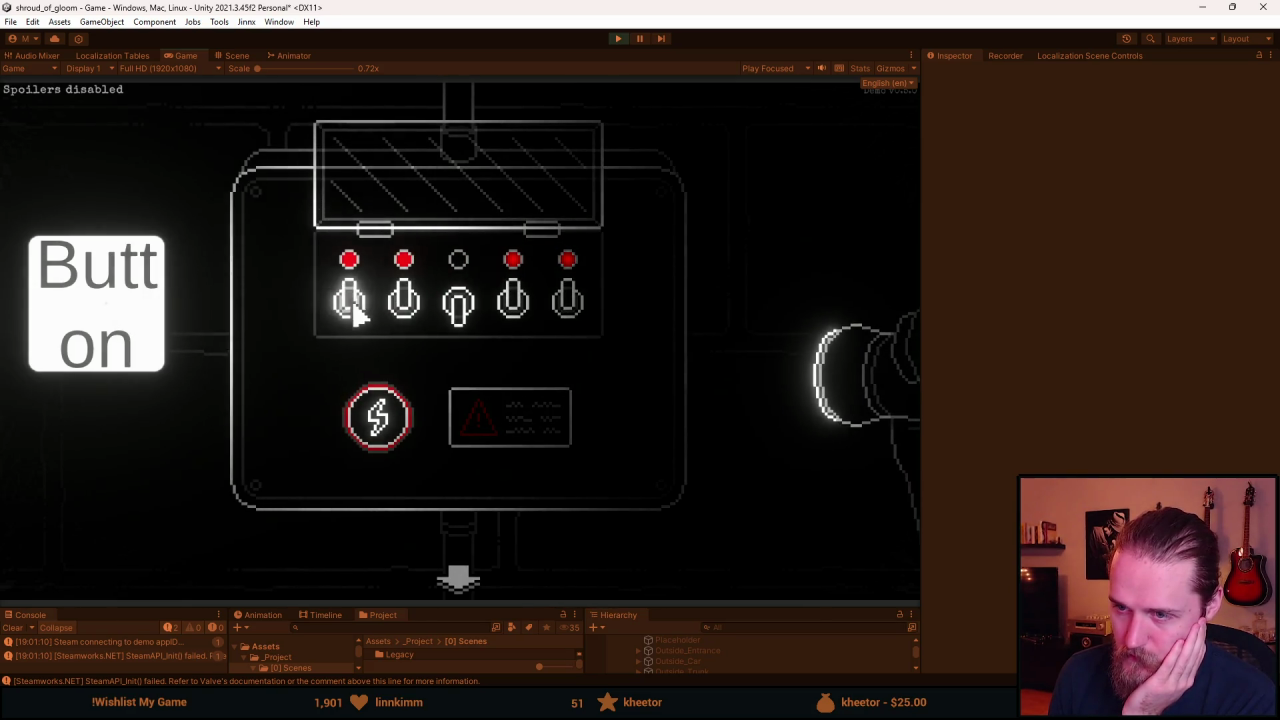
left_click(446, 328)
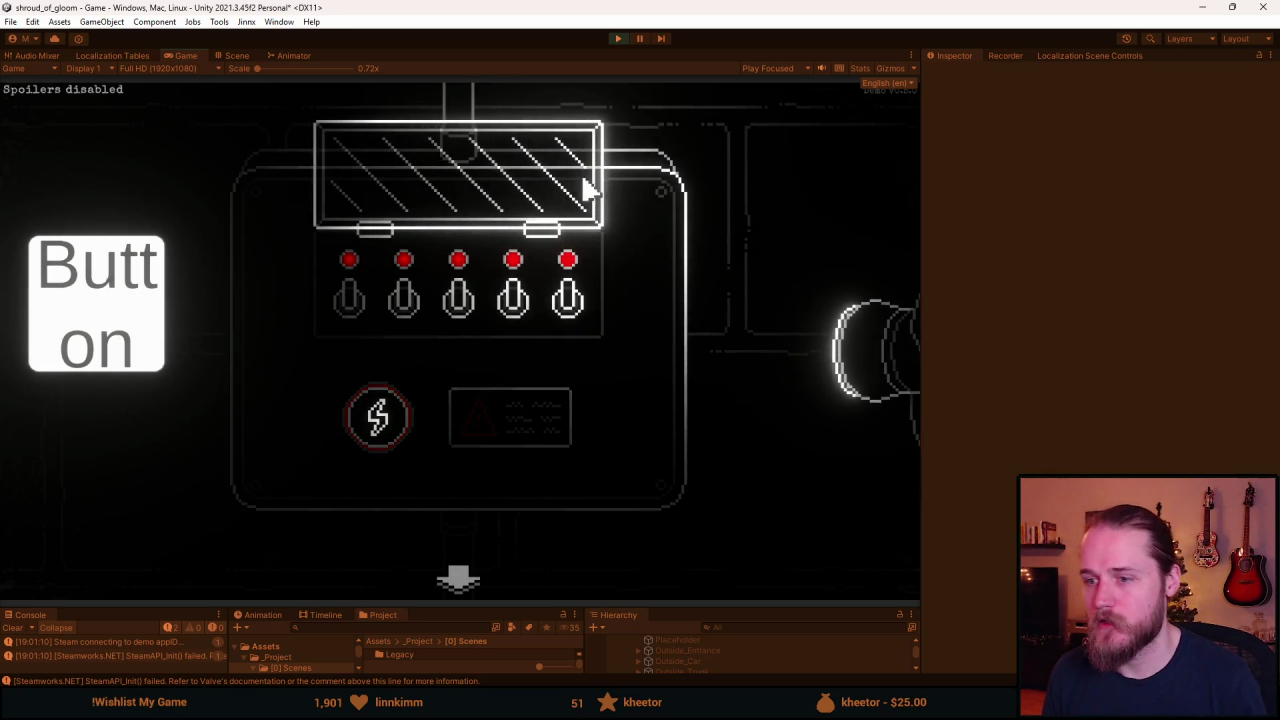
key("Escape")
left_click(615, 38)
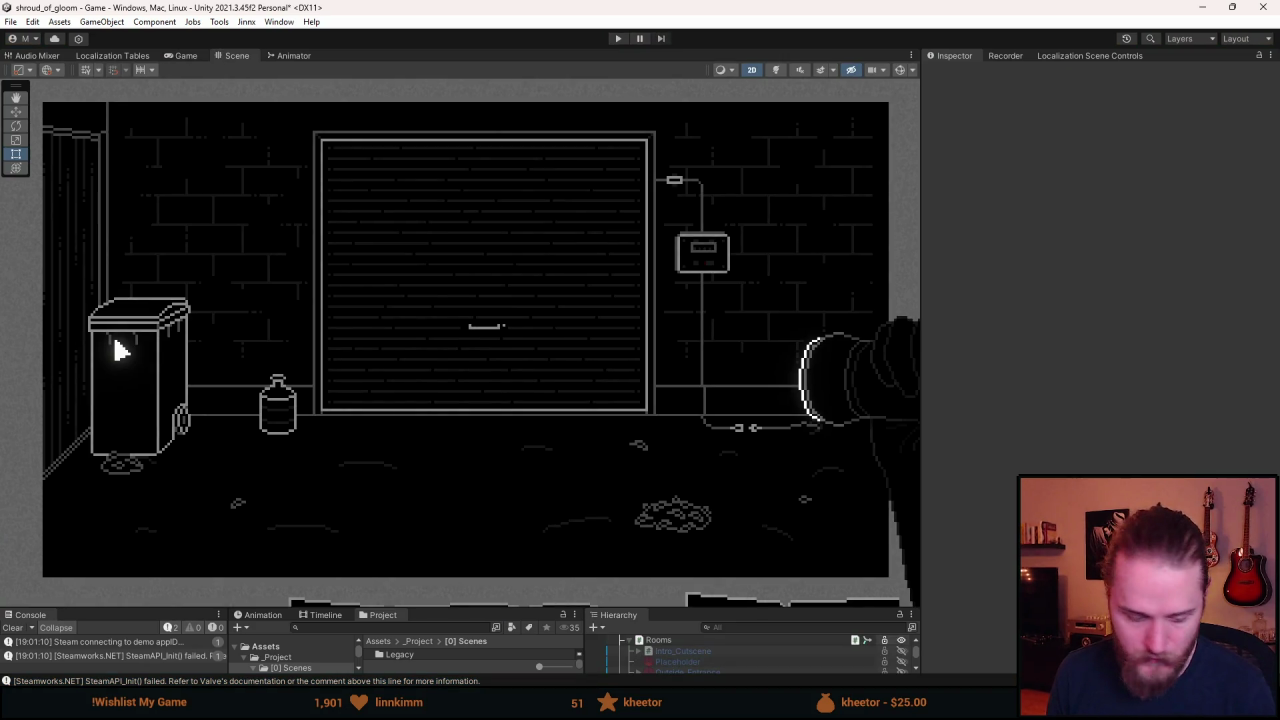
Switch to the fuse box sprite in Aseprite and marquee-select the area around the circled lightning icon.
key("alt+Tab")
scroll(487, 365, "up", 4)
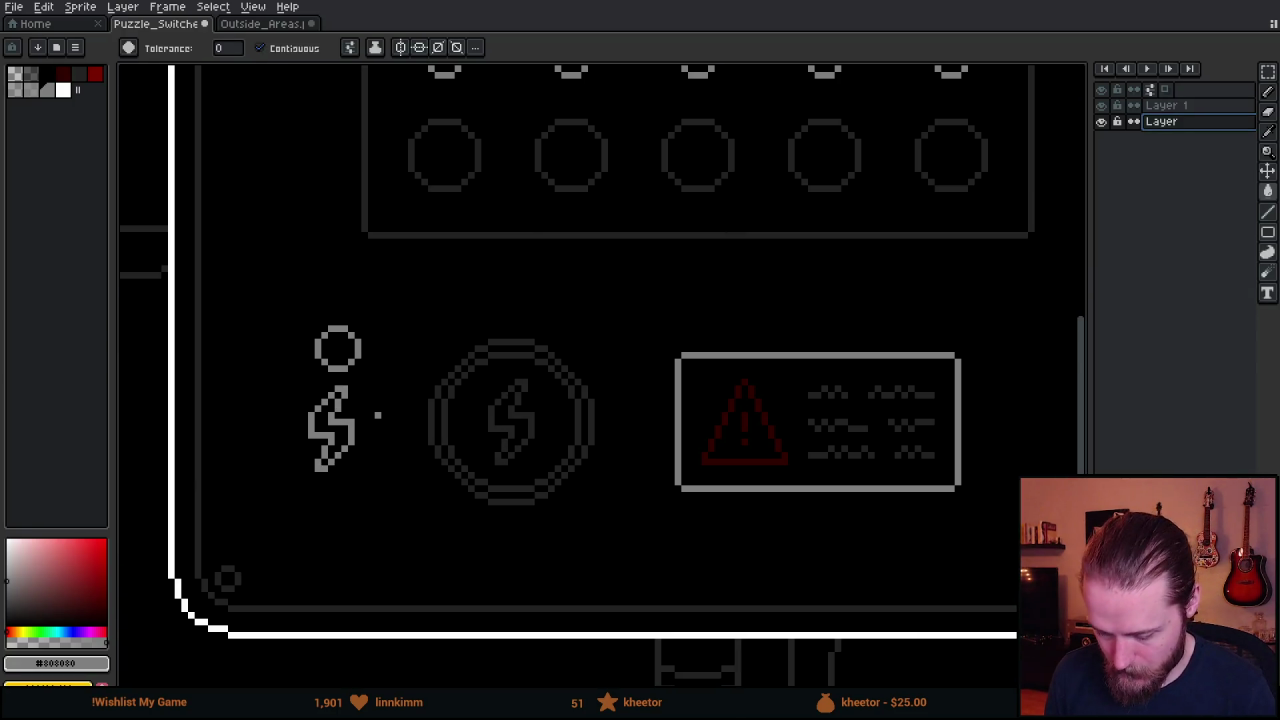
scroll(487, 365, "down", 3)
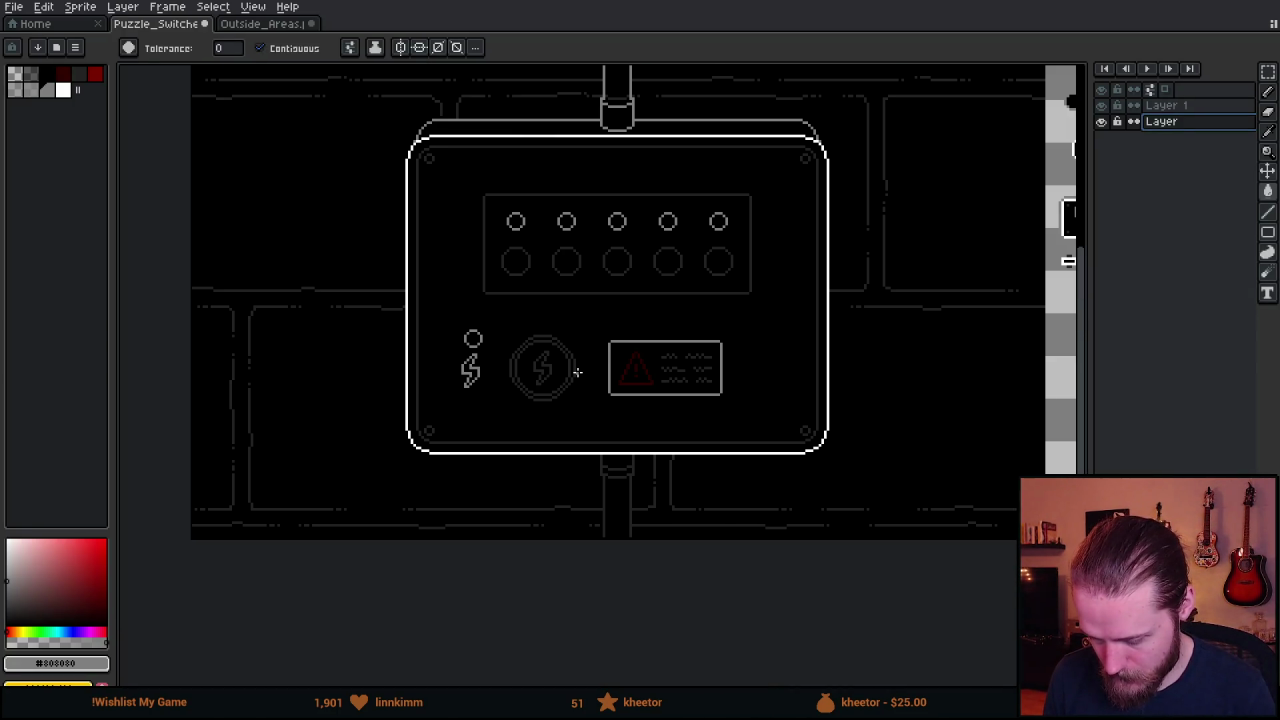
scroll(577, 372, "right", 3)
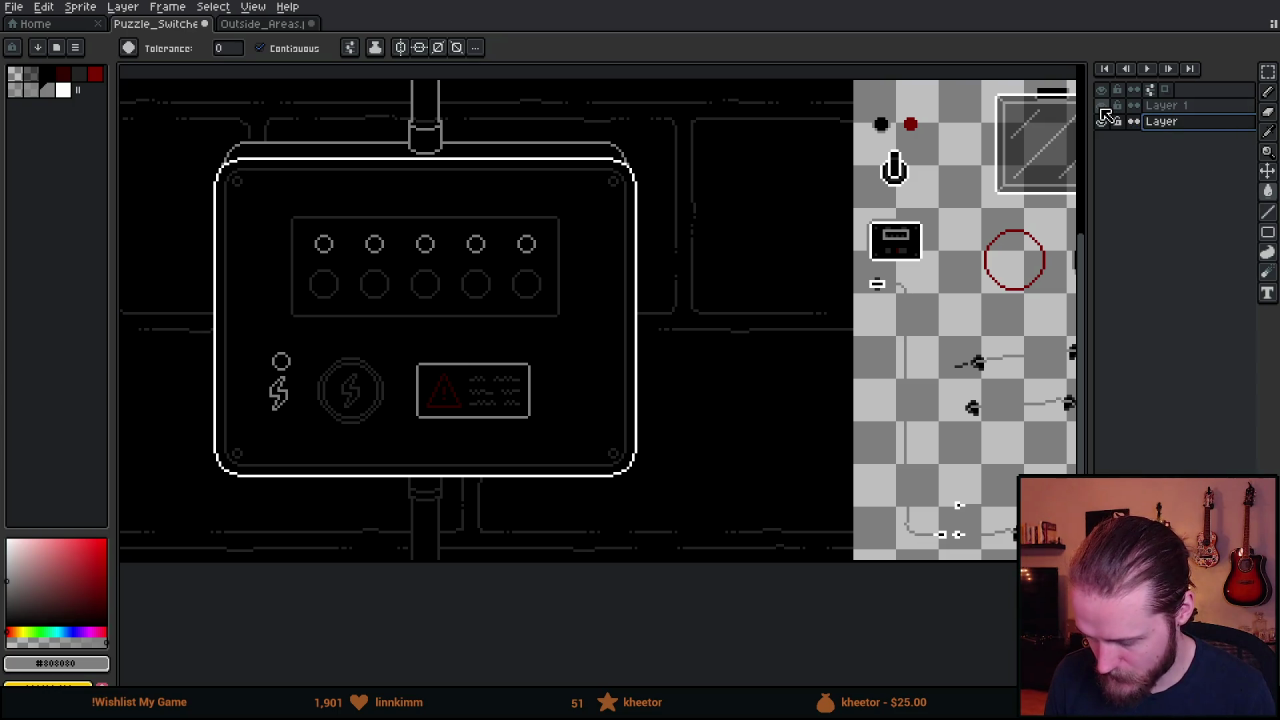
scroll(400, 409, "up", 1)
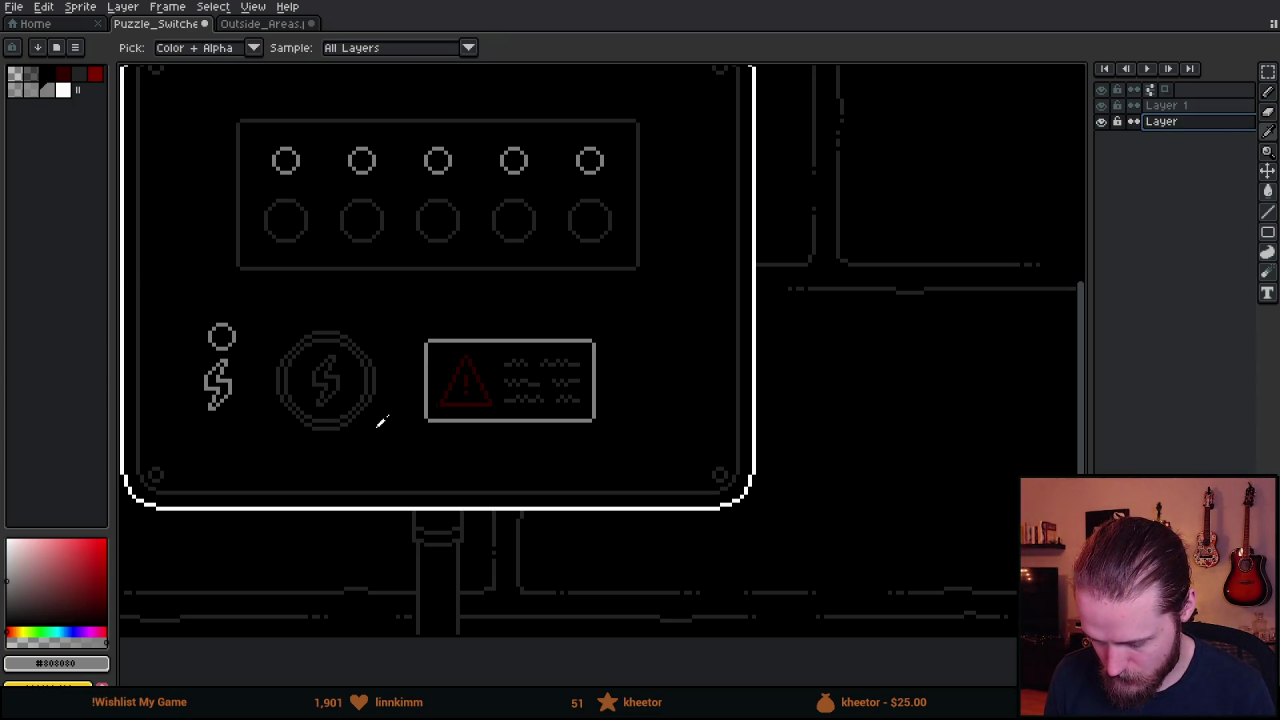
key("b")
key("m")
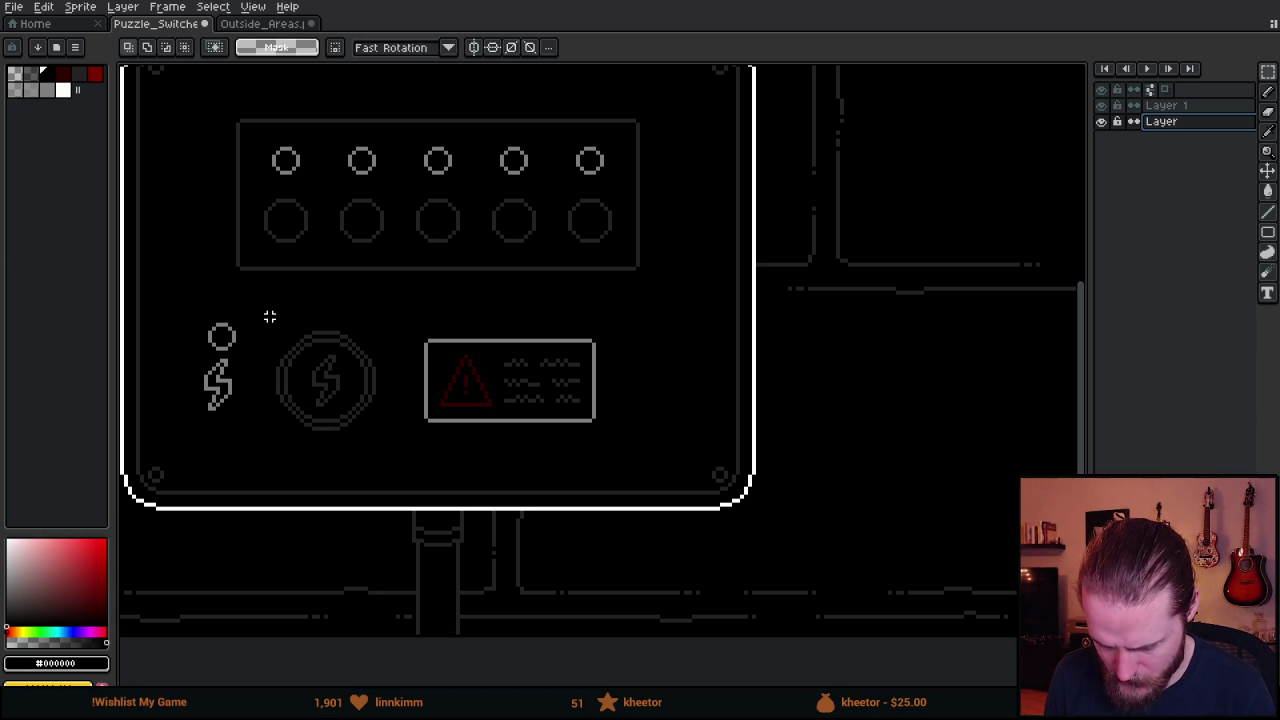
mouse_move(269, 325)
left_mouse_down()
mouse_move(354, 450)
mouse_move(377, 436)
left_mouse_up()
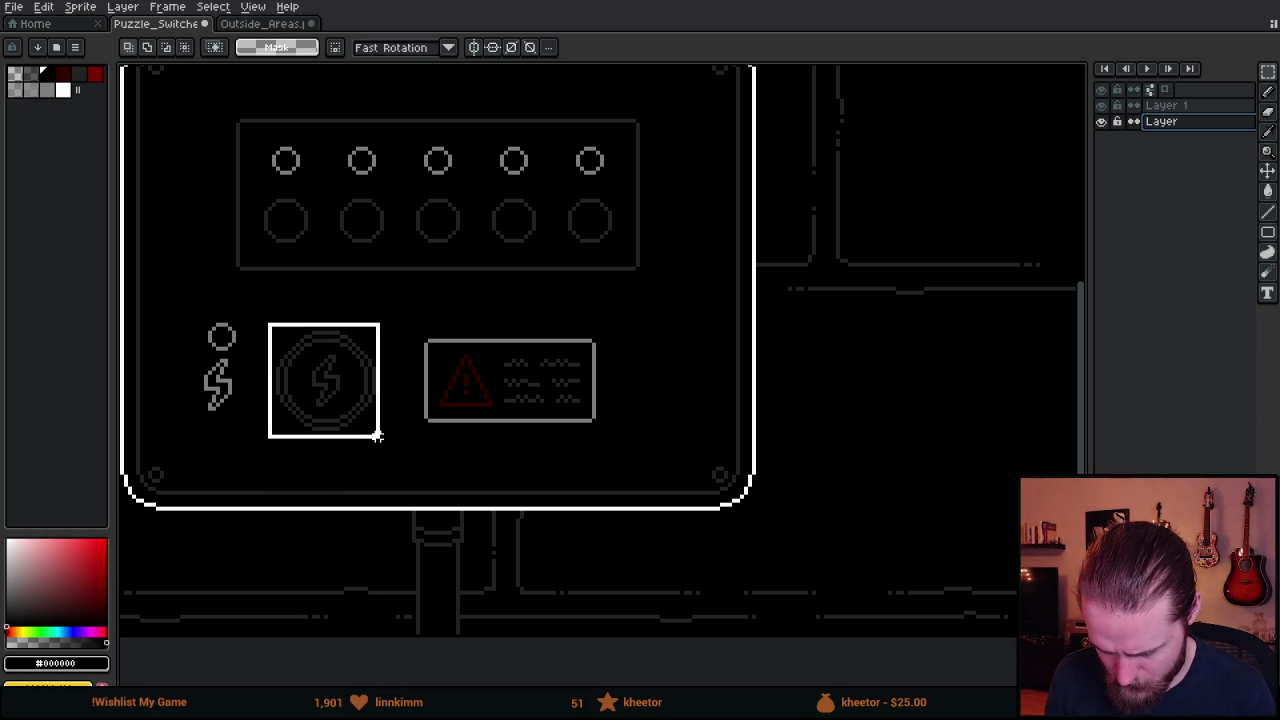
Paste the copied lightning icon and move it to a spot in view.
scroll(614, 417, "down", 3)
scroll(549, 365, "up", 5)
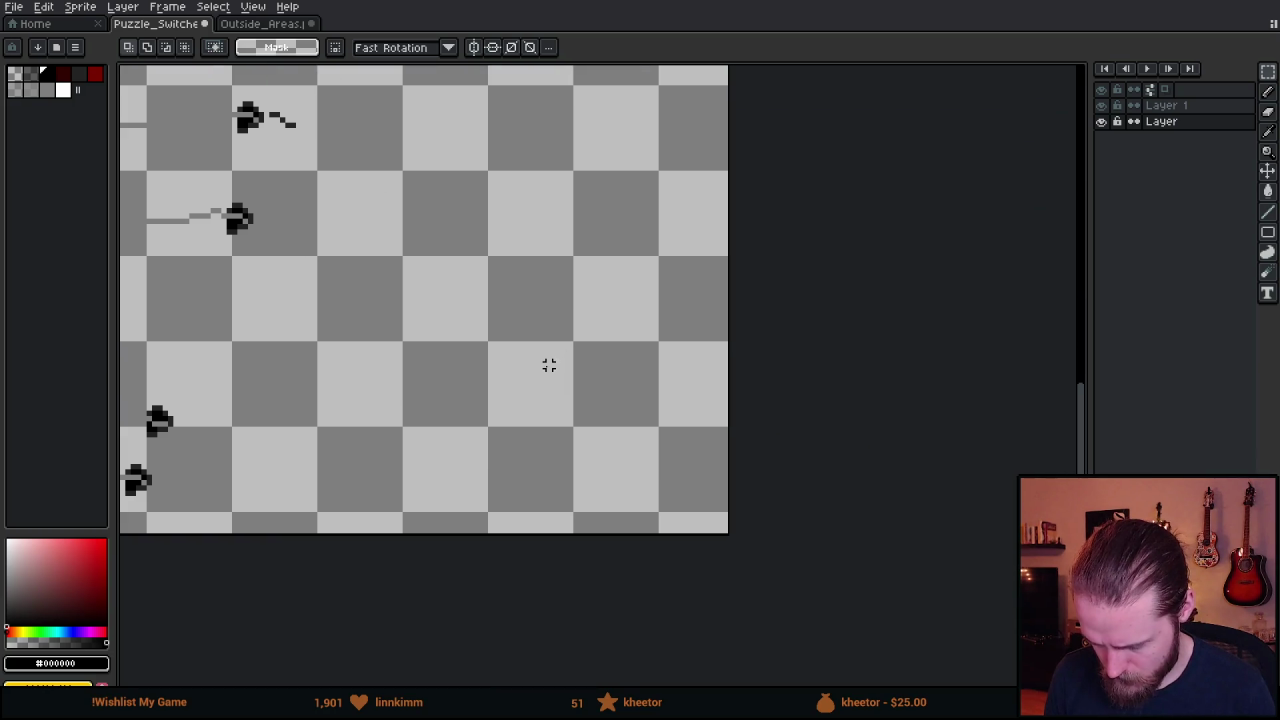
key("ctrl+v")
mouse_move(637, 199)
left_mouse_down()
mouse_move(557, 371)
mouse_move(576, 431)
left_mouse_up()
Erase the circled power icon from the panel with the Eraser.
scroll(331, 360, "down", 1)
scroll(331, 360, "down", 3)
scroll(542, 331, "up", 4)
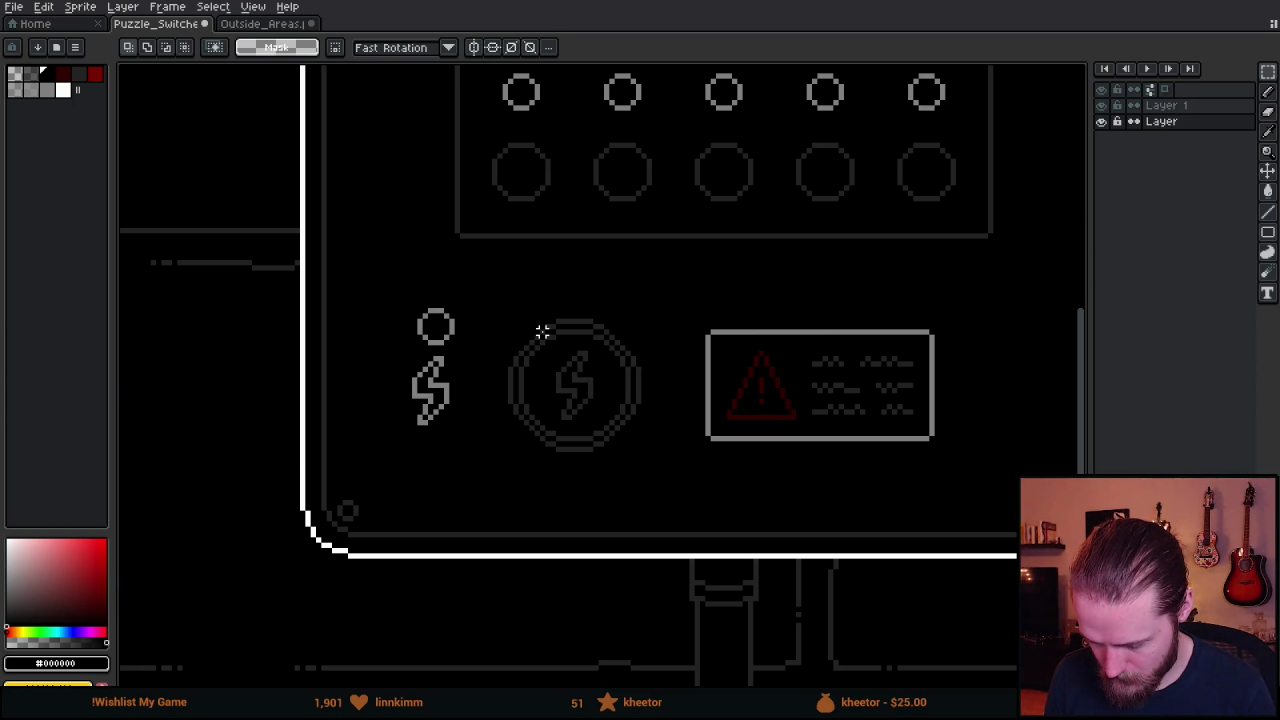
key("e")
mouse_move(543, 286)
left_mouse_down()
mouse_move(586, 451)
mouse_move(586, 333)
left_mouse_up()
left_click(1166, 105)
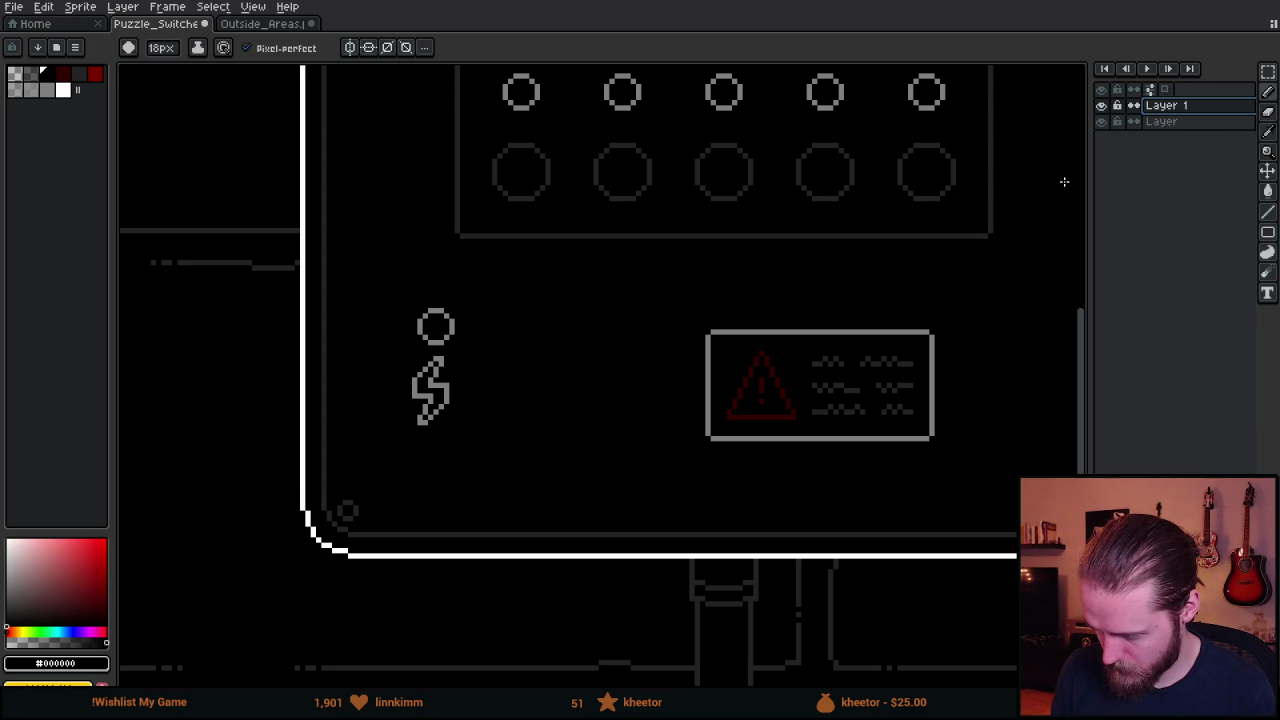
Move the small circle and bolt onto the switch panel, dropping the bolt into the first lower circle.
key("v")
mouse_move(477, 379)
left_mouse_down()
mouse_move(428, 459)
mouse_move(529, 289)
mouse_move(507, 242)
left_mouse_up()
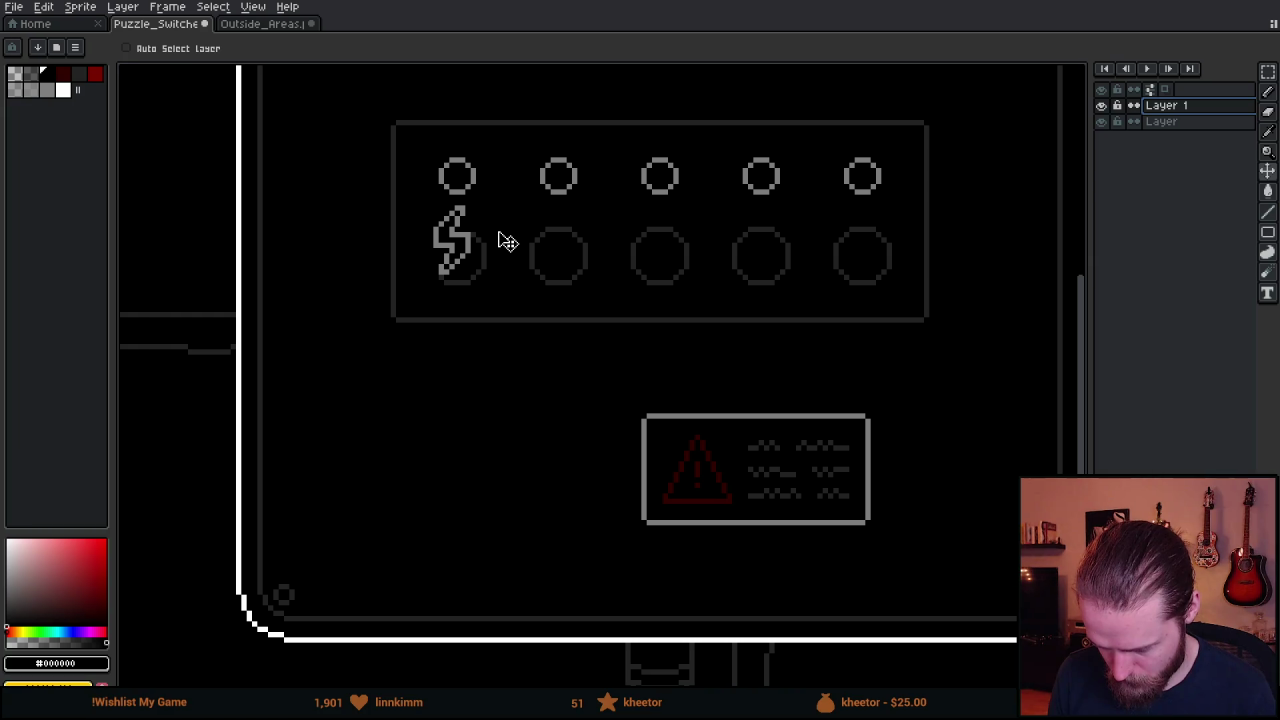
scroll(476, 238, "up", 1)
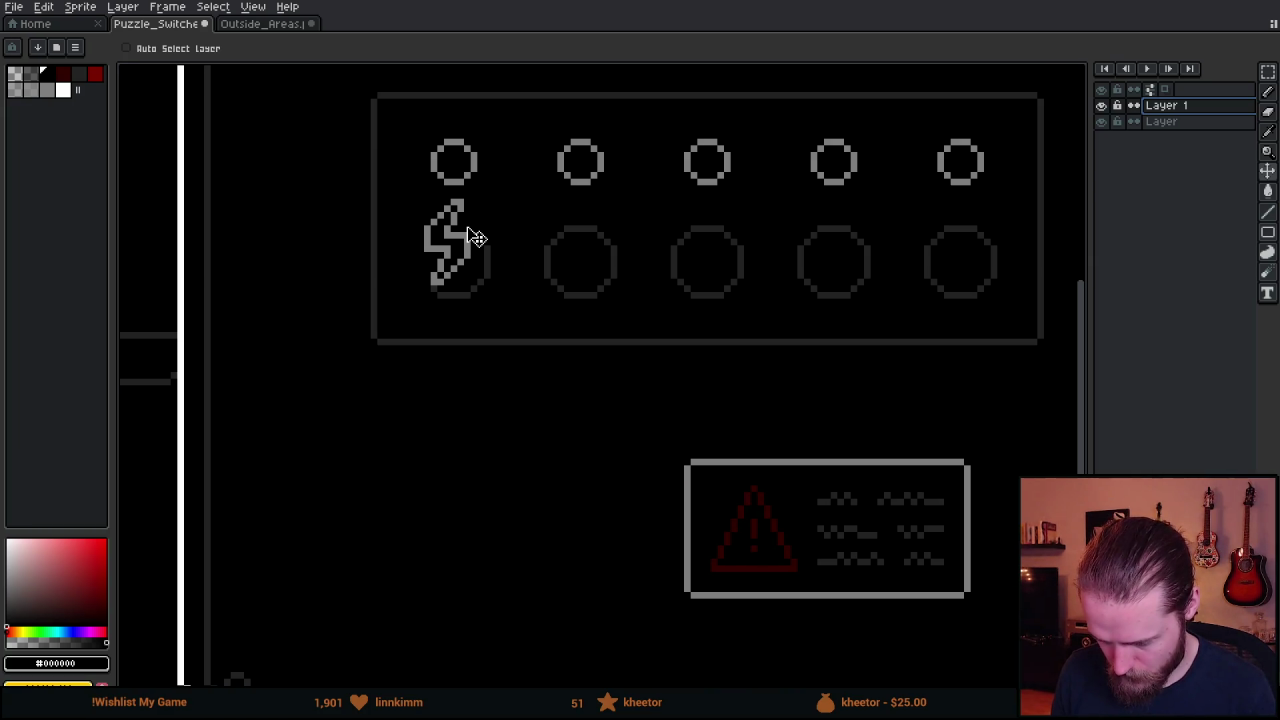
key("m")
mouse_move(410, 192)
left_mouse_down()
mouse_move(434, 240)
mouse_move(514, 294)
mouse_move(513, 240)
left_mouse_up()
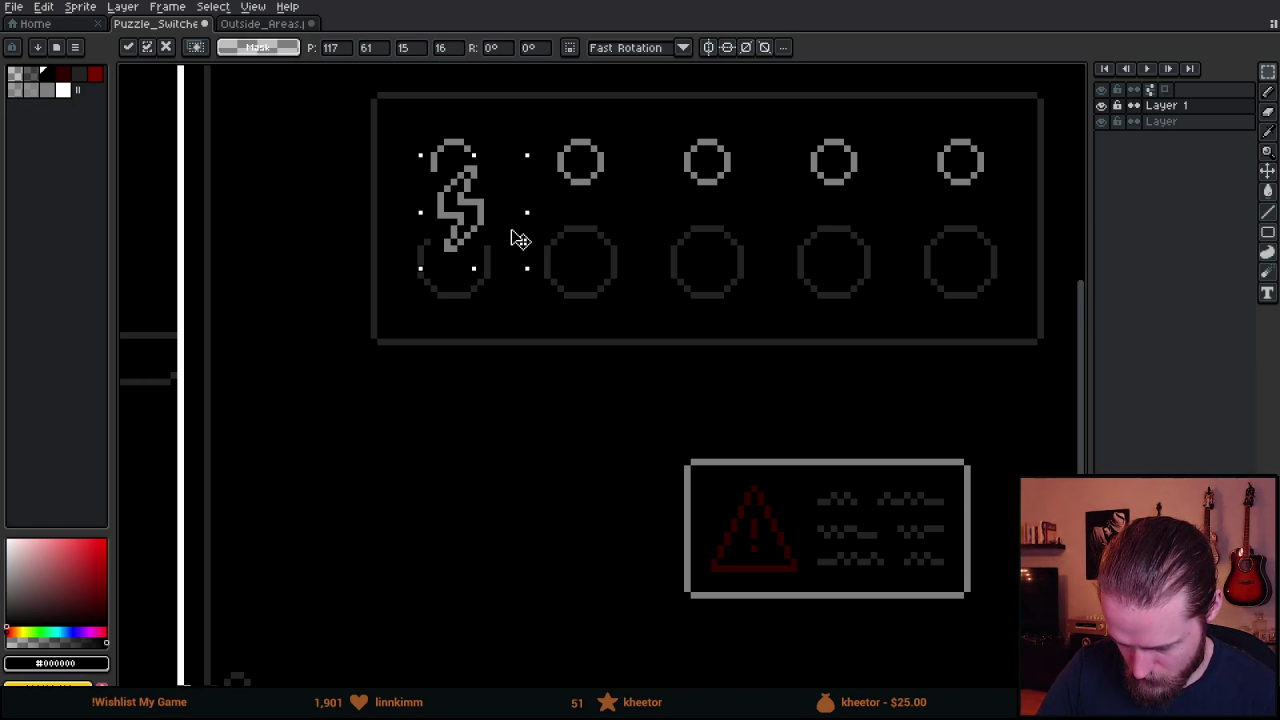
mouse_move(509, 230)
left_mouse_down()
mouse_move(508, 280)
mouse_move(509, 243)
mouse_move(523, 286)
left_mouse_up()
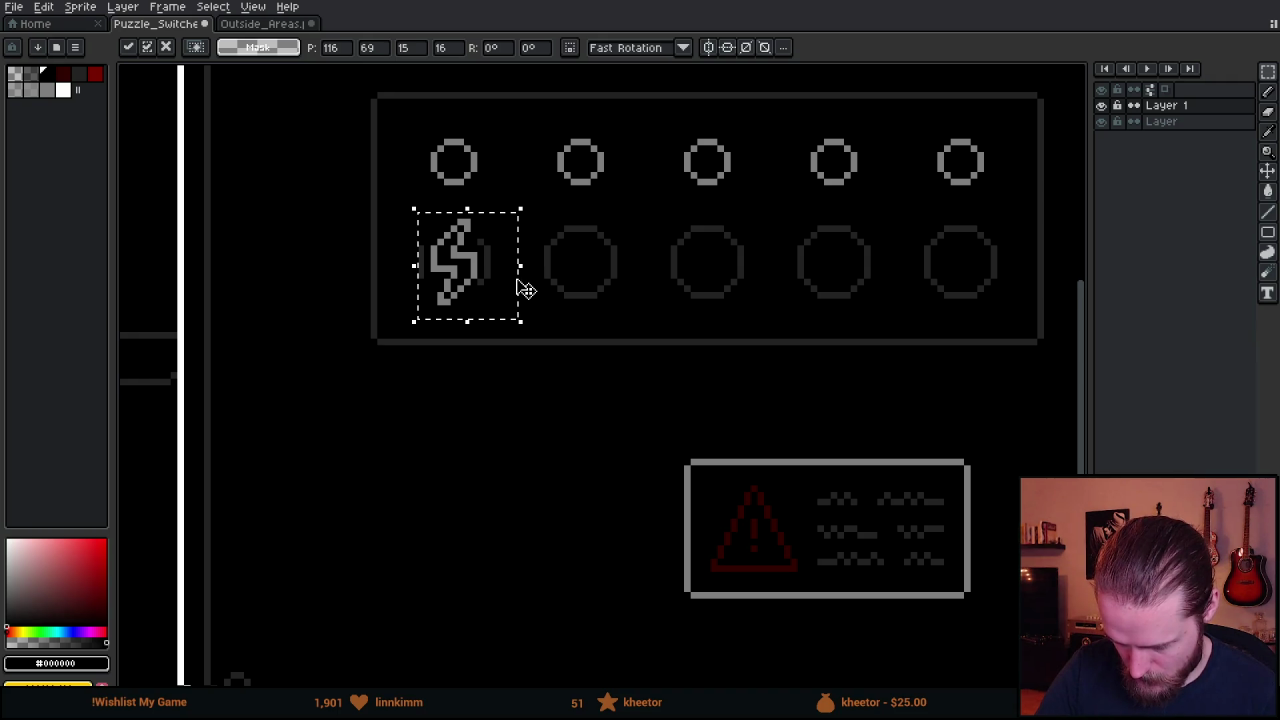
left_click(566, 282)
Reposition the bolt in the first lower circle and pick its grey for a 1px pencil.
mouse_move(433, 269)
left_mouse_down()
mouse_move(501, 334)
mouse_move(436, 246)
left_mouse_up()
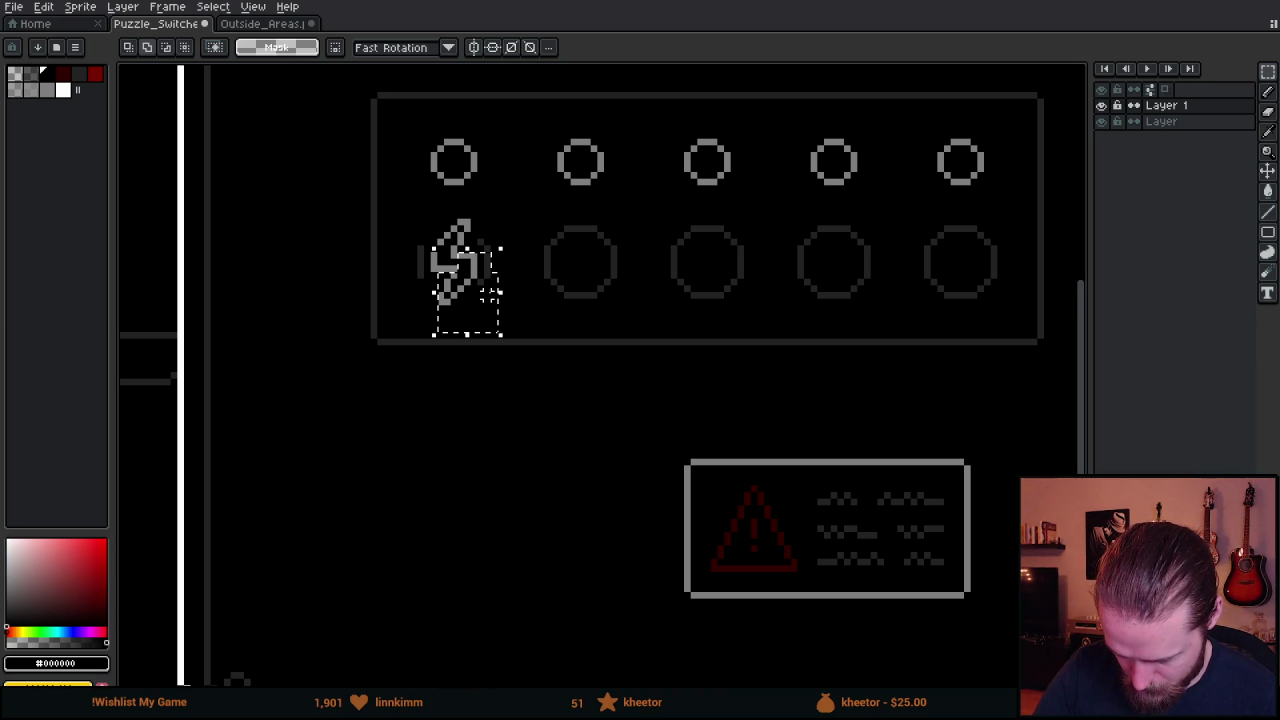
left_click(486, 305)
left_click(547, 282)
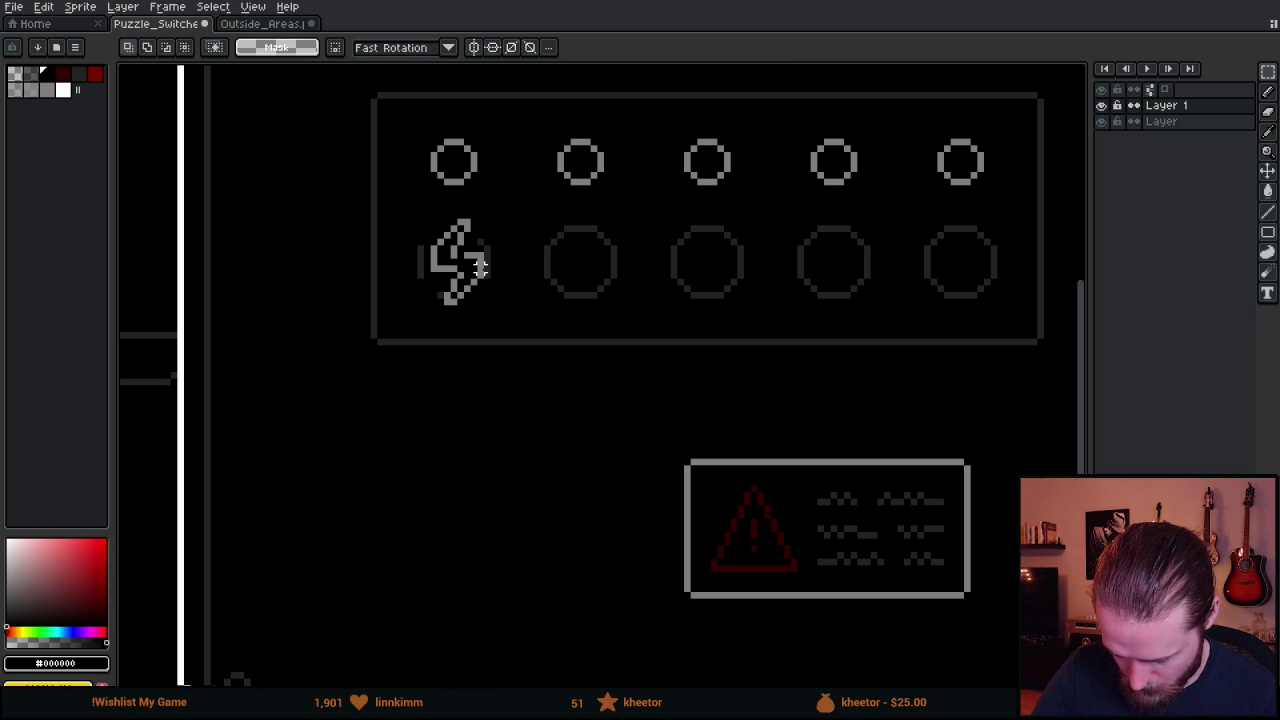
left_click(463, 270, "alt")
key("minus")
key("minus")
key("minus")
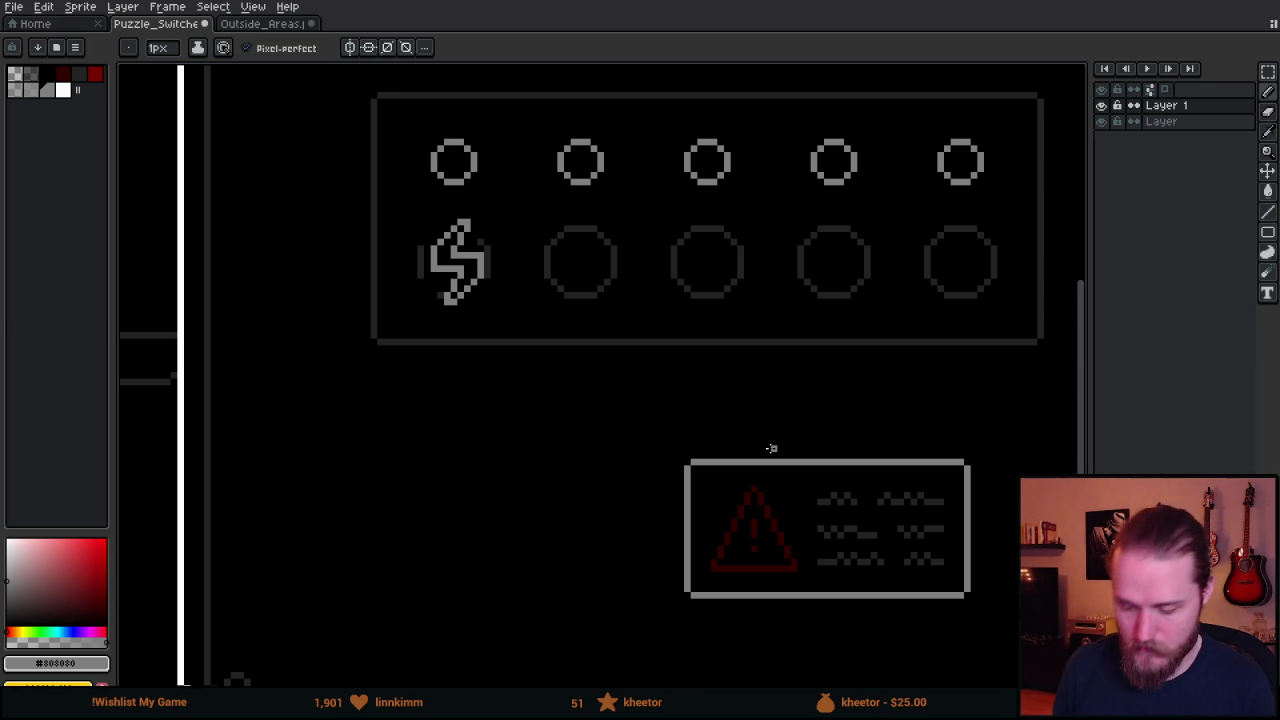
Try selecting the space between the bolt and top circles, then undo and deselect.
key("m")
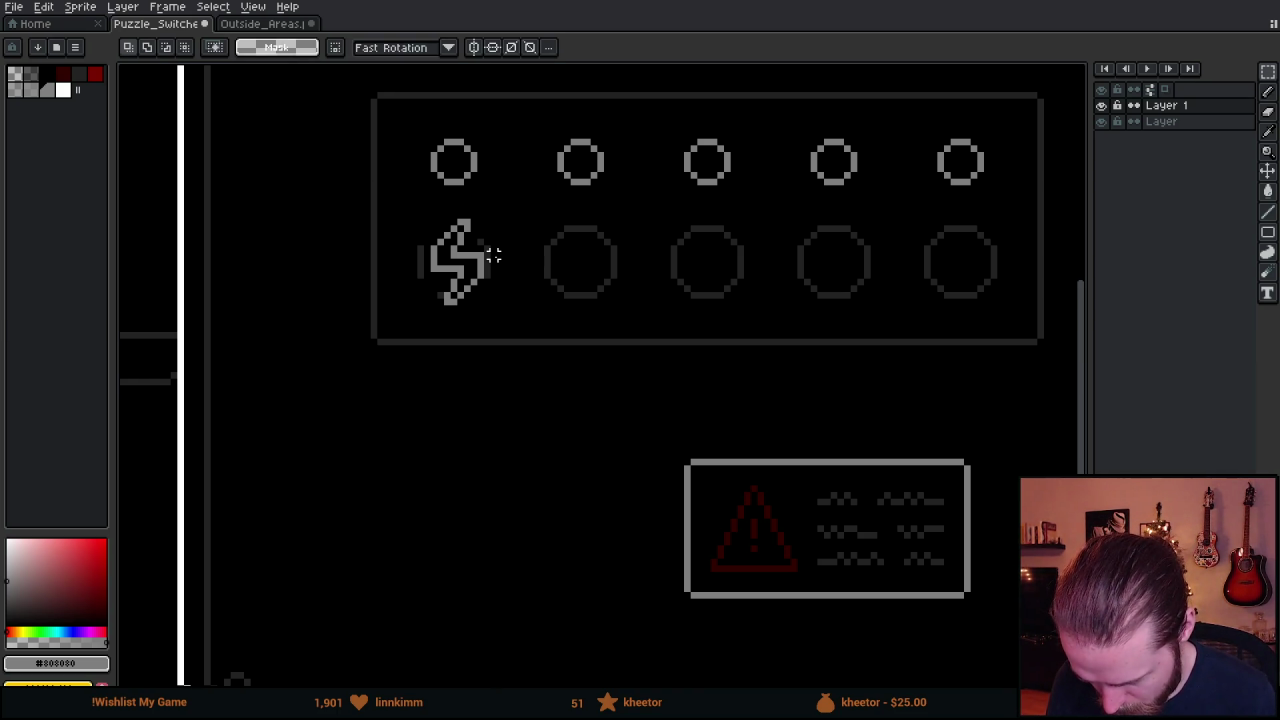
left_click_drag(487, 256, 546, 118)
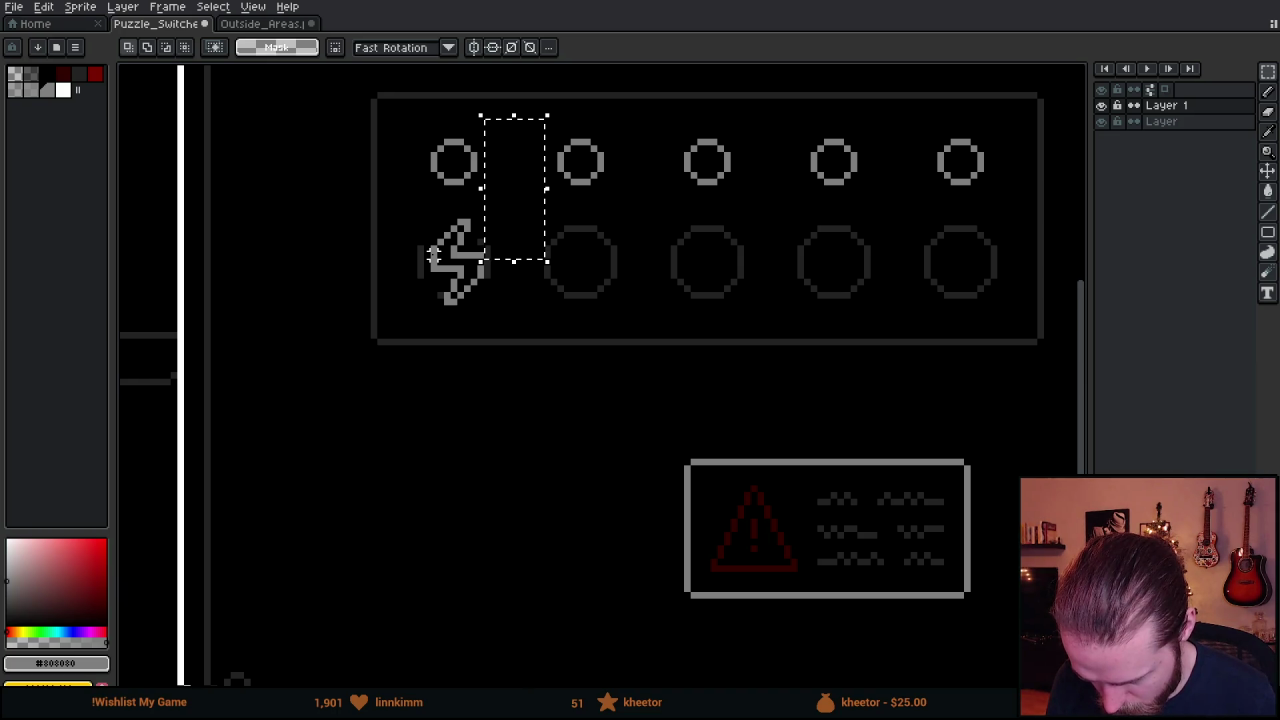
left_click_drag(432, 252, 380, 143)
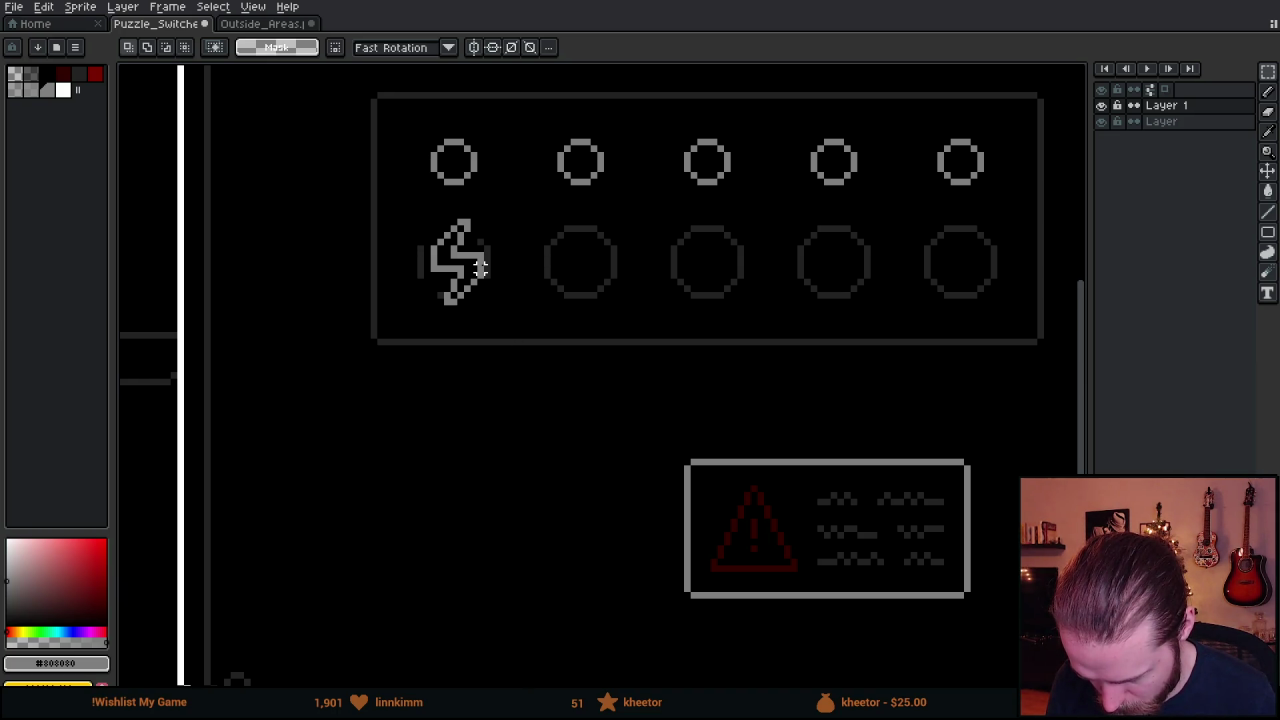
left_click_drag(486, 271, 528, 142)
left_click_drag(430, 260, 421, 134)
key("ctrl+d")
key("ctrl+d")
key("ctrl+z")
key("ctrl+d")
left_click_drag(476, 272, 553, 162)
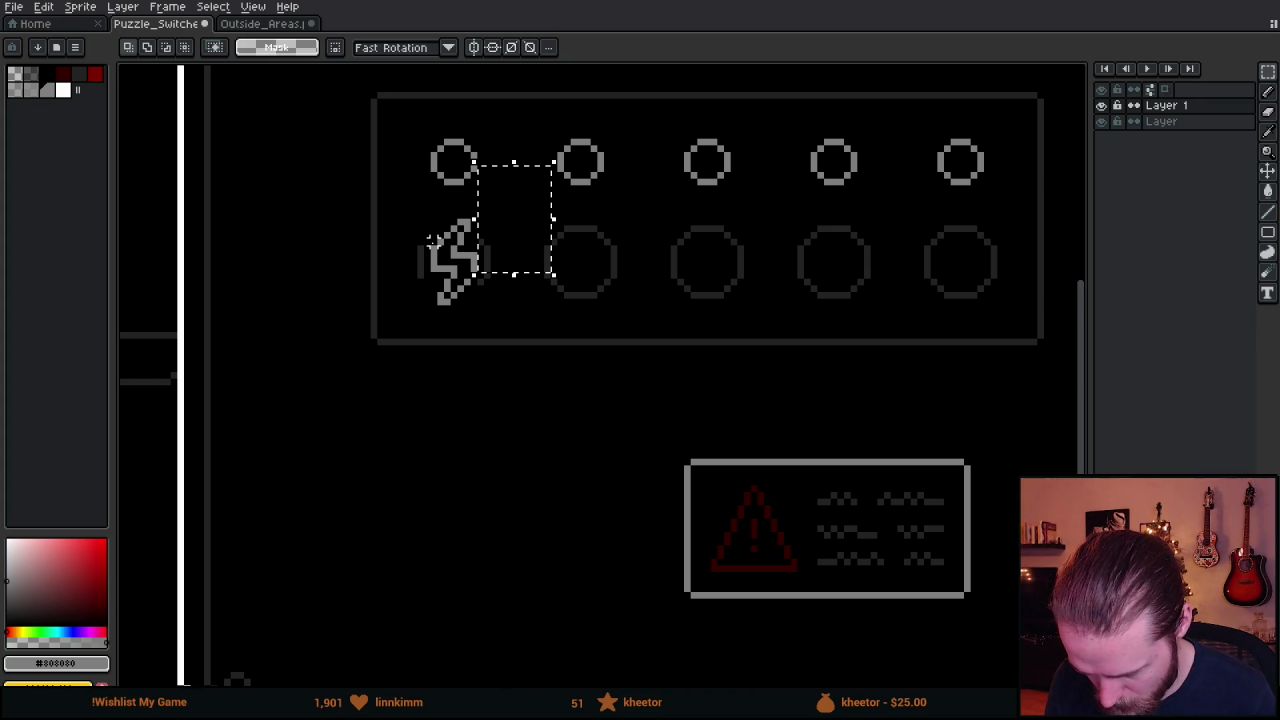
key("ctrl+z")
key("ctrl+d")
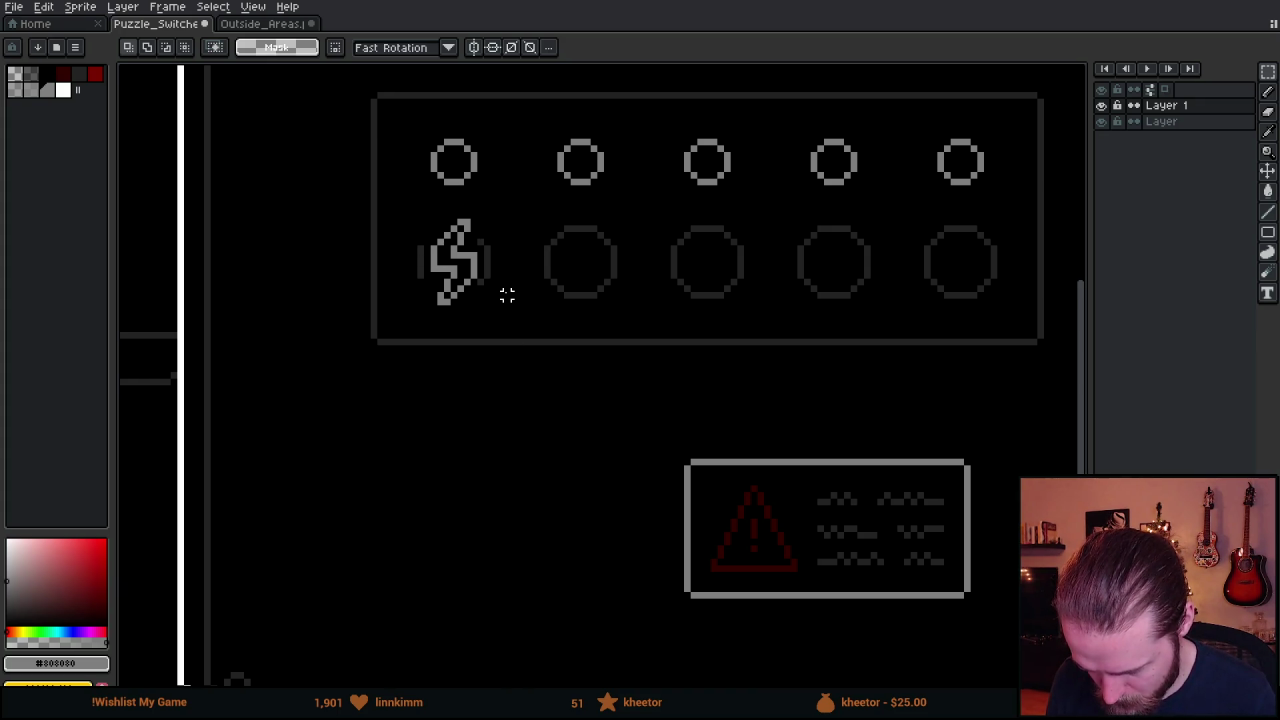
scroll(444, 230, "down", 1)
scroll(444, 222, "up", 2)
Nudge the lightning bolt up one pixel and select the small circle and bolt together.
left_click_drag(380, 176, 511, 334)
key("Up")
key("Return")
scroll(595, 375, "down", 2)
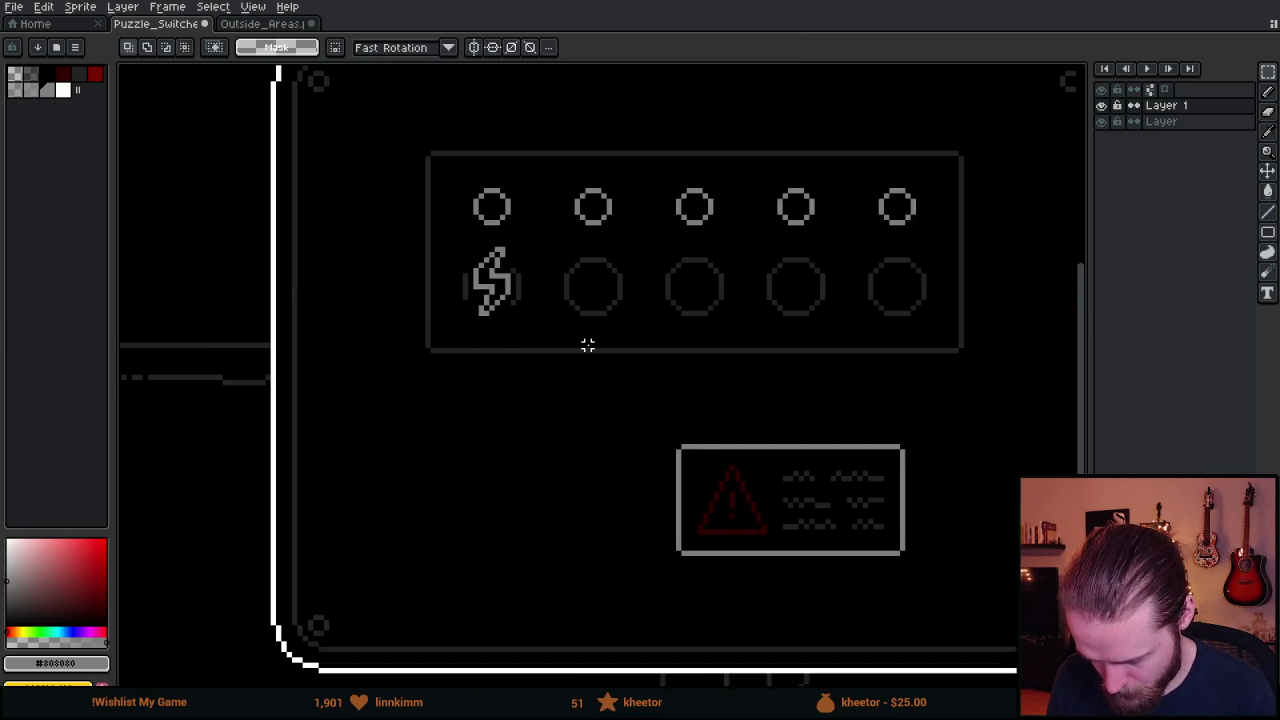
left_click_drag(460, 194, 561, 397)
Drag the circle and bolt down beside the warning sign and deselect.
mouse_move(535, 352)
left_mouse_down()
mouse_move(518, 505)
mouse_move(530, 541)
mouse_move(684, 536)
left_mouse_up()
scroll(684, 536, "up", 3)
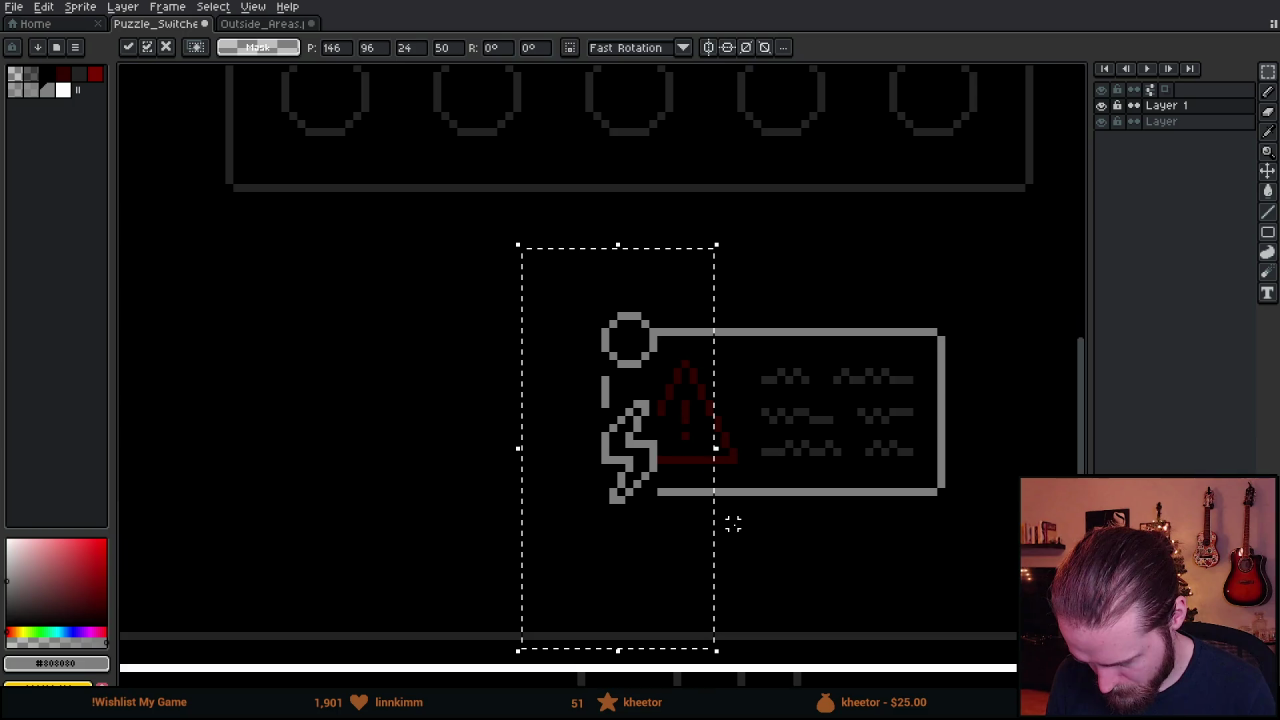
scroll(526, 410, "down", 1)
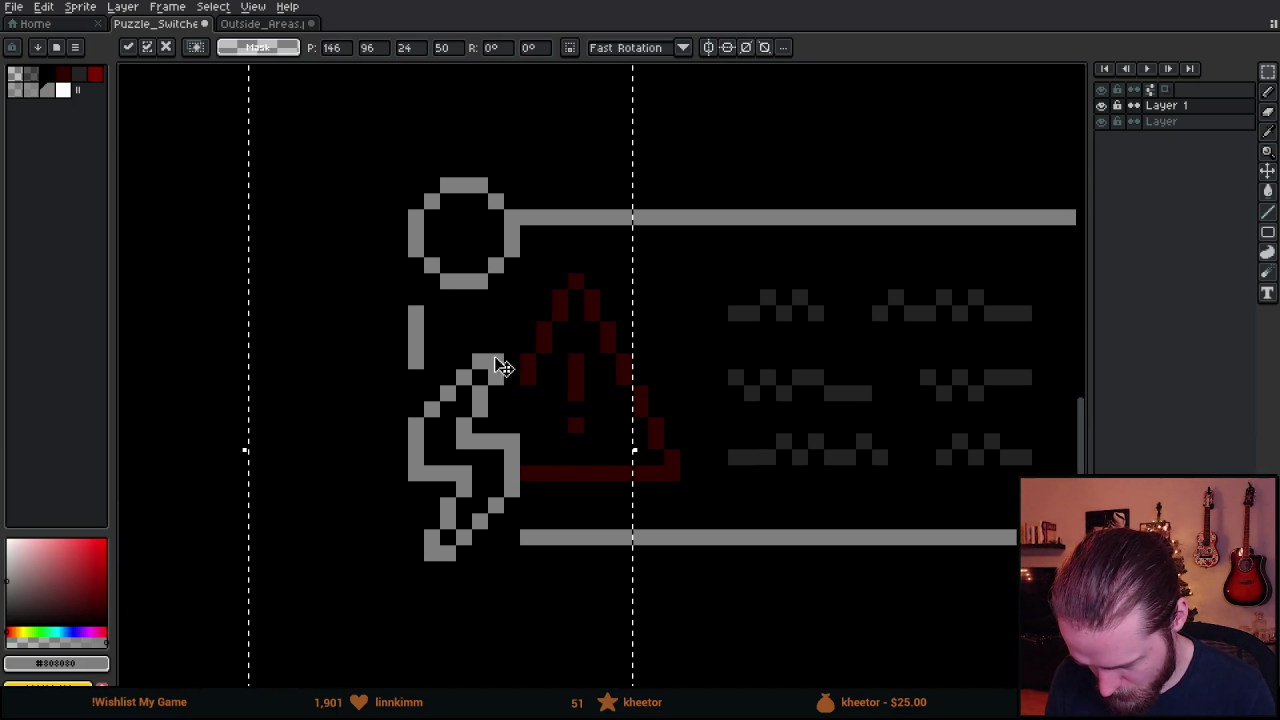
scroll(523, 360, "down", 2)
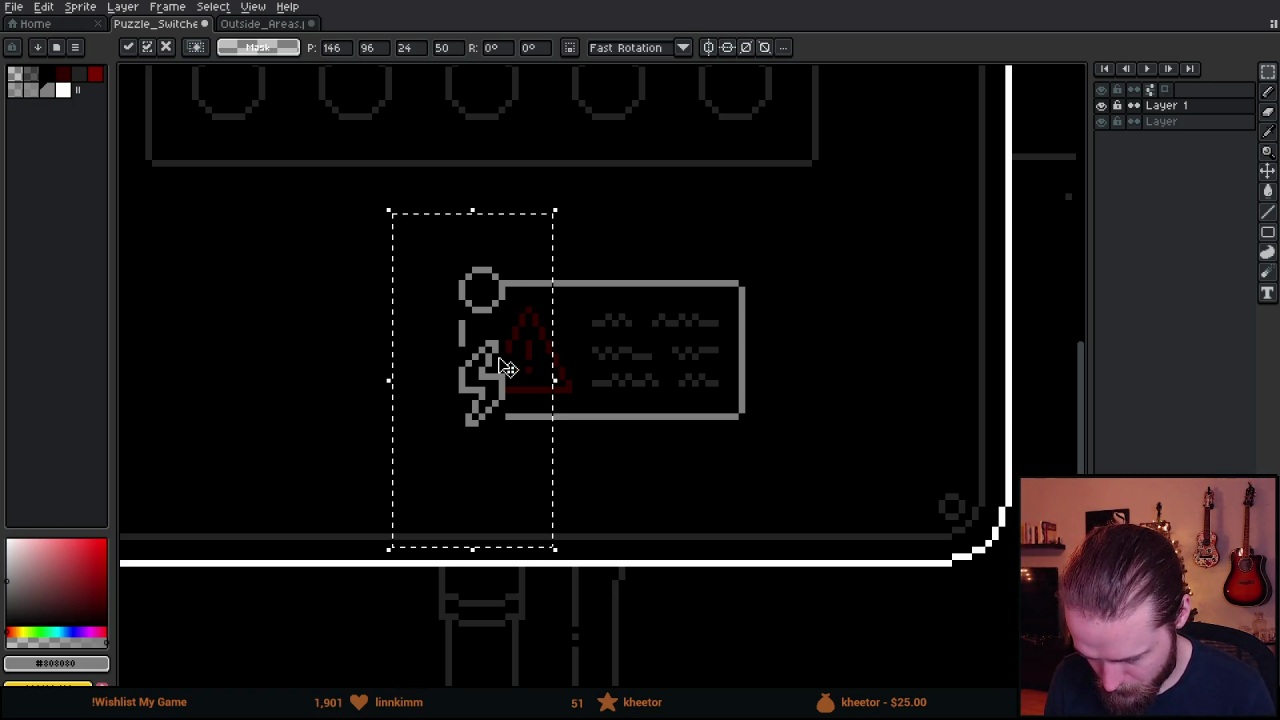
key("ctrl+d")
Shift the circle and bolt left with the Move tool, leaving a gap before the warning sign.
left_click_drag(406, 242, 564, 324)
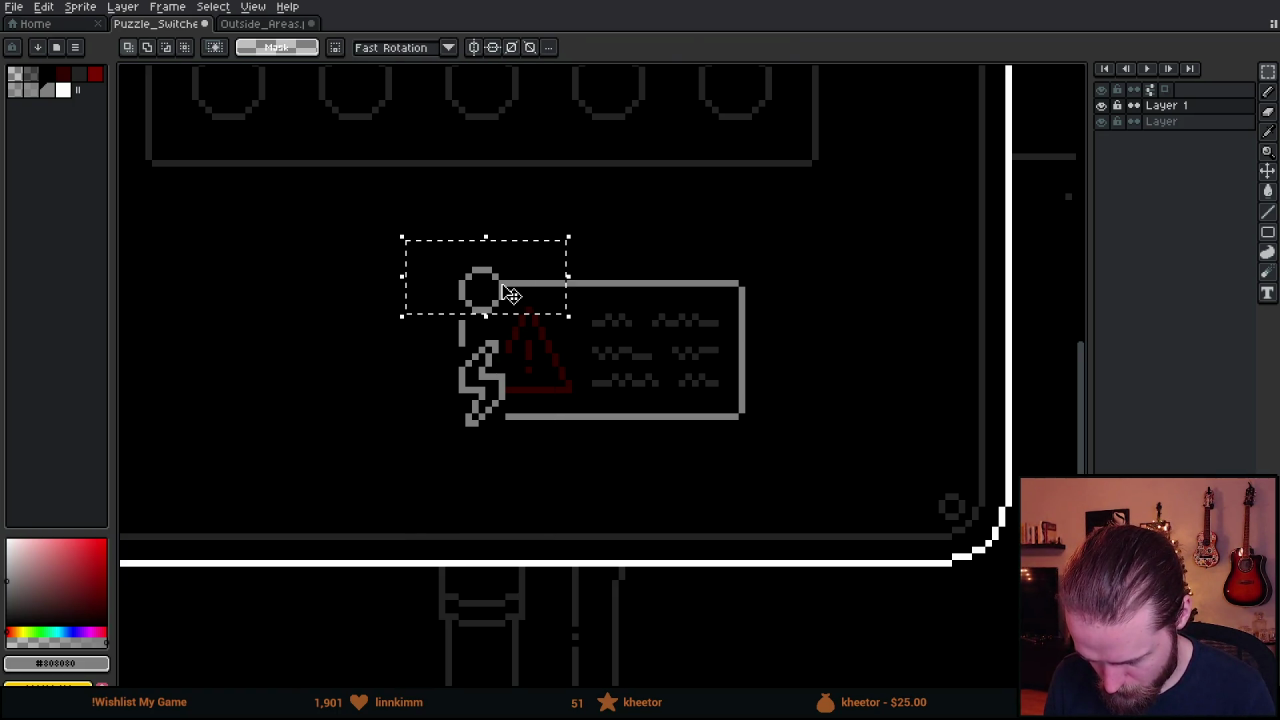
left_click(666, 328)
left_click_drag(470, 290, 725, 324)
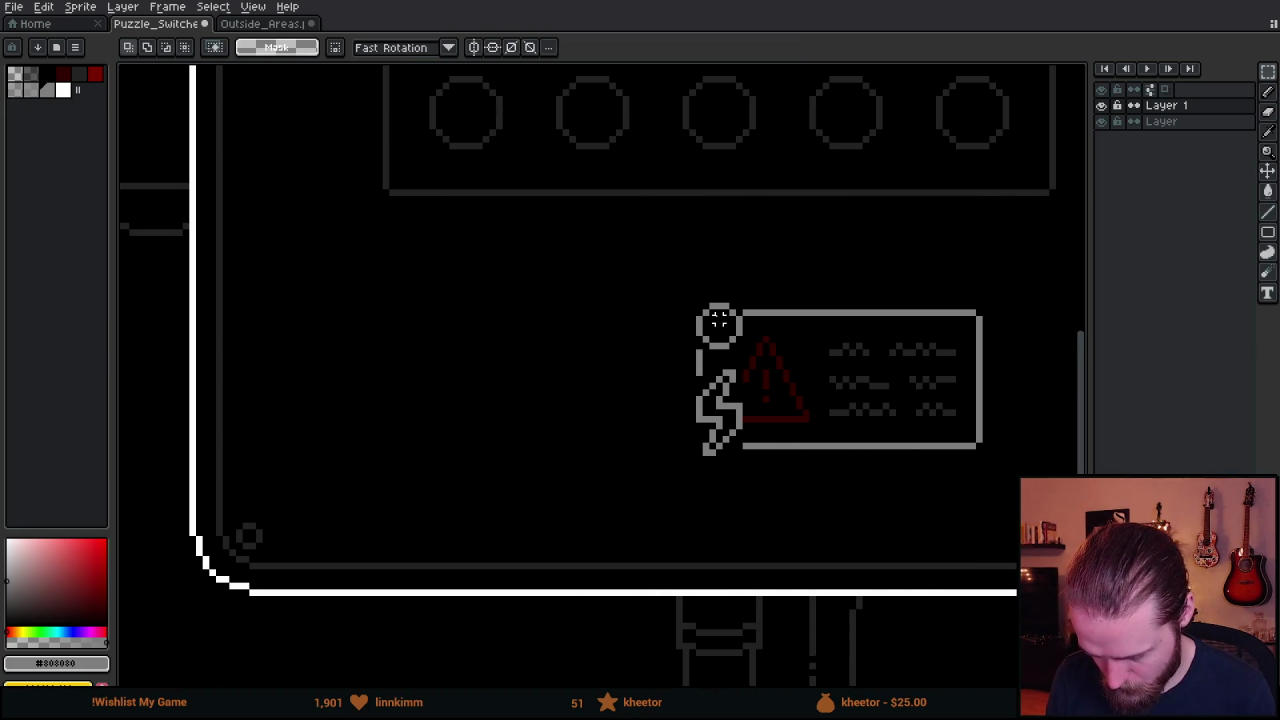
key("v")
mouse_move(728, 407)
left_mouse_down()
mouse_move(486, 406)
mouse_move(513, 408)
left_mouse_up()
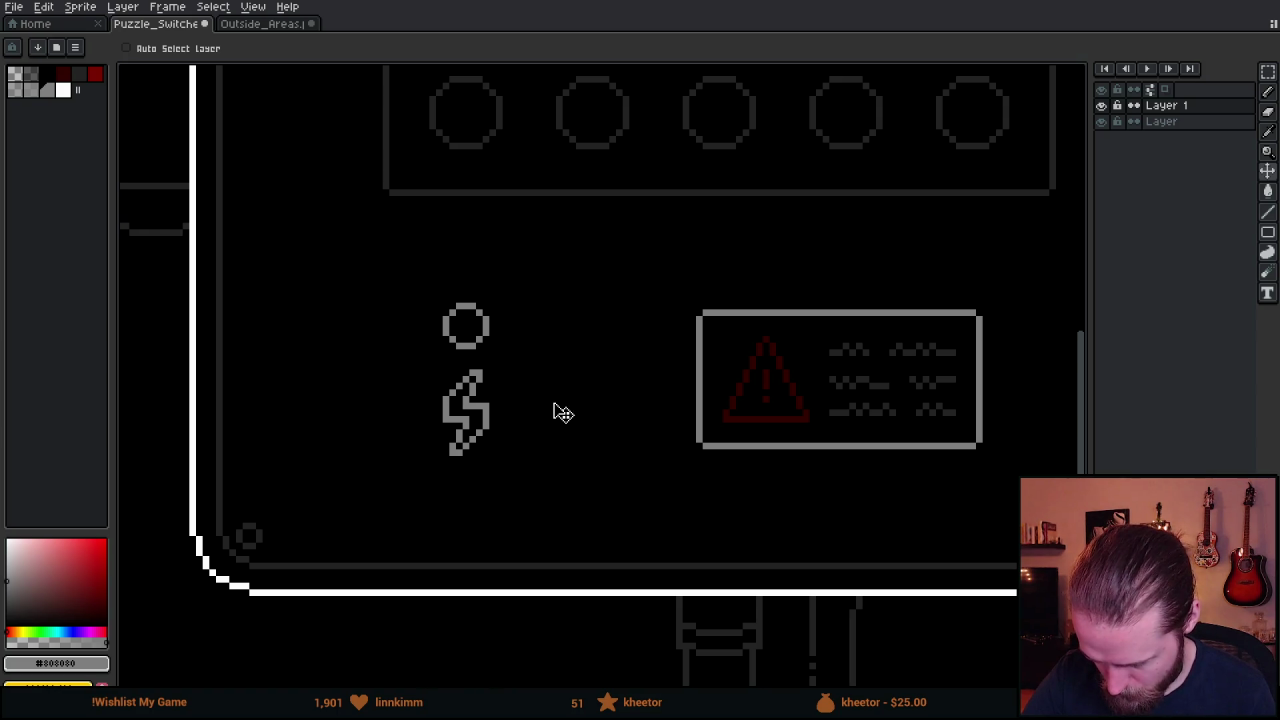
scroll(750, 483, "down", 2)
scroll(677, 331, "right", 3)
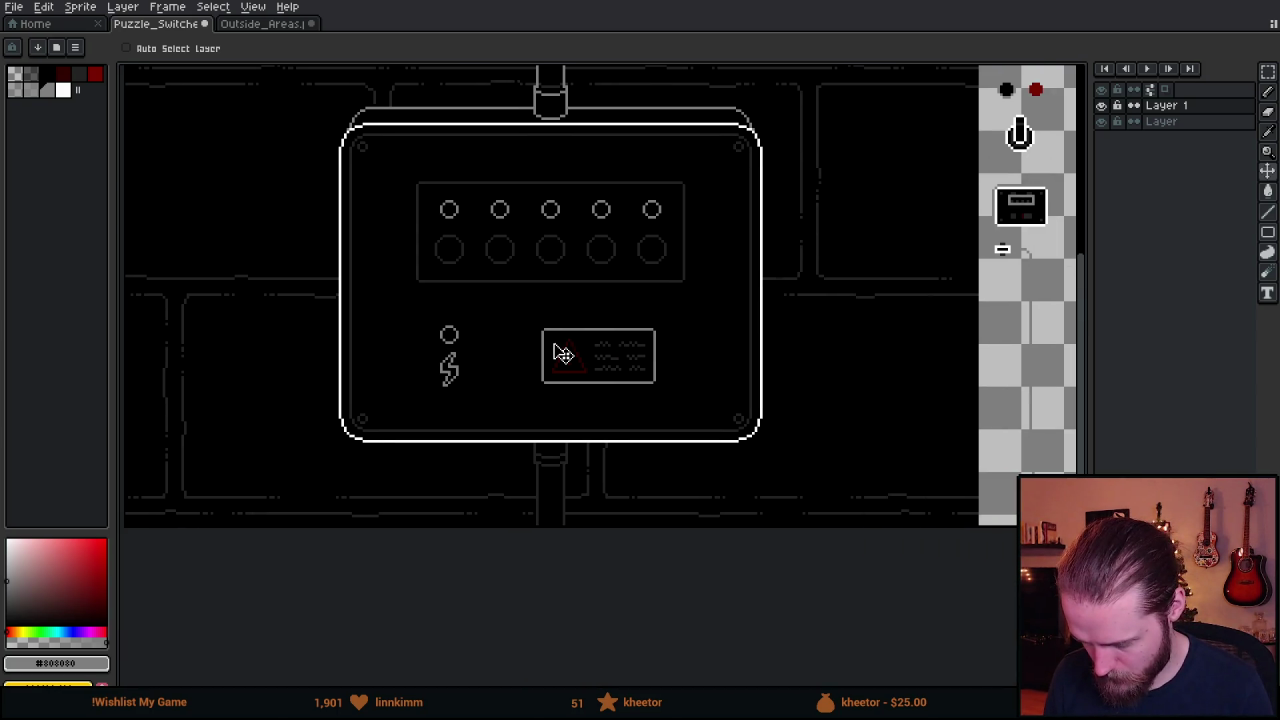
scroll(560, 349, "up", 1)
scroll(543, 349, "up", 1)
scroll(676, 437, "down", 1)
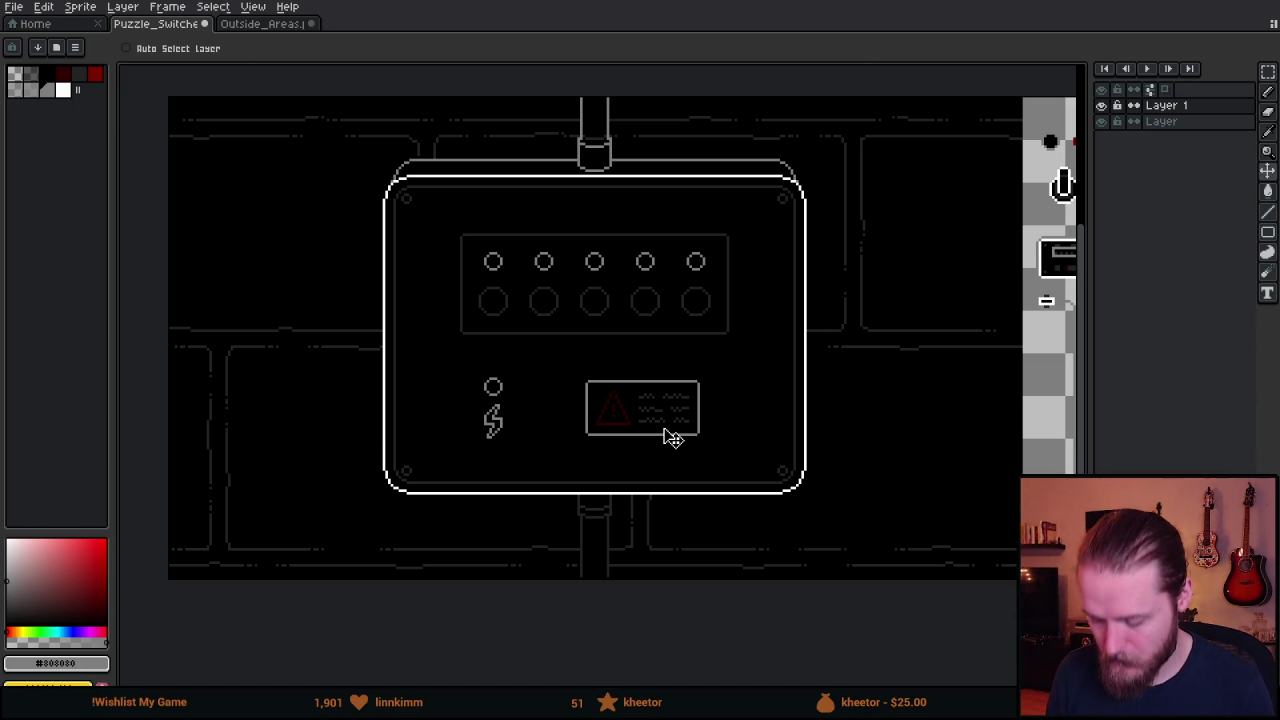
scroll(555, 386, "up", 1)
With dark grey #242424, draw the right and top edges of a frame around the circle and bolt.
left_click(434, 272)
left_click_drag(528, 354, 631, 251)
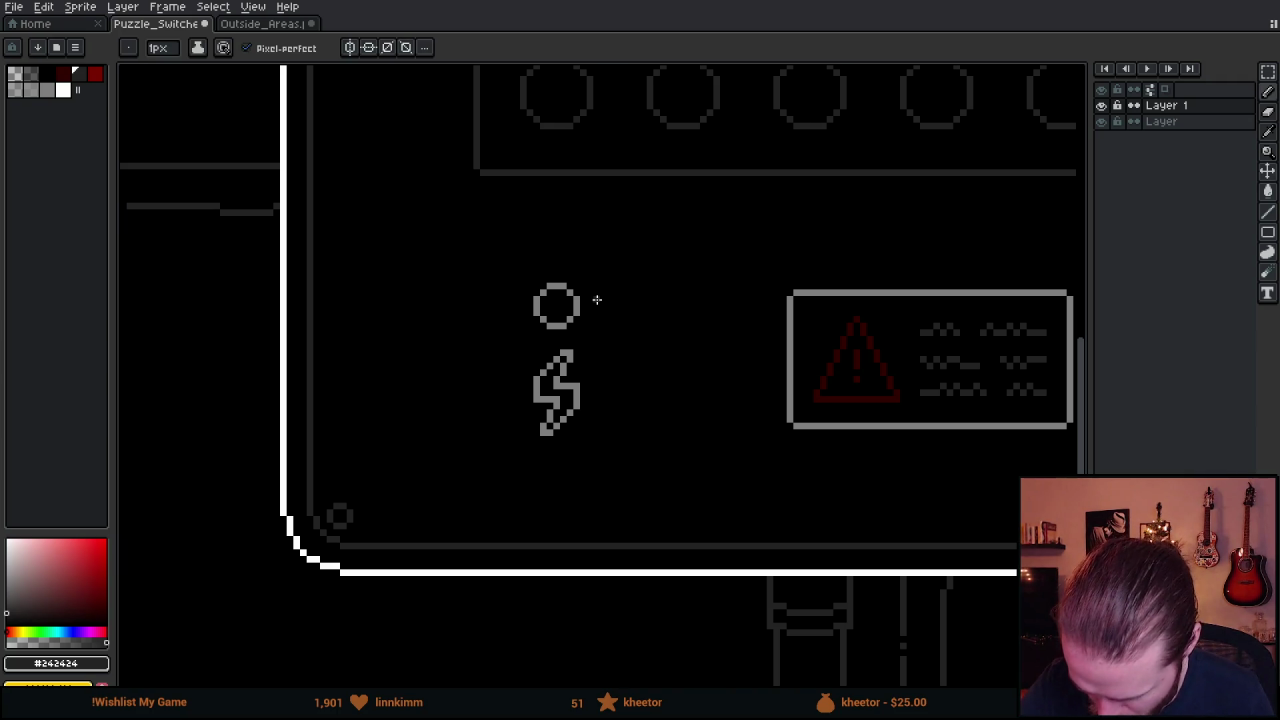
left_click_drag(604, 301, 602, 424)
left_click_drag(603, 298, 603, 278)
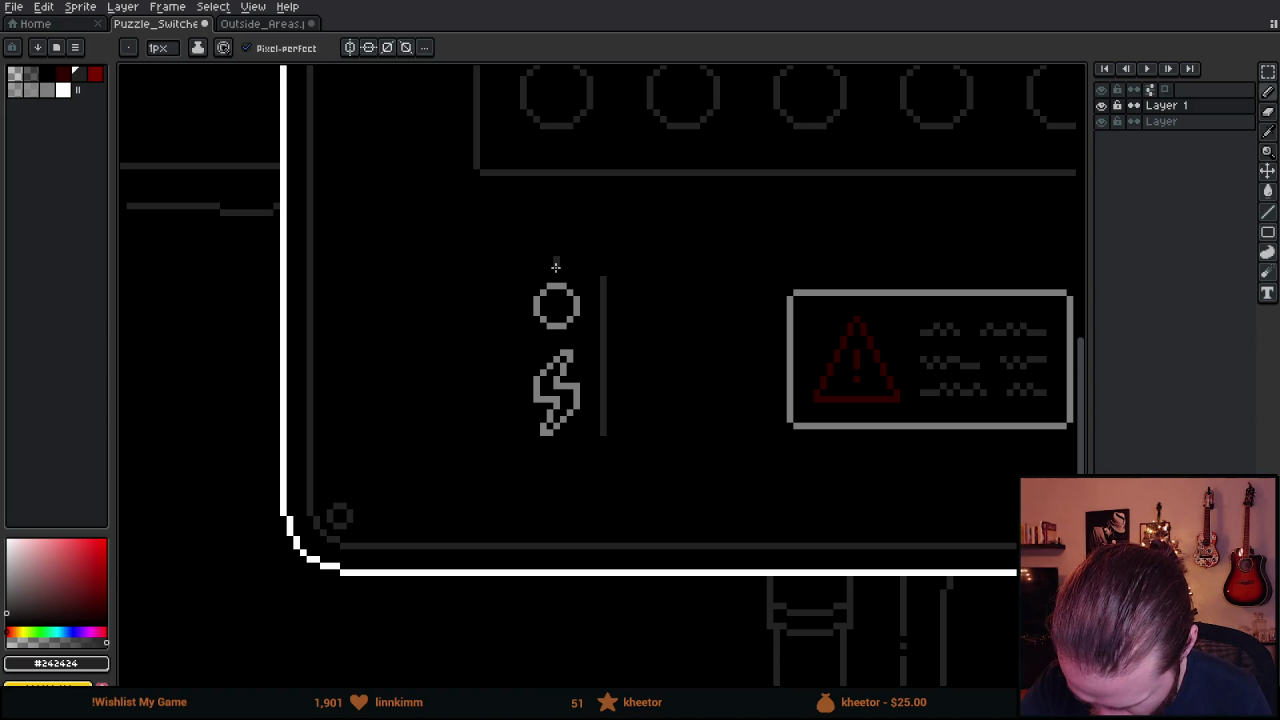
mouse_move(572, 260)
left_mouse_down()
mouse_move(602, 262)
mouse_move(520, 258)
left_mouse_up()
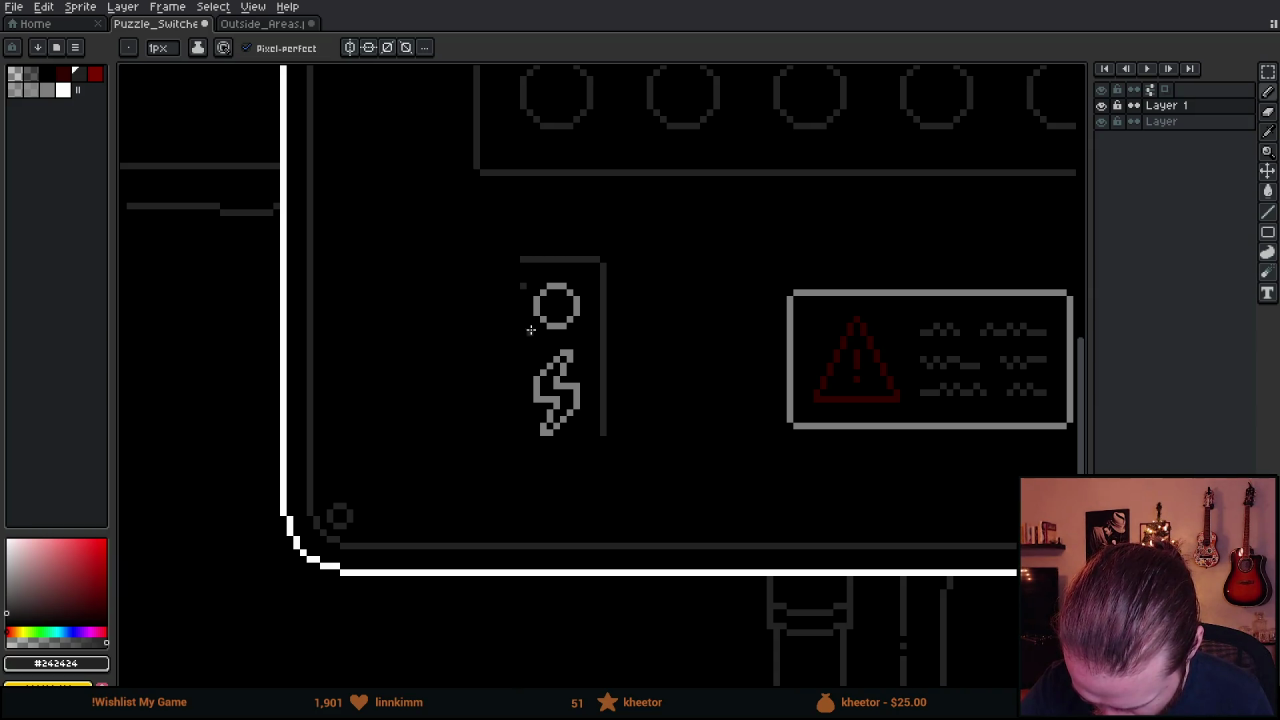
Draw the frame's left and bottom edges and fill the missing bottom pixel to close the outline.
left_click_drag(508, 284, 508, 266)
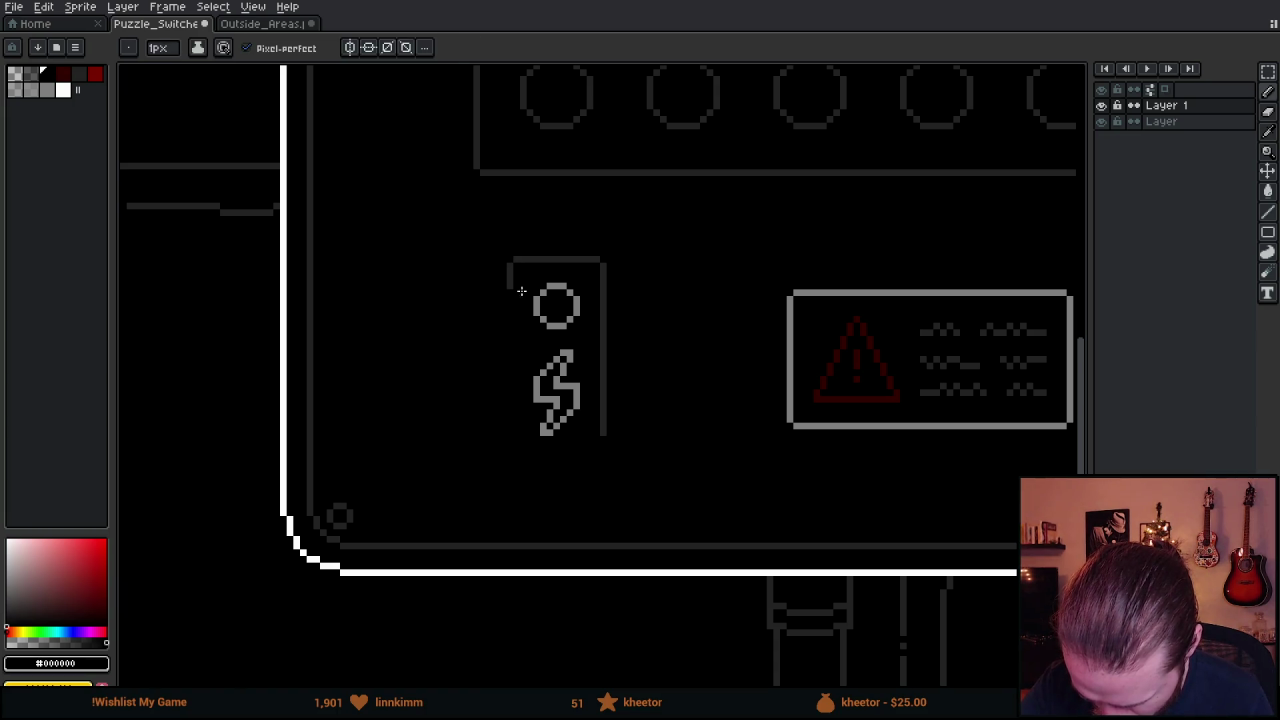
left_click(512, 262)
left_click_drag(507, 277, 511, 430)
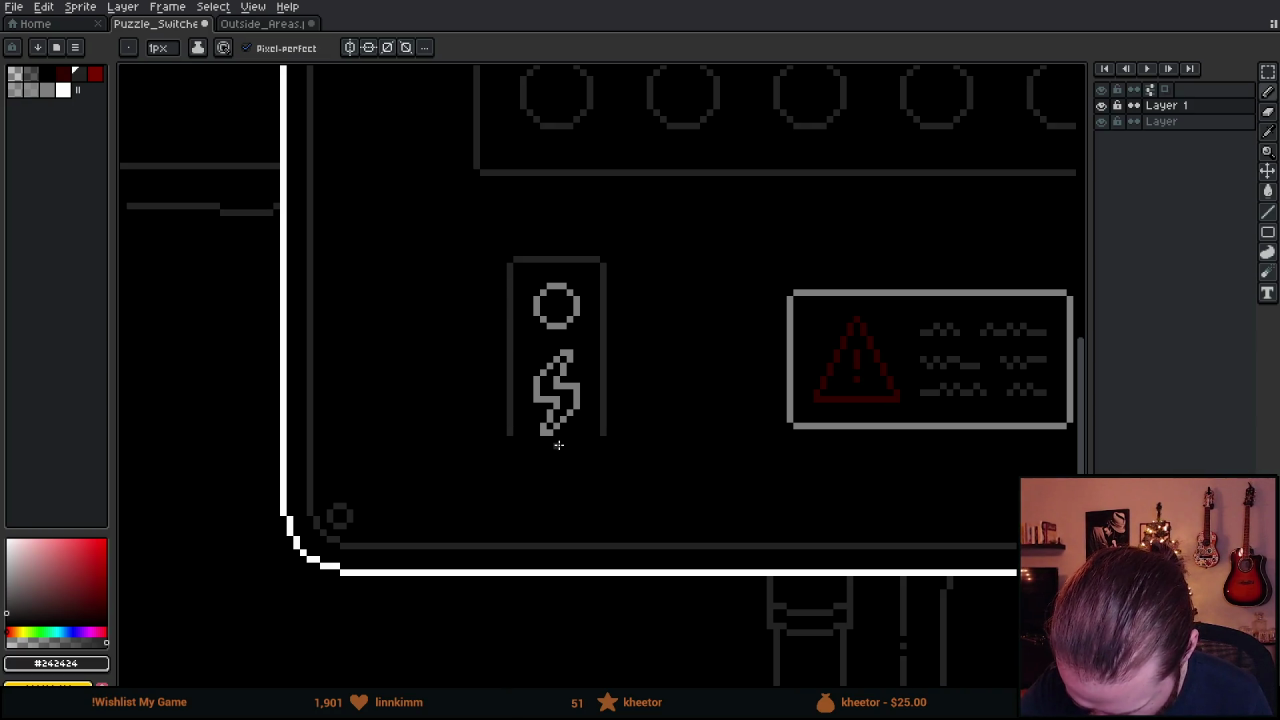
mouse_move(549, 457)
left_mouse_down()
mouse_move(596, 459)
mouse_move(583, 459)
left_mouse_up()
left_click_drag(509, 438, 513, 459)
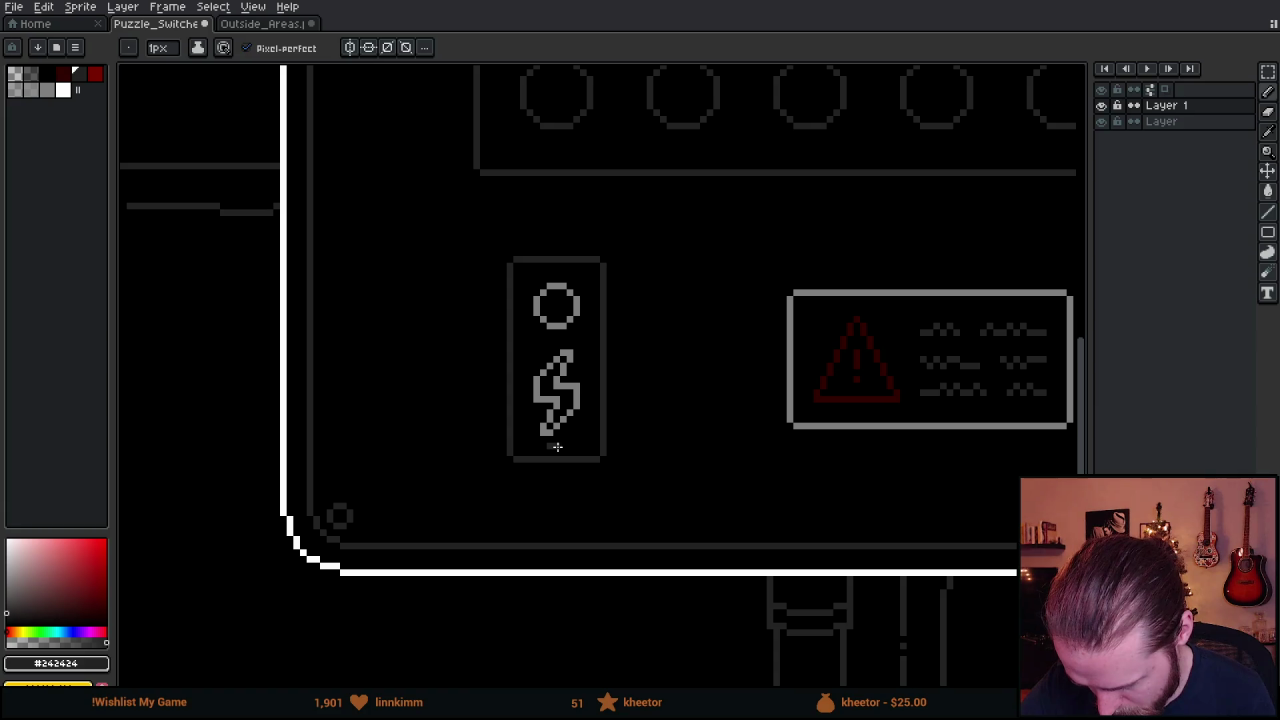
left_click(557, 446, "alt")
scroll(569, 450, "down", 5)
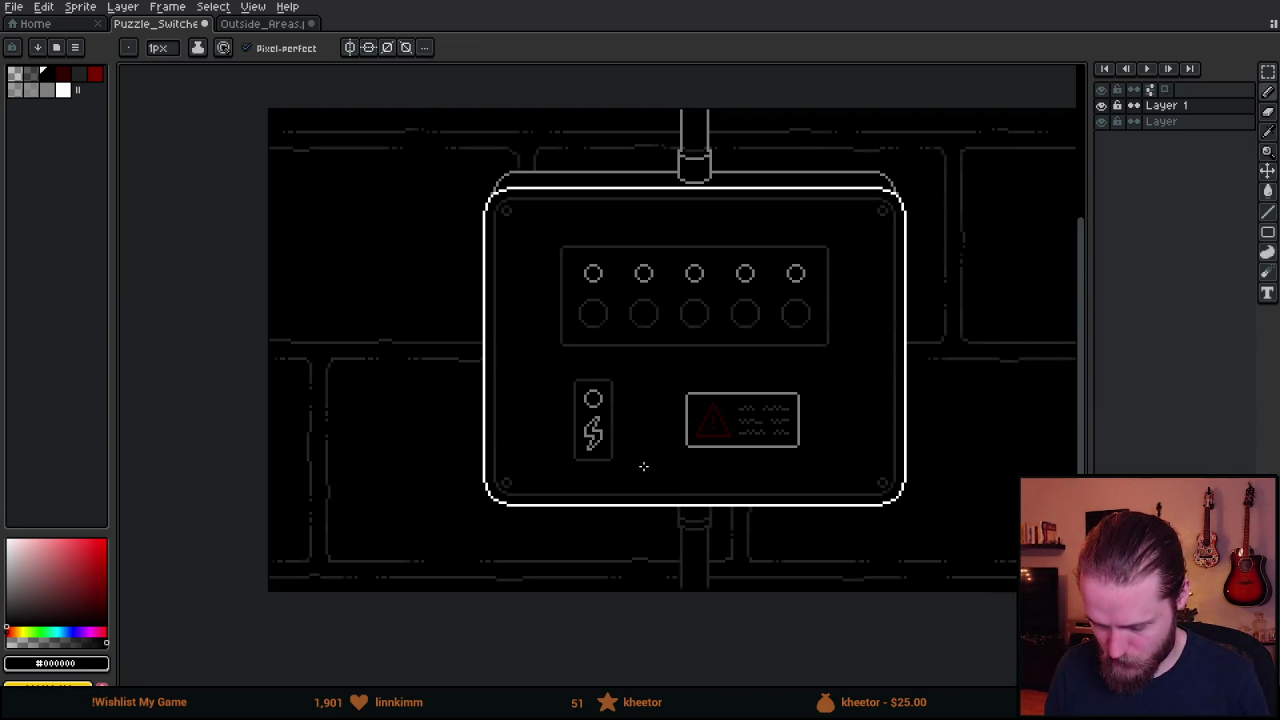
Eyedrop the dark grey #242424 outline colour and select the Rectangle tool.
scroll(700, 462, "up", 2)
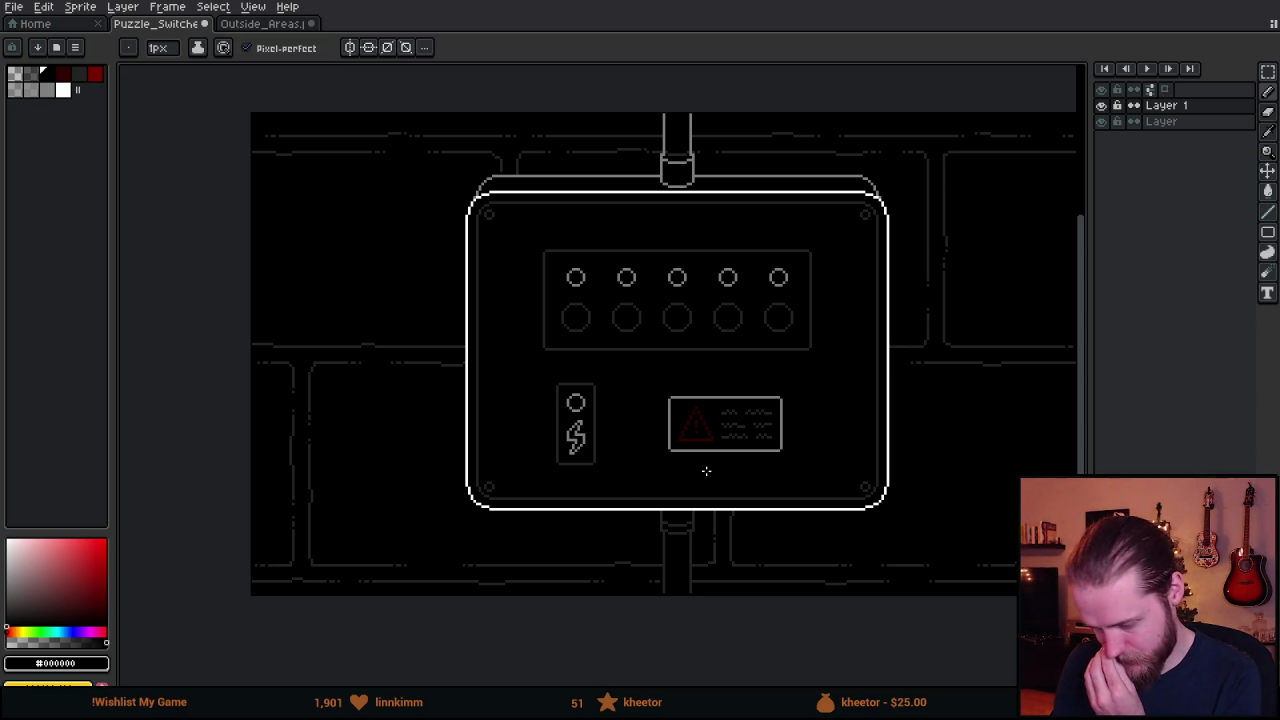
scroll(700, 465, "up", 1)
left_click_drag(677, 424, 666, 440)
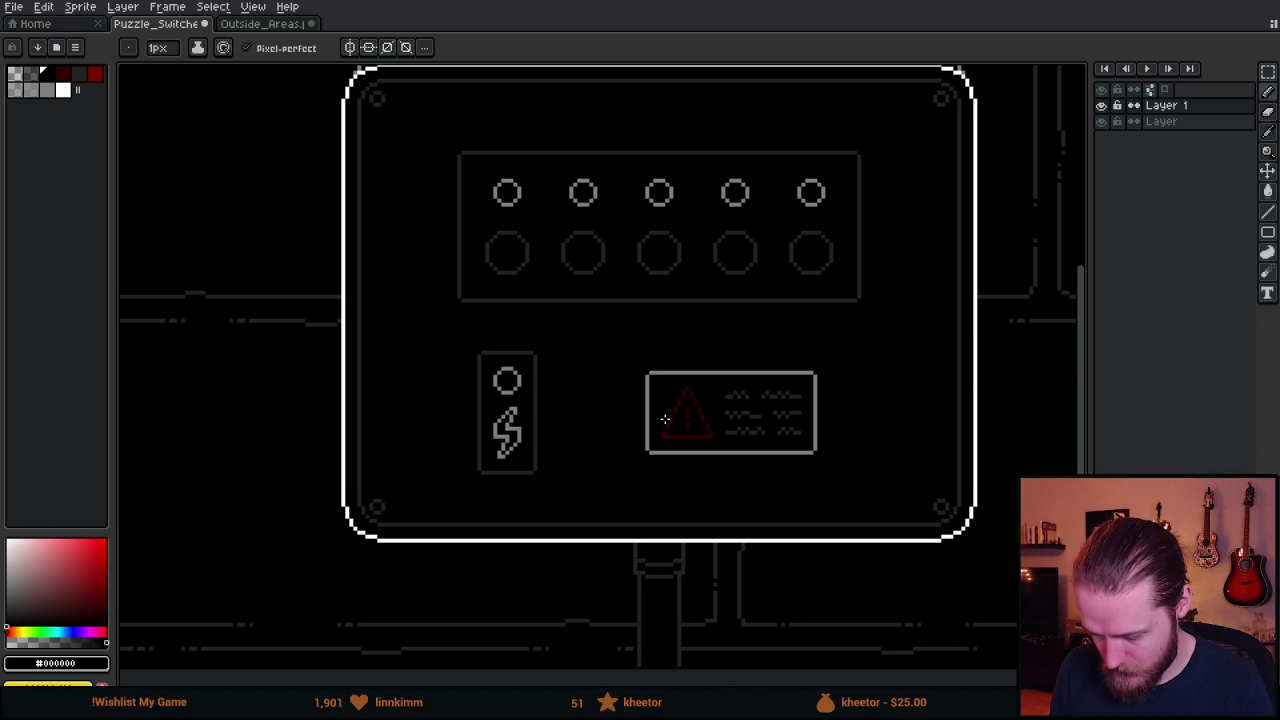
scroll(657, 407, "up", 2)
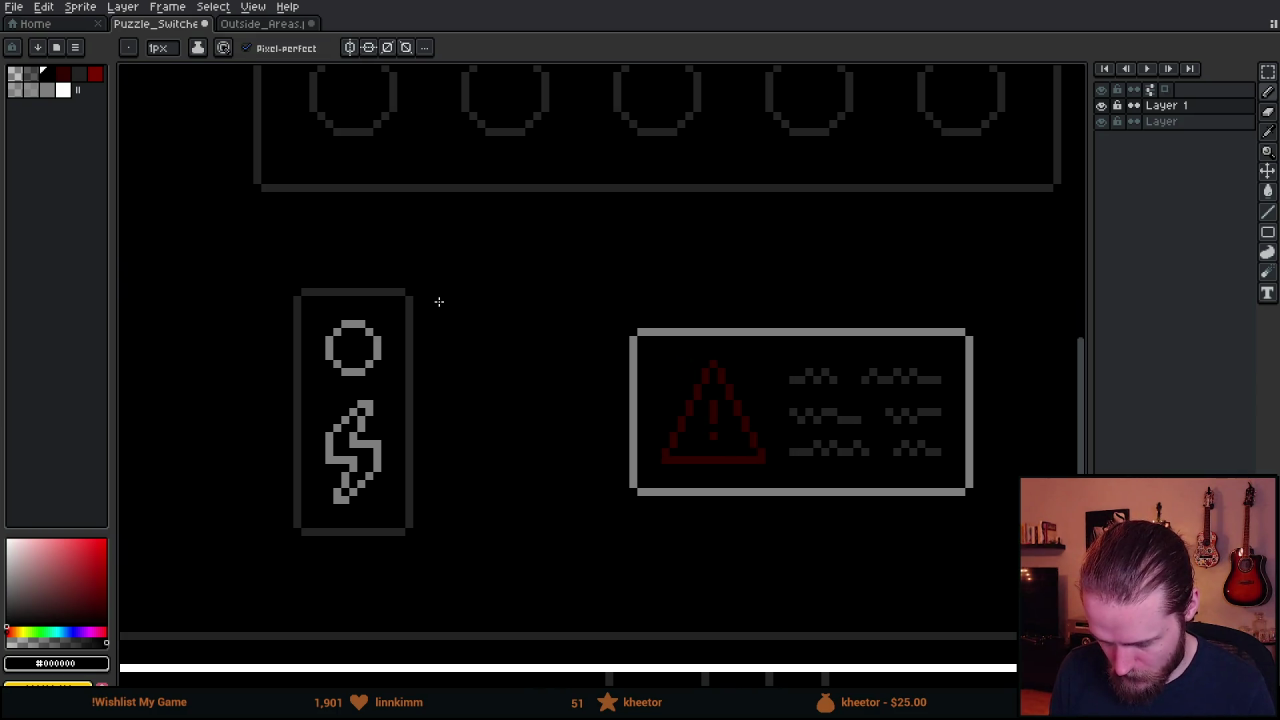
left_click(411, 292, "alt")
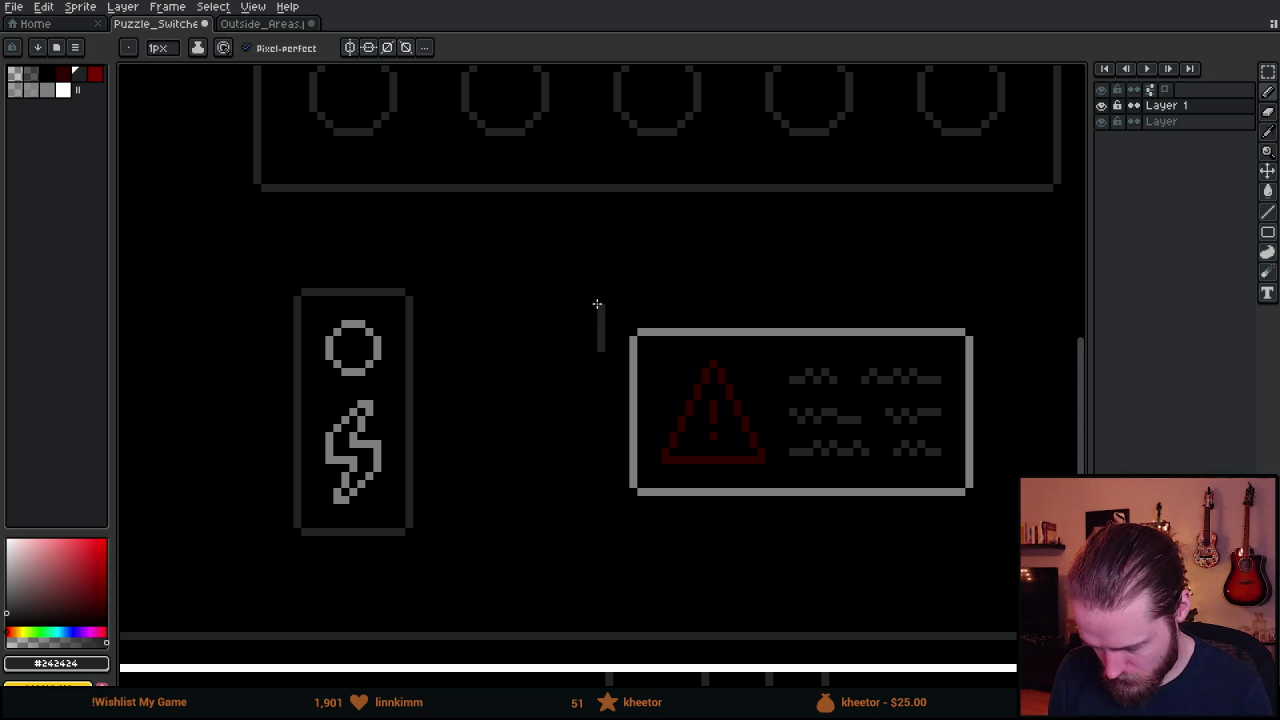
mouse_move(1268, 236)
left_click(1196, 236)
left_click(92, 74)
left_click(76, 74)
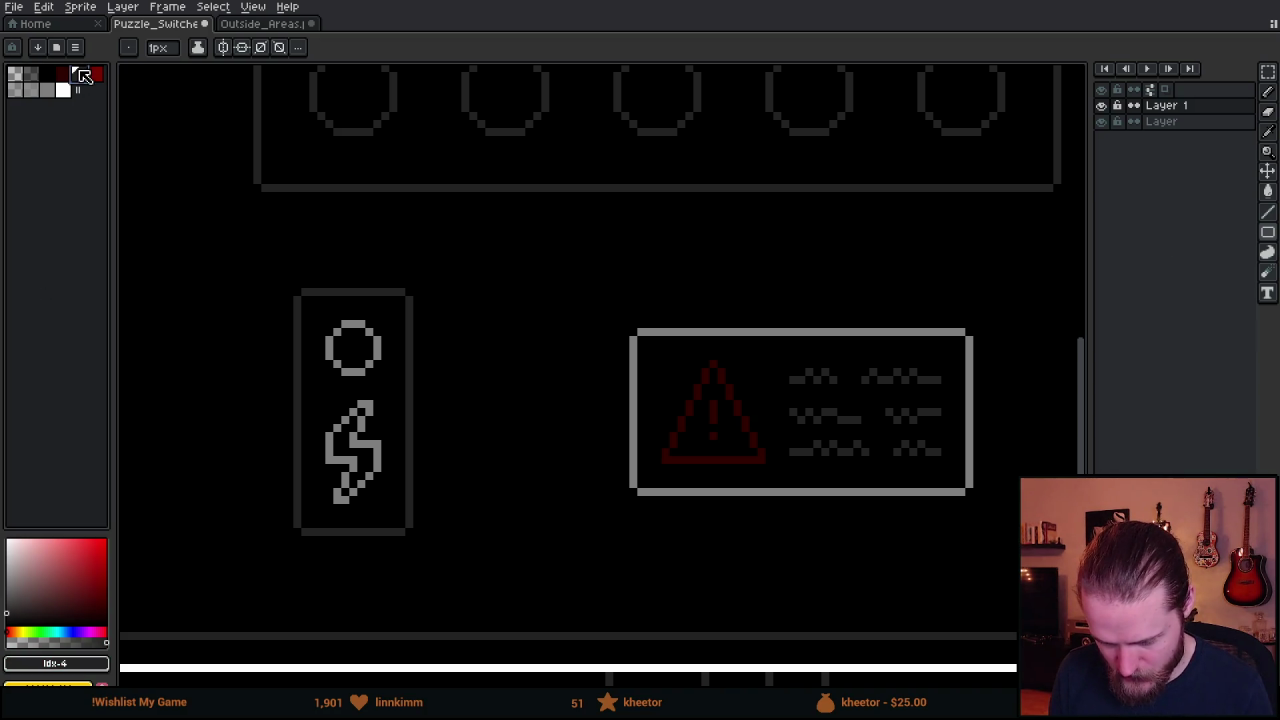
Try a line and an ellipse over the warning sign, undoing both.
key("b")
left_click_drag(597, 291, 955, 549)
key("ctrl+z")
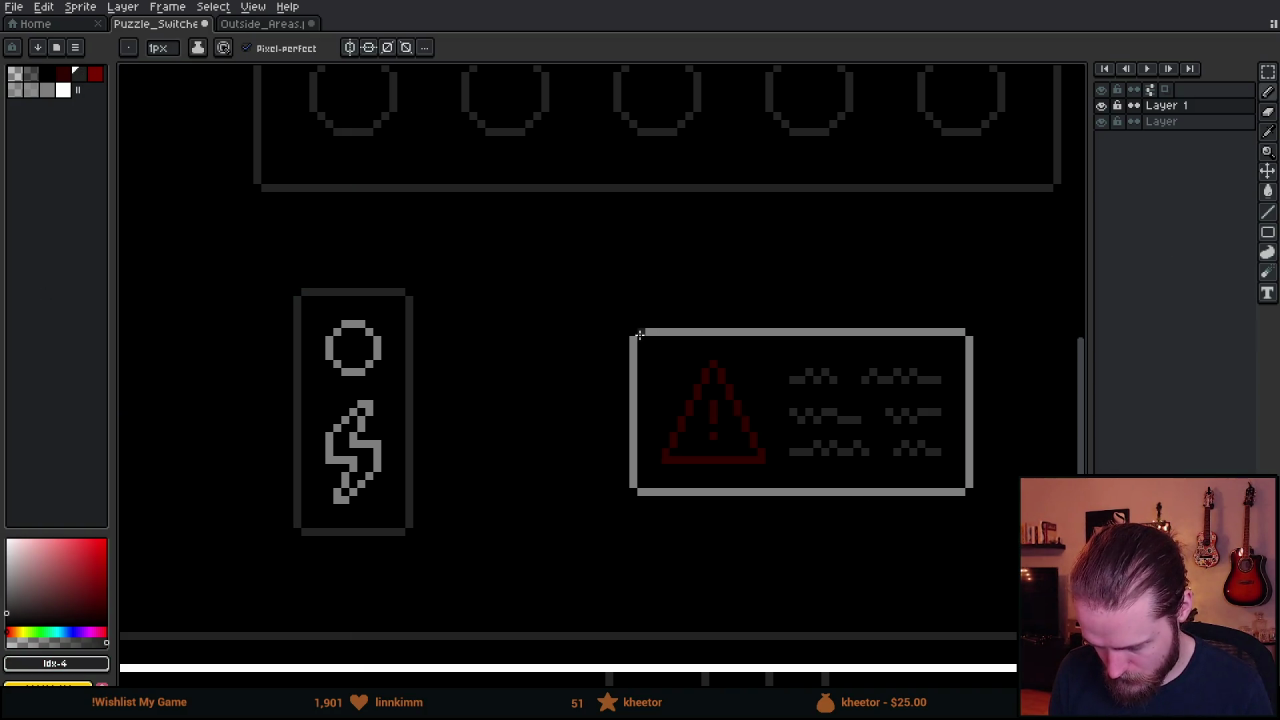
key("u")
mouse_move(592, 296)
left_mouse_down()
mouse_move(808, 480)
mouse_move(858, 494)
left_mouse_up()
key("ctrl+z")
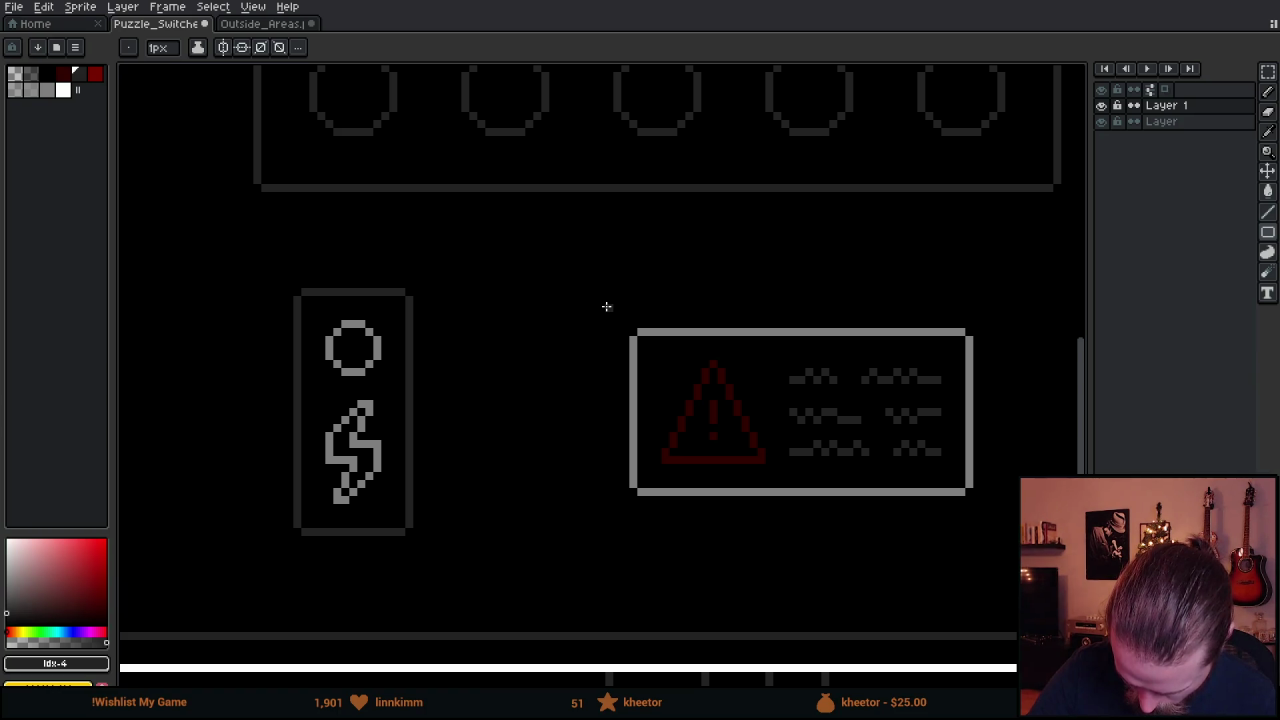
Draw a dark grey rectangle around the warning panel and clear its four corner pixels.
mouse_move(600, 298)
left_mouse_down()
mouse_move(786, 434)
mouse_move(1004, 522)
left_mouse_up()
key("e")
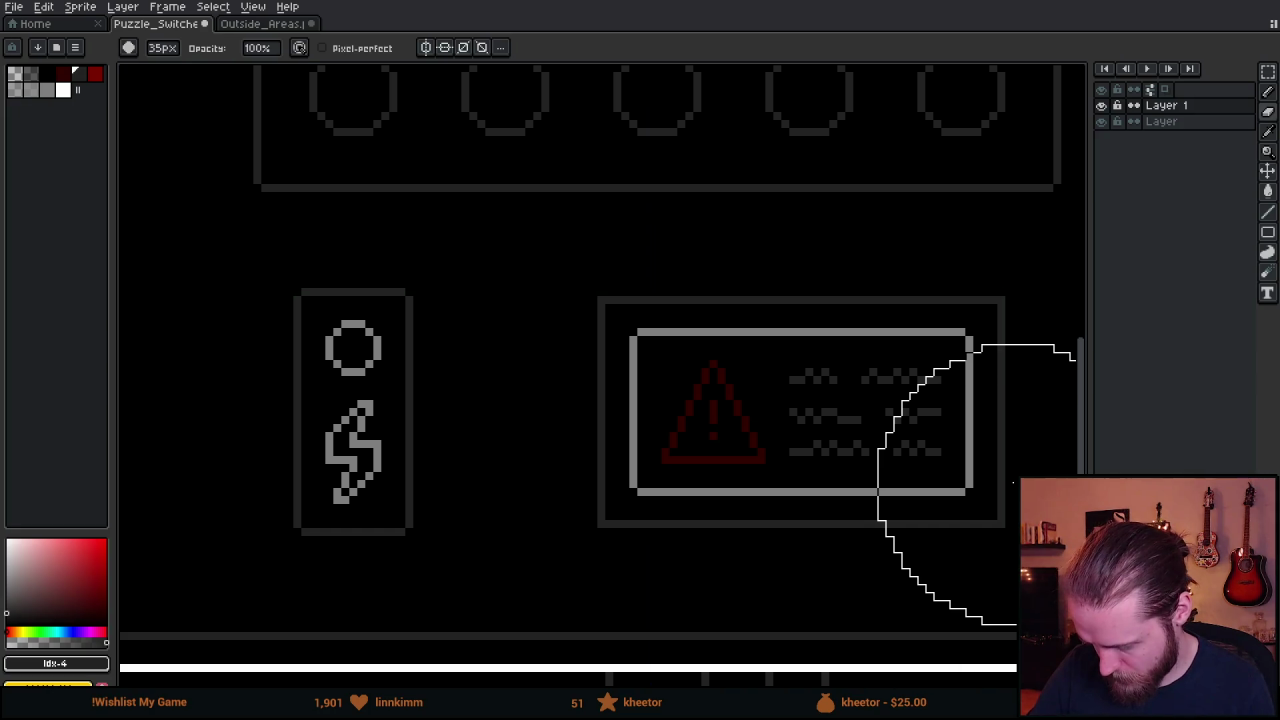
key("v")
key("b")
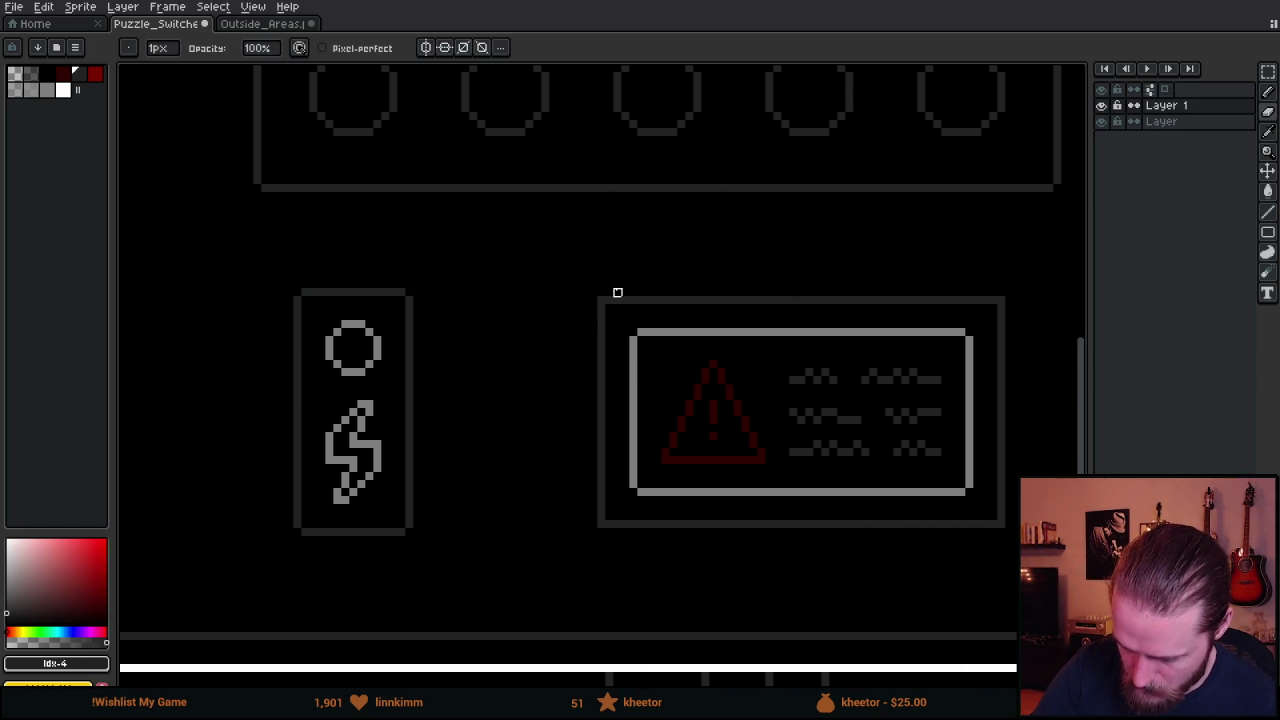
left_click(601, 300)
left_click(1001, 300)
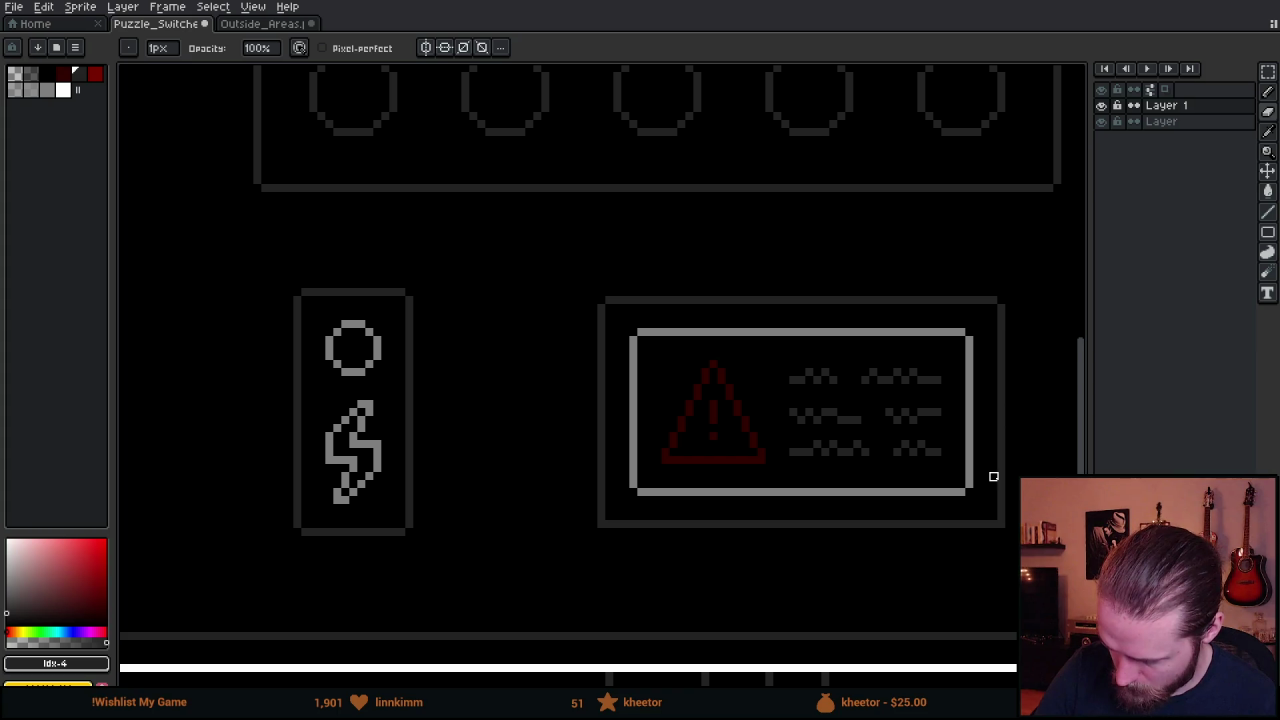
left_click(1001, 522)
left_click(600, 523)
scroll(590, 488, "down", 1)
scroll(592, 494, "down", 2)
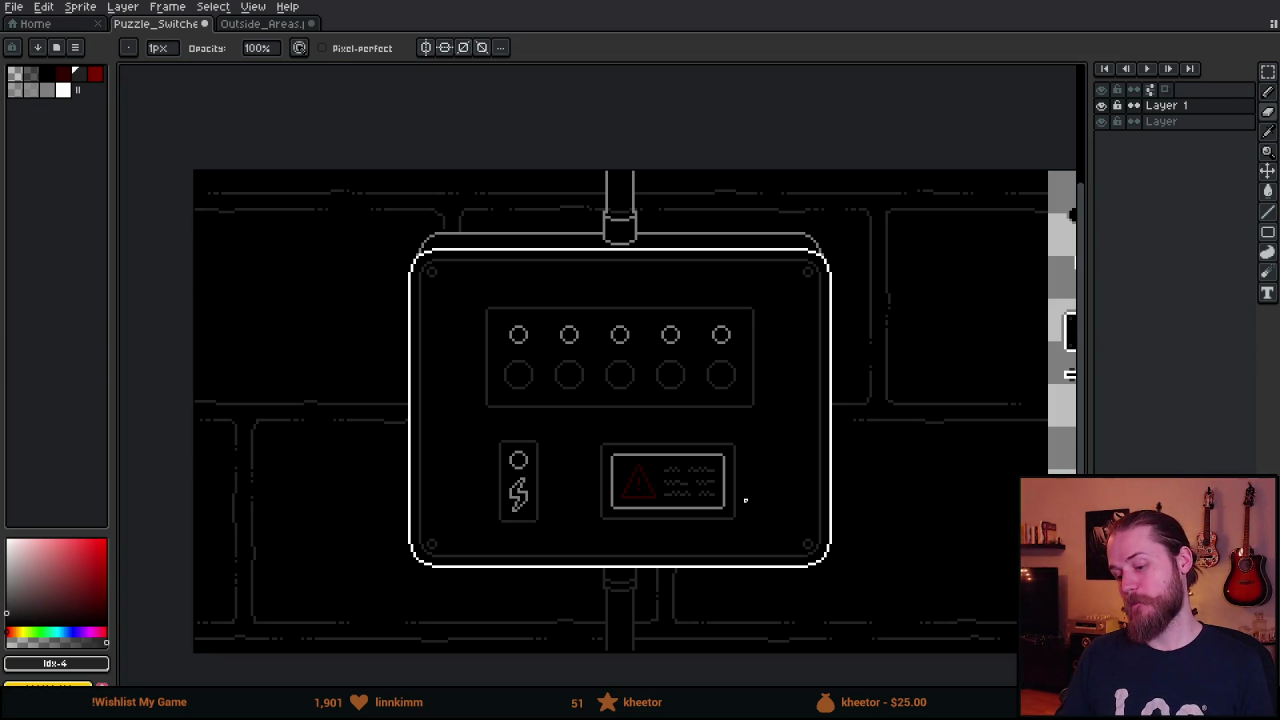
Eyedrop the warning panel's #808080 grey border colour and return to the pencil.
scroll(718, 477, "up", 3)
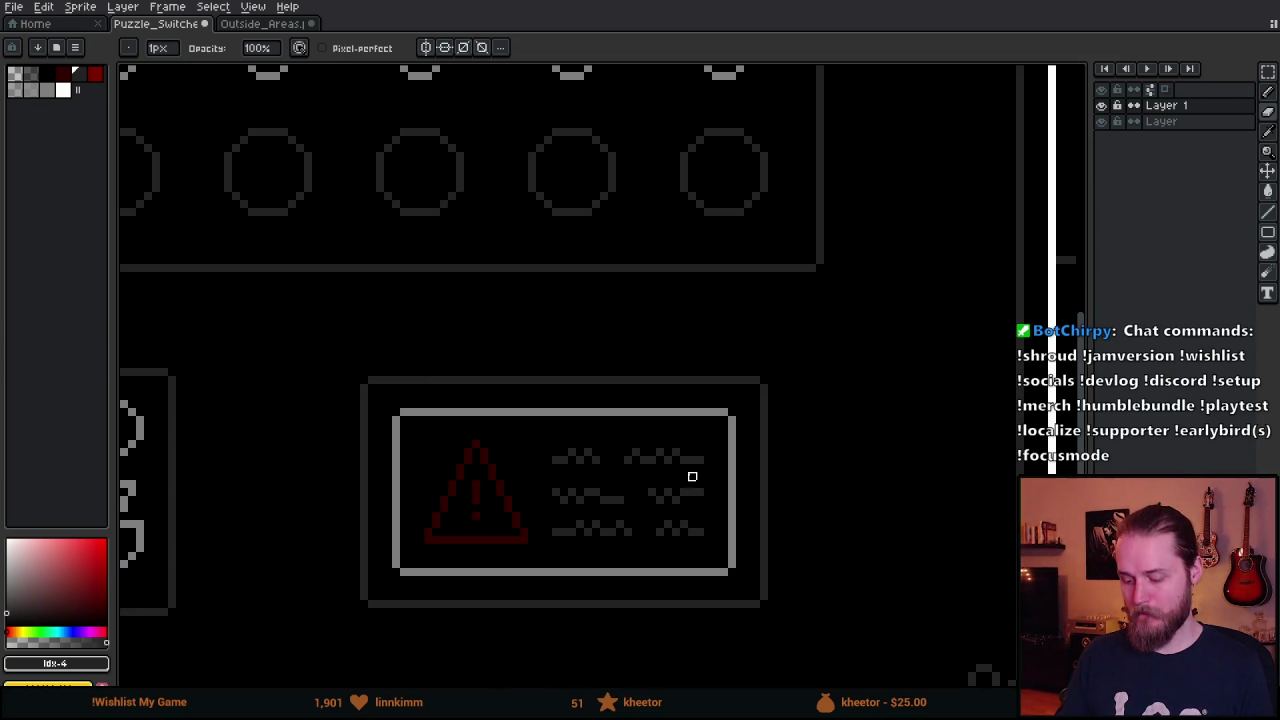
key("i")
left_click(432, 412)
key("b")
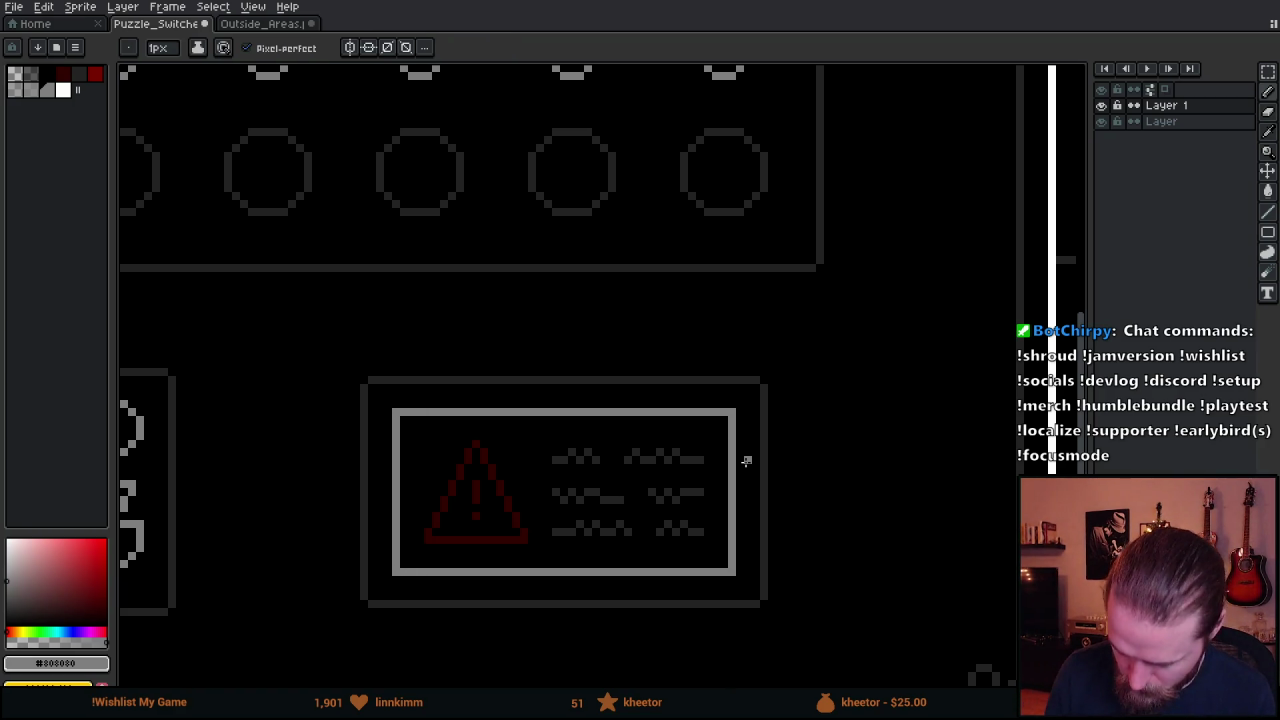
scroll(746, 460, "down", 2)
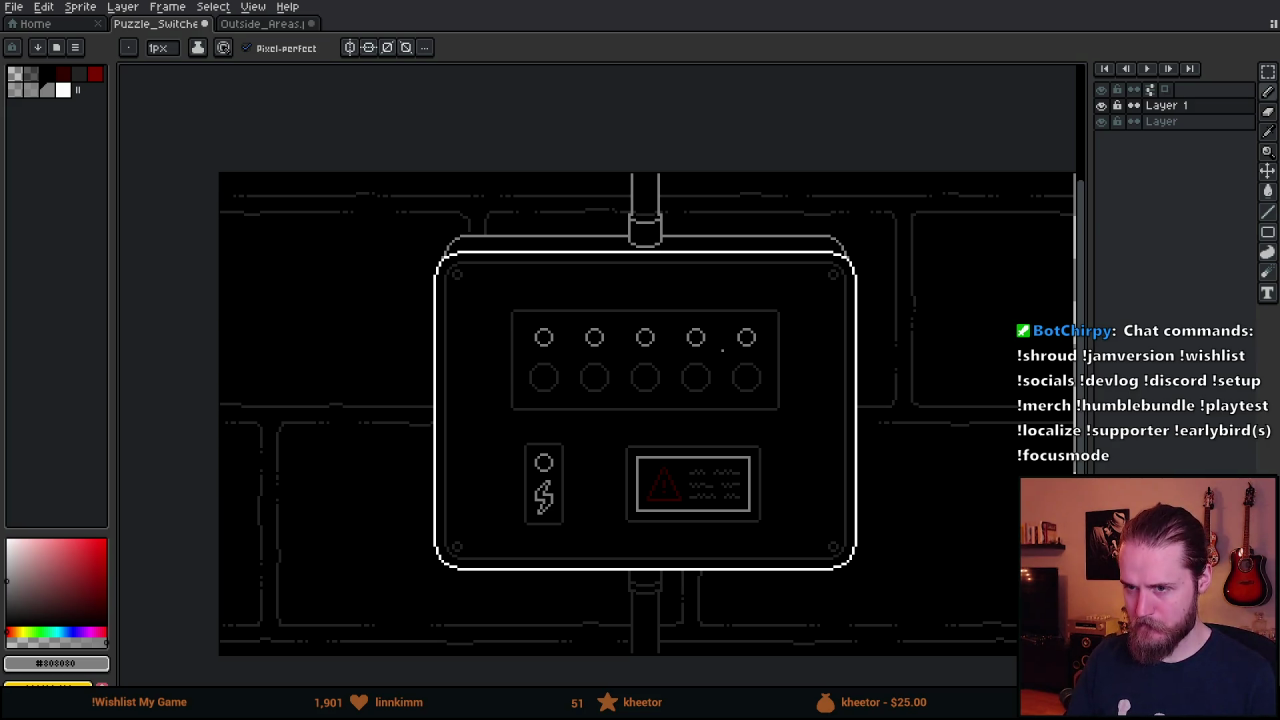
scroll(610, 503, "up", 3)
scroll(632, 507, "down", 1)
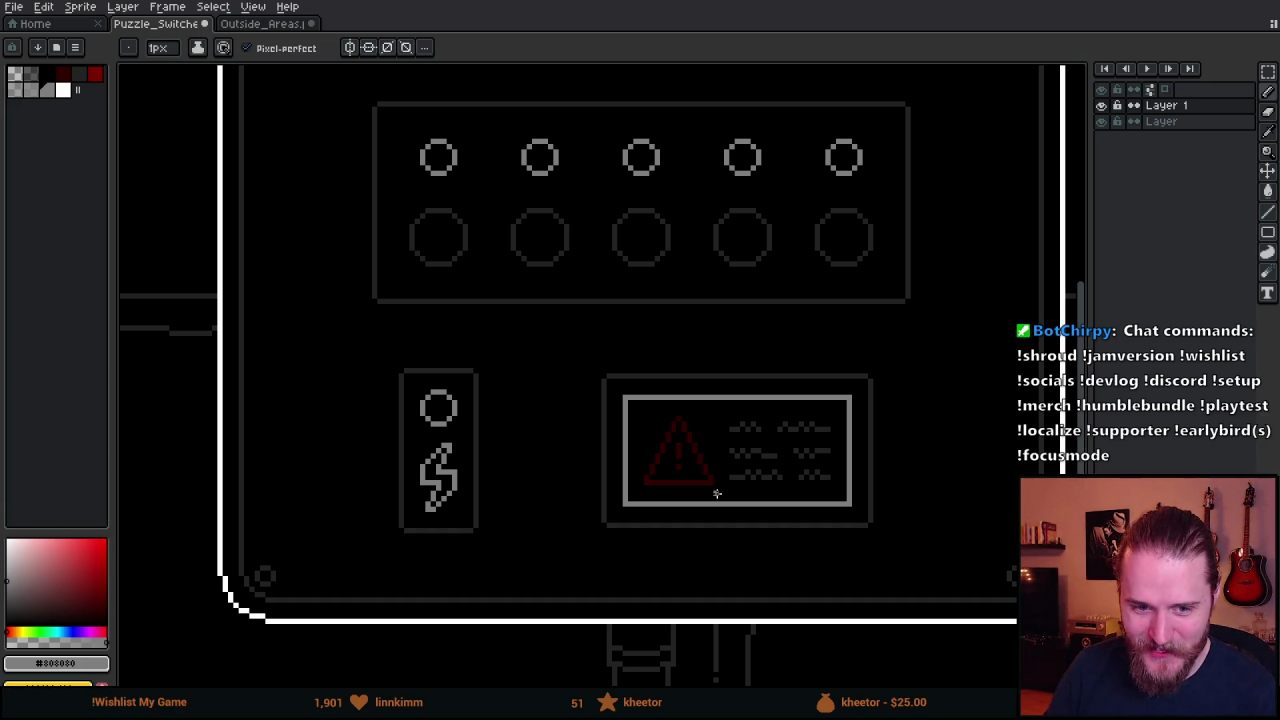
Marquee-select a narrow strip to the right of the warning panel.
left_click_drag(790, 446, 733, 438)
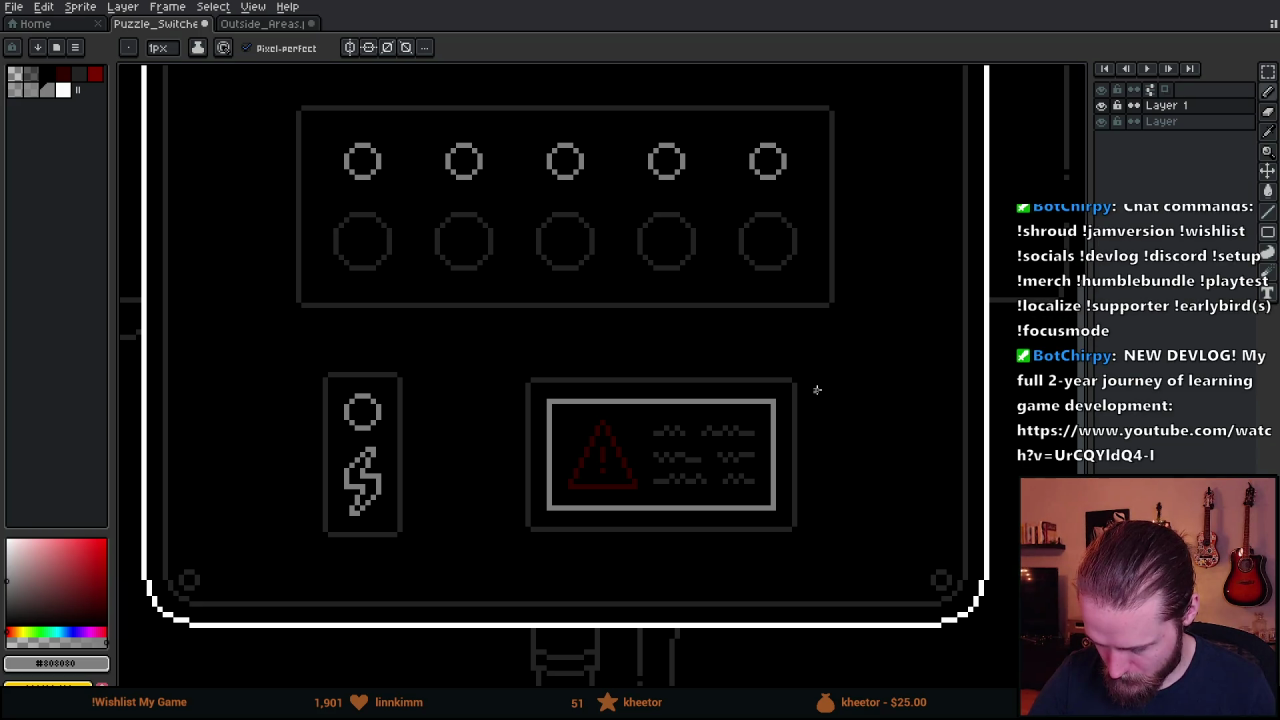
key("m")
mouse_move(800, 310)
left_mouse_down()
mouse_move(848, 480)
mouse_move(831, 487)
left_mouse_up()
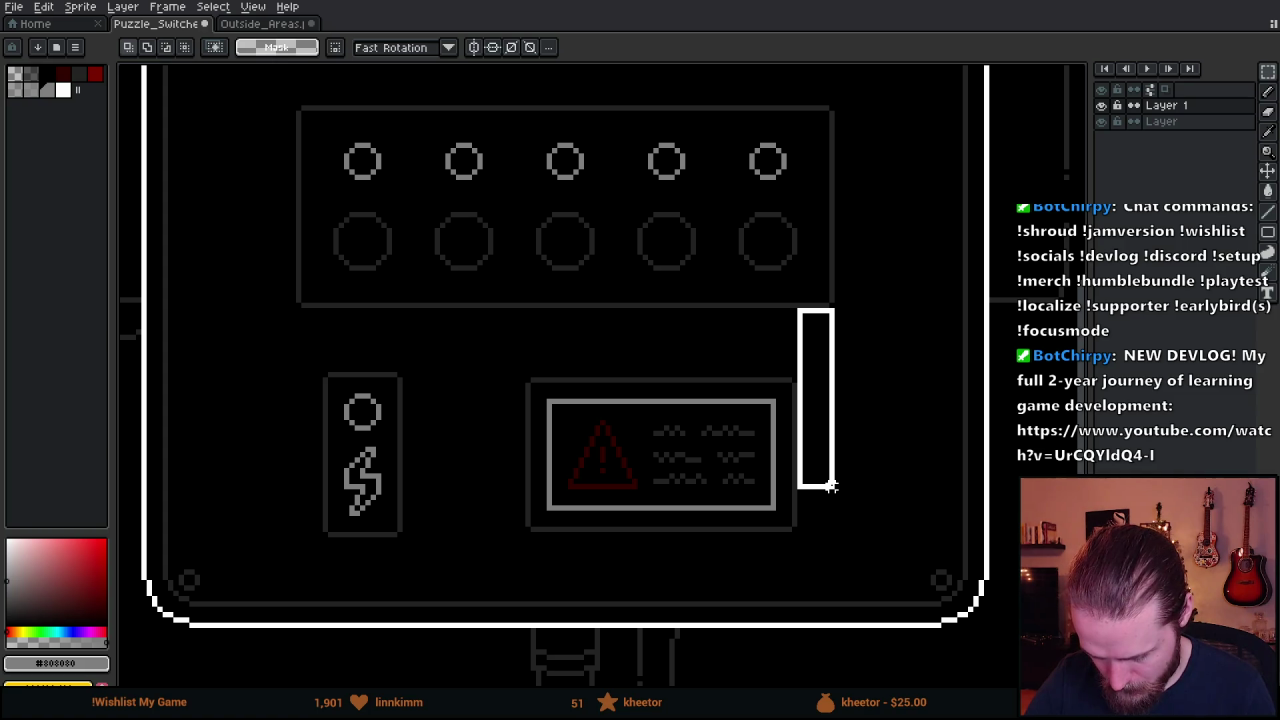
Select the power icon box and move it one pixel right.
left_click_drag(831, 487, 838, 497)
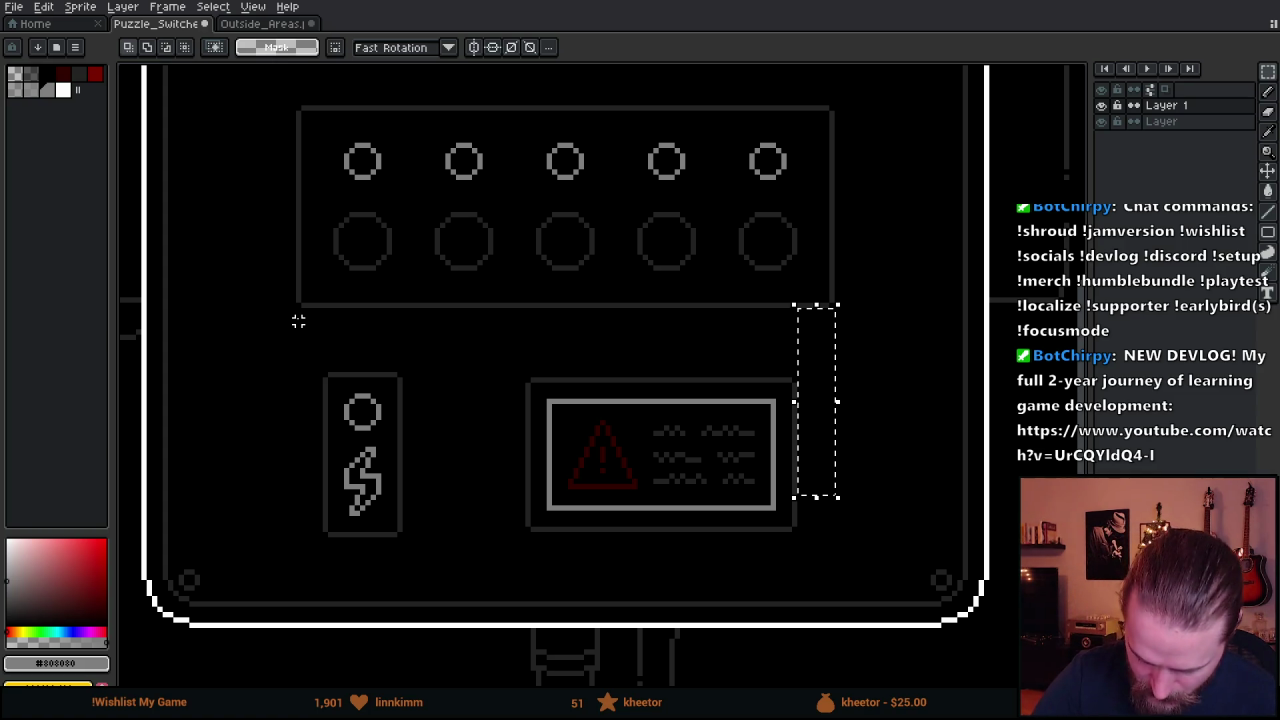
left_click_drag(298, 316, 326, 450)
key("ctrl+d")
left_click_drag(282, 350, 480, 572)
left_click_drag(423, 500, 436, 503)
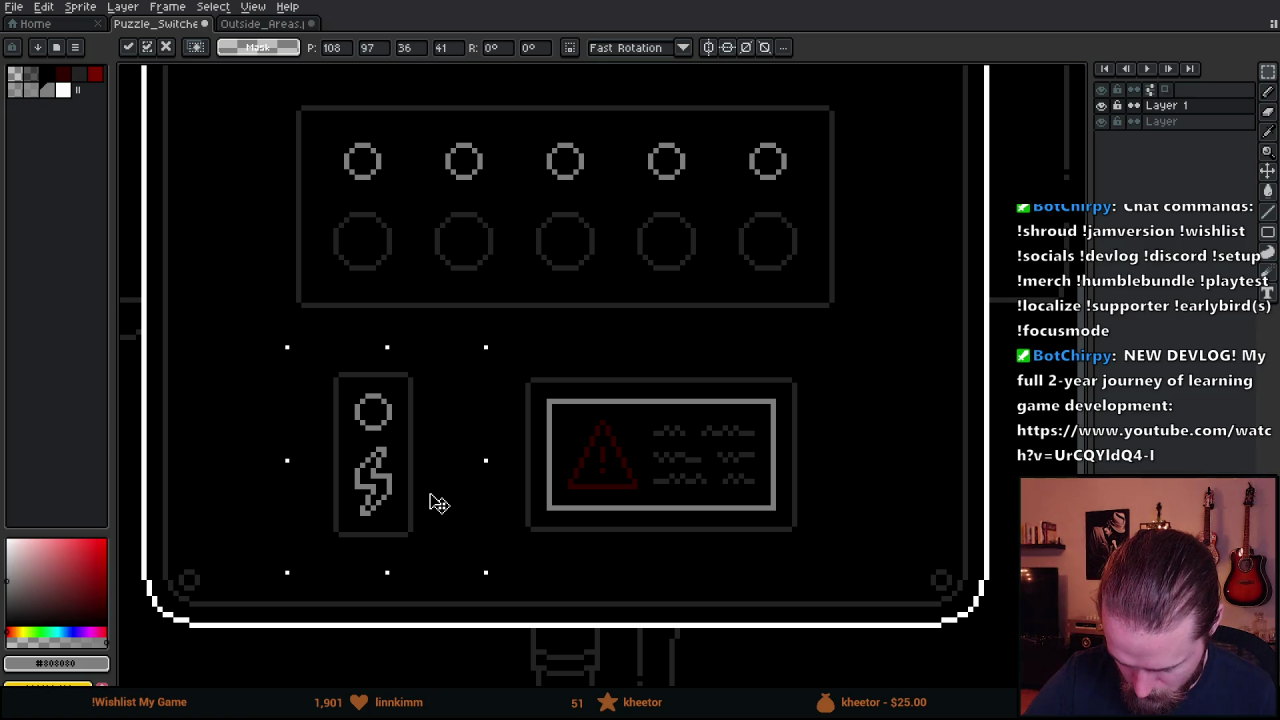
key("ctrl+d")
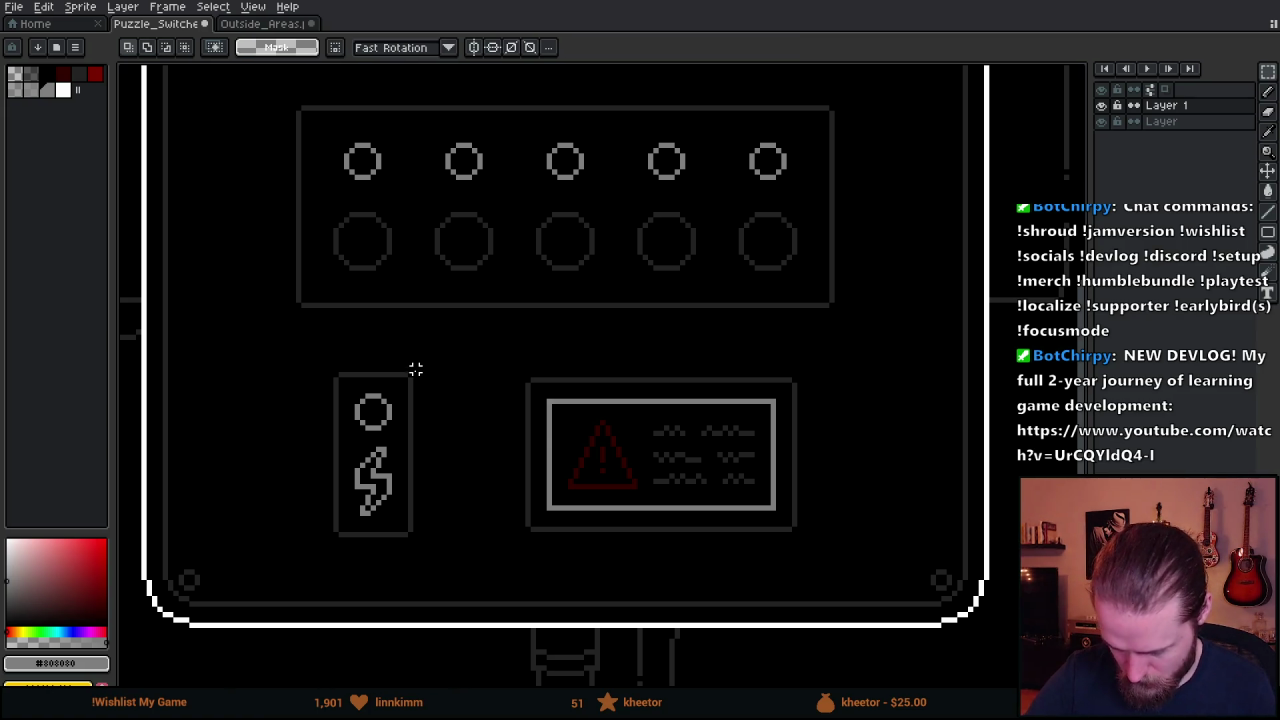
Nudge the power icon box up to line up with the warning panel.
mouse_move(419, 373)
left_mouse_down()
mouse_move(553, 528)
mouse_move(598, 538)
left_mouse_up()
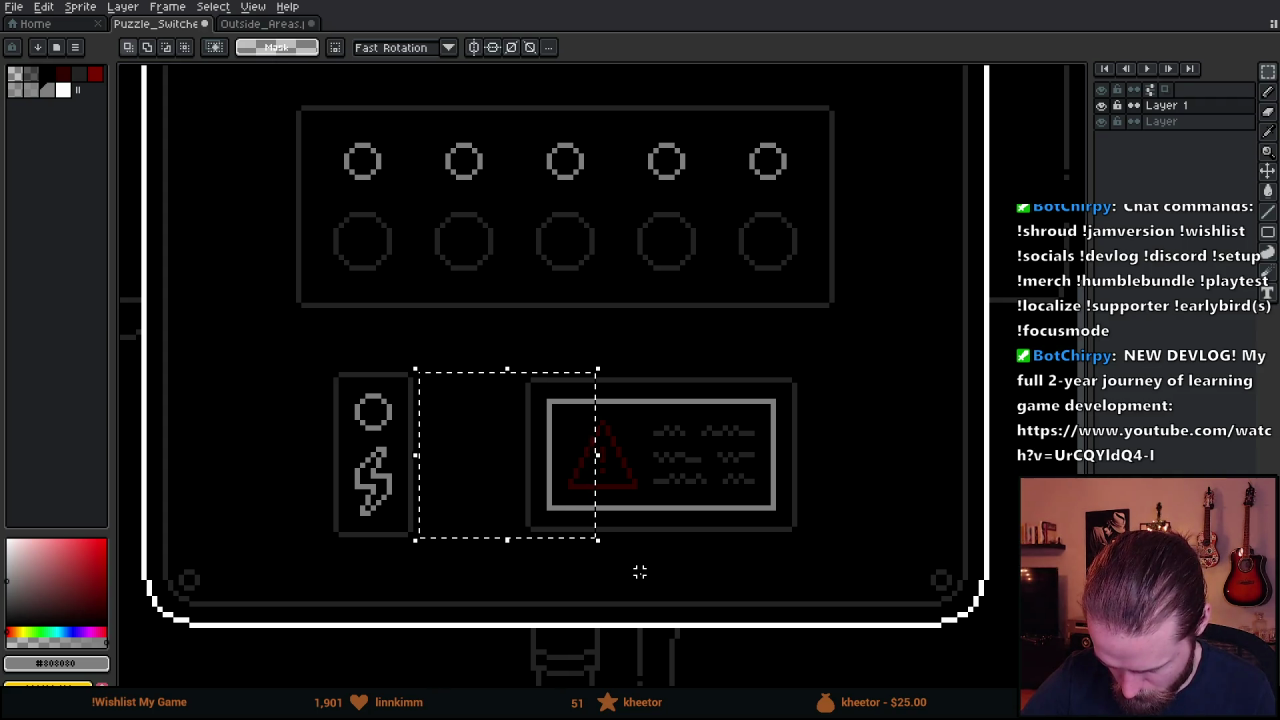
key("ctrl+d")
left_click_drag(729, 577, 808, 557)
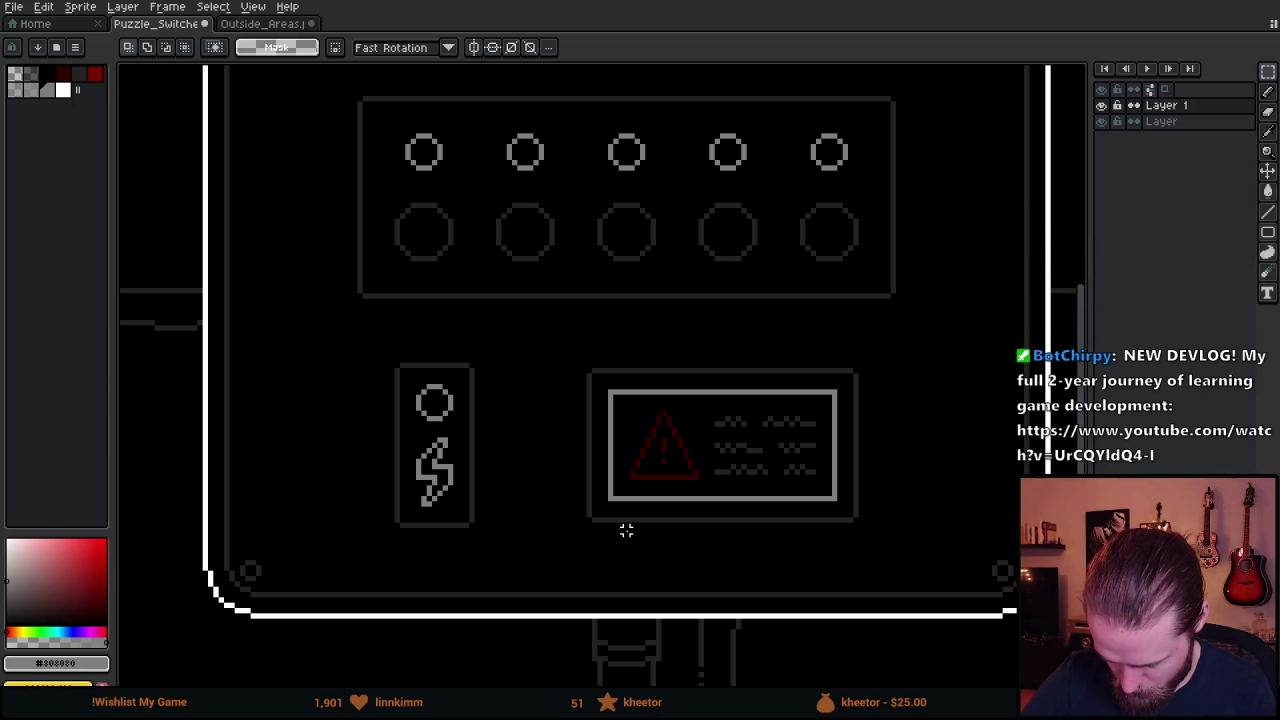
left_click_drag(359, 348, 510, 430)
key("Up")
key("Up")
key("ctrl+d")
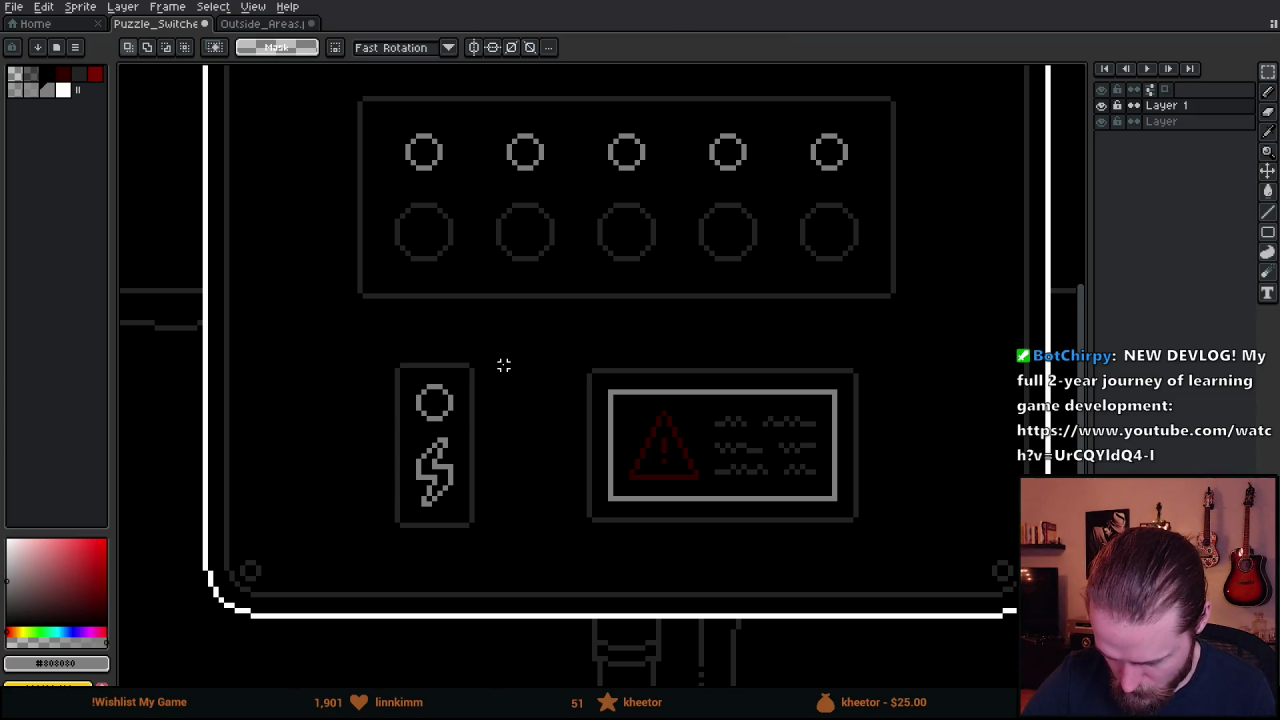
left_click_drag(480, 362, 634, 557)
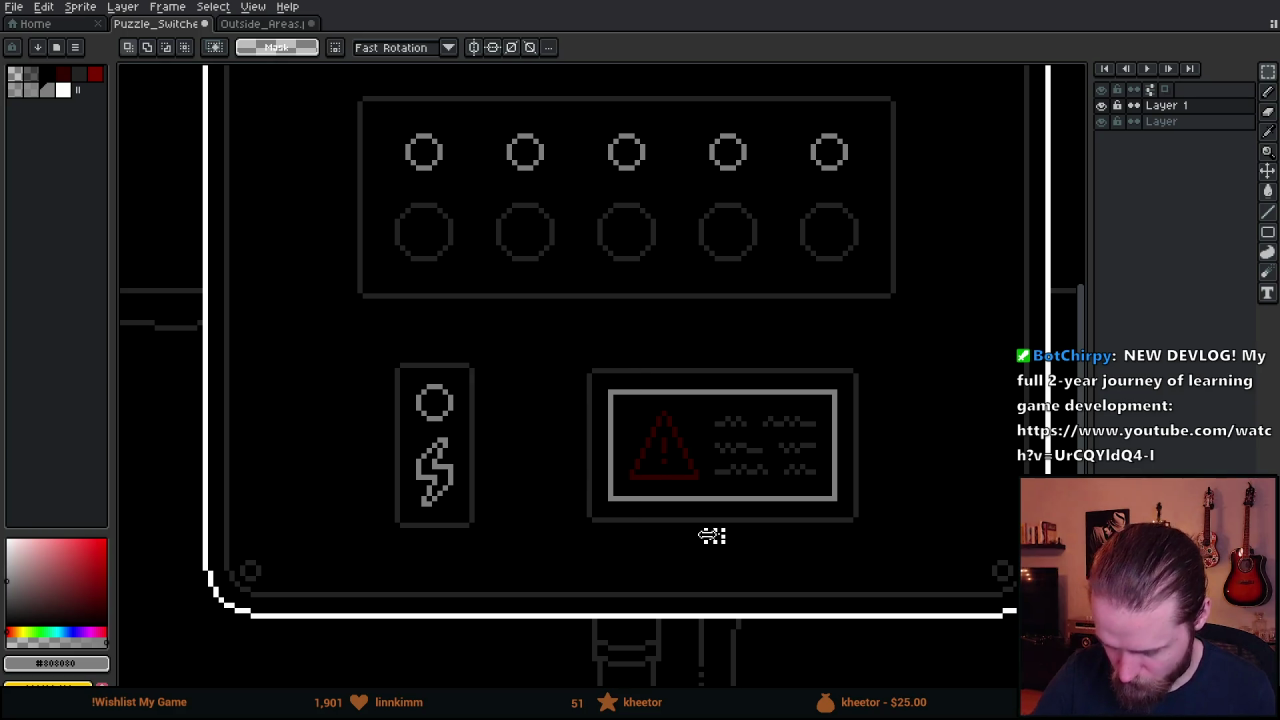
scroll(669, 354, "down", 2)
scroll(695, 427, "up", 1)
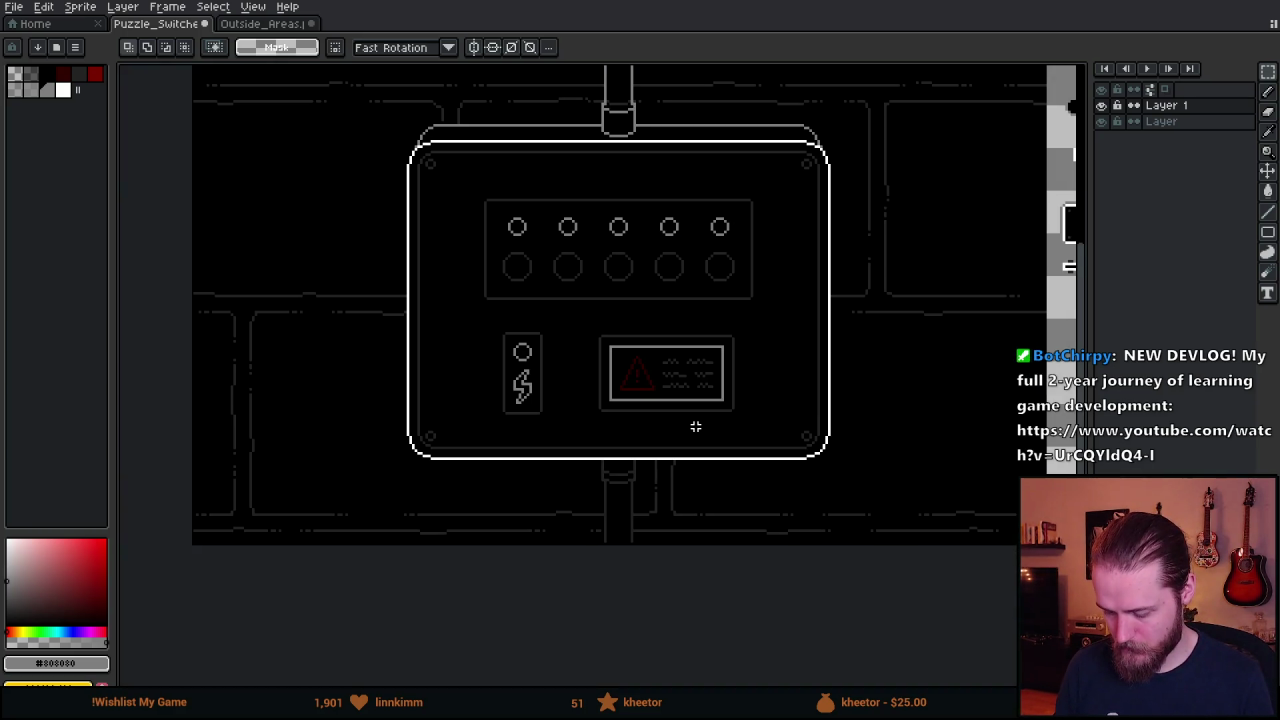
Eyedrop the dark grey outline colour and draw a rectangle around the warning panel.
scroll(663, 410, "up", 3)
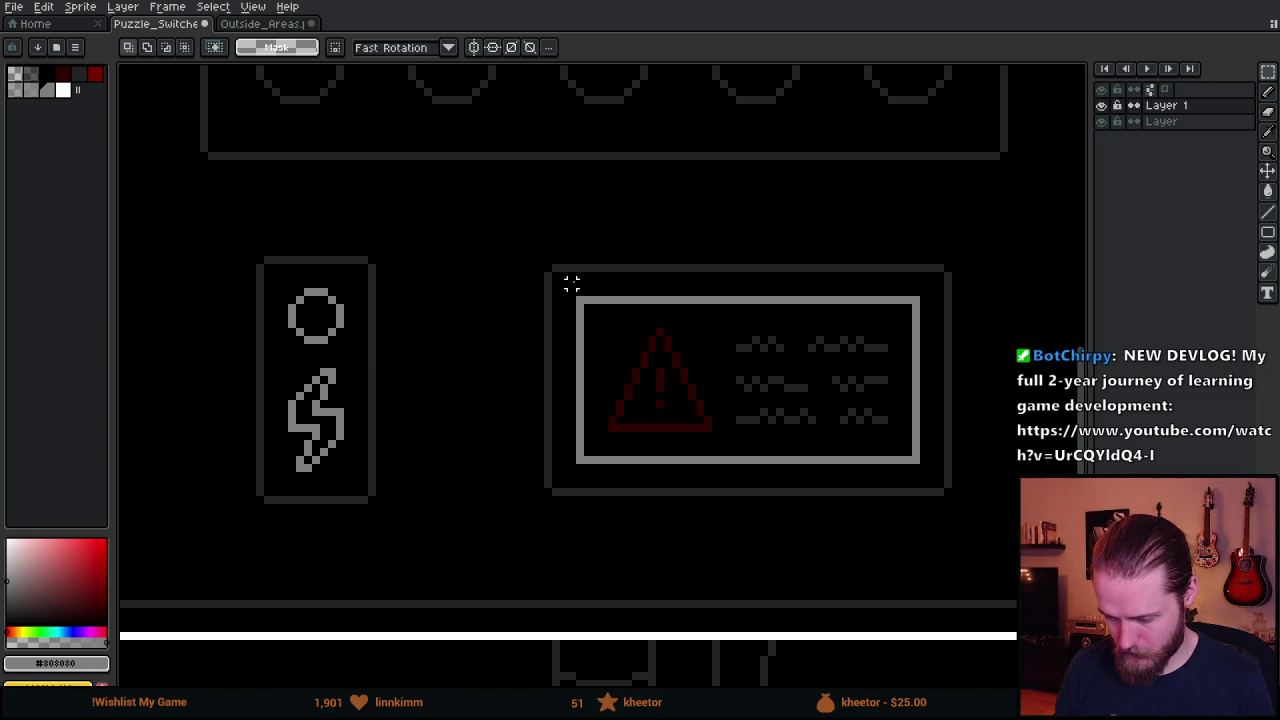
key("i")
left_click(570, 265)
key("b")
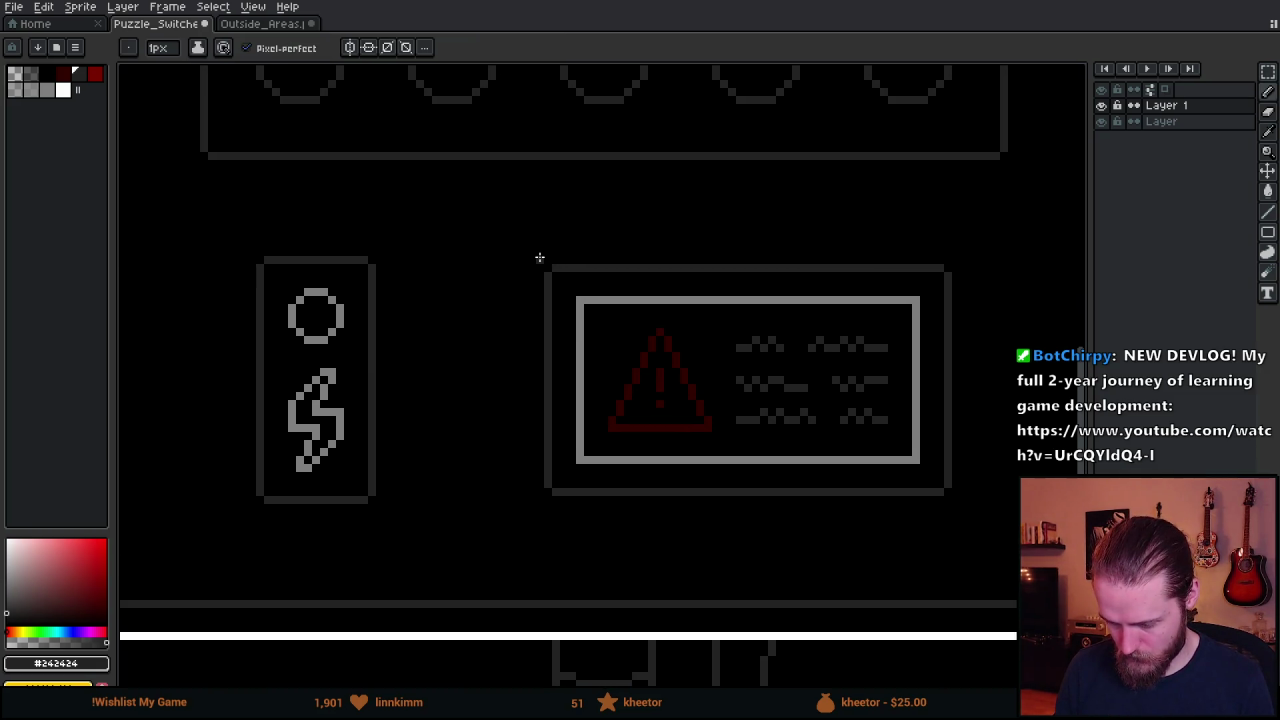
key("l")
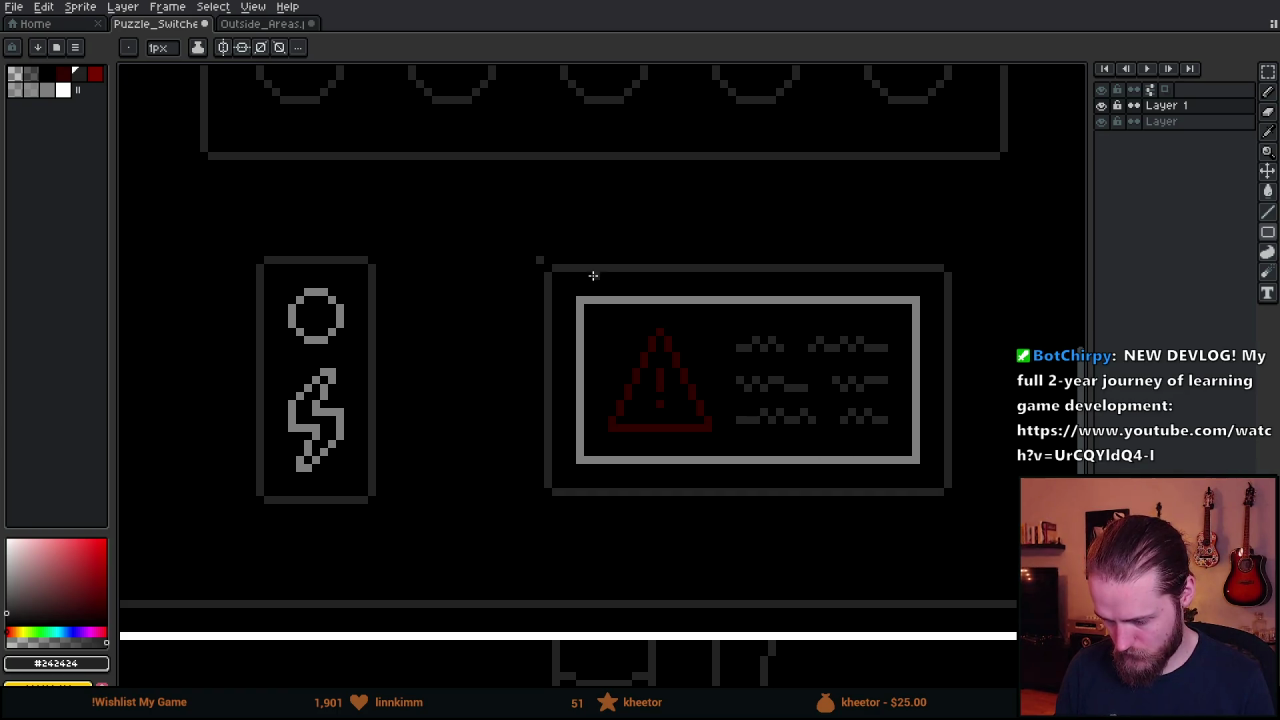
mouse_move(541, 257)
left_mouse_down()
mouse_move(780, 506)
mouse_move(980, 517)
mouse_move(960, 504)
left_mouse_up()
Switch to black and cover the panel's corner marks with a rectangle and pencil pixels.
left_click(540, 268, "alt")
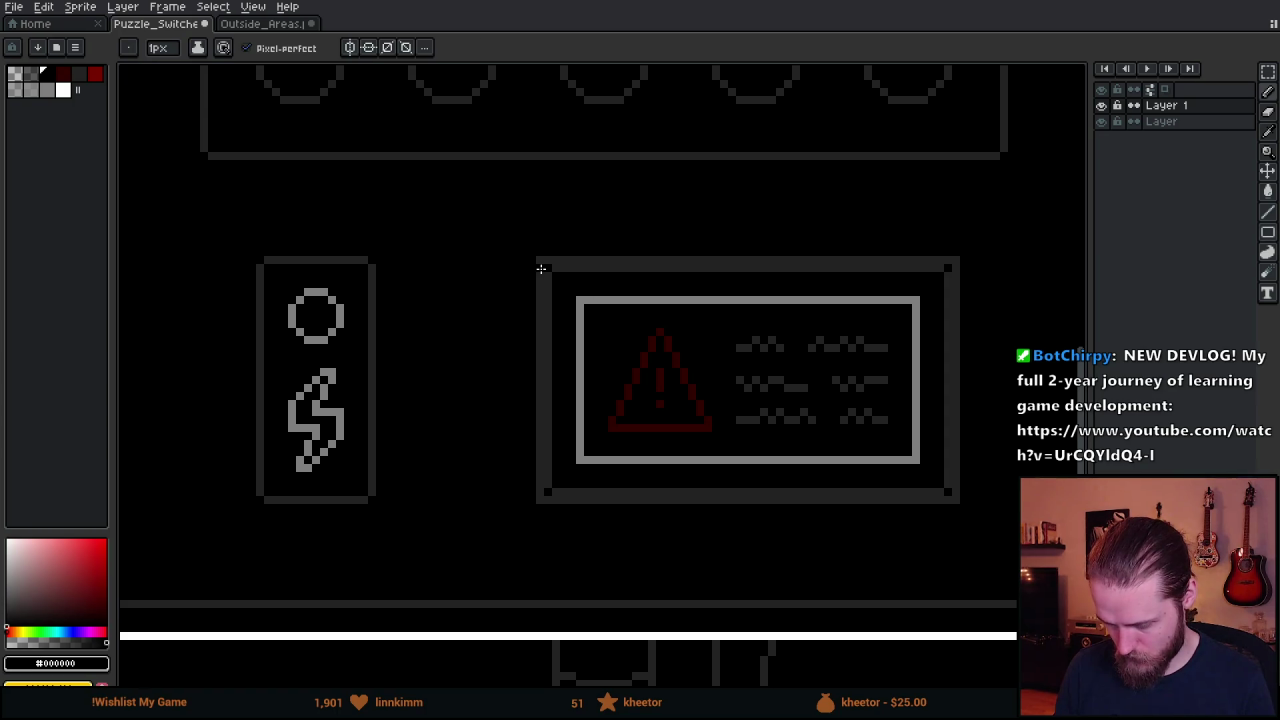
mouse_move(545, 268)
left_mouse_down()
mouse_move(904, 416)
mouse_move(940, 499)
left_mouse_up()
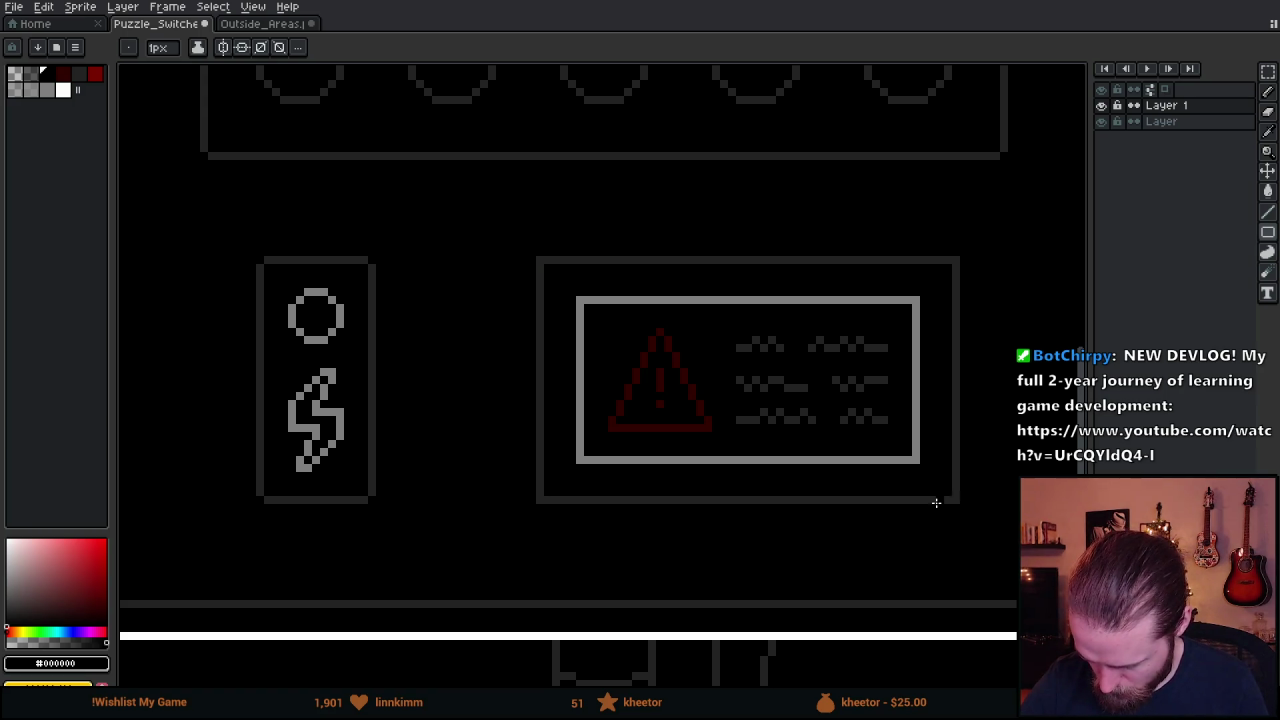
key("b")
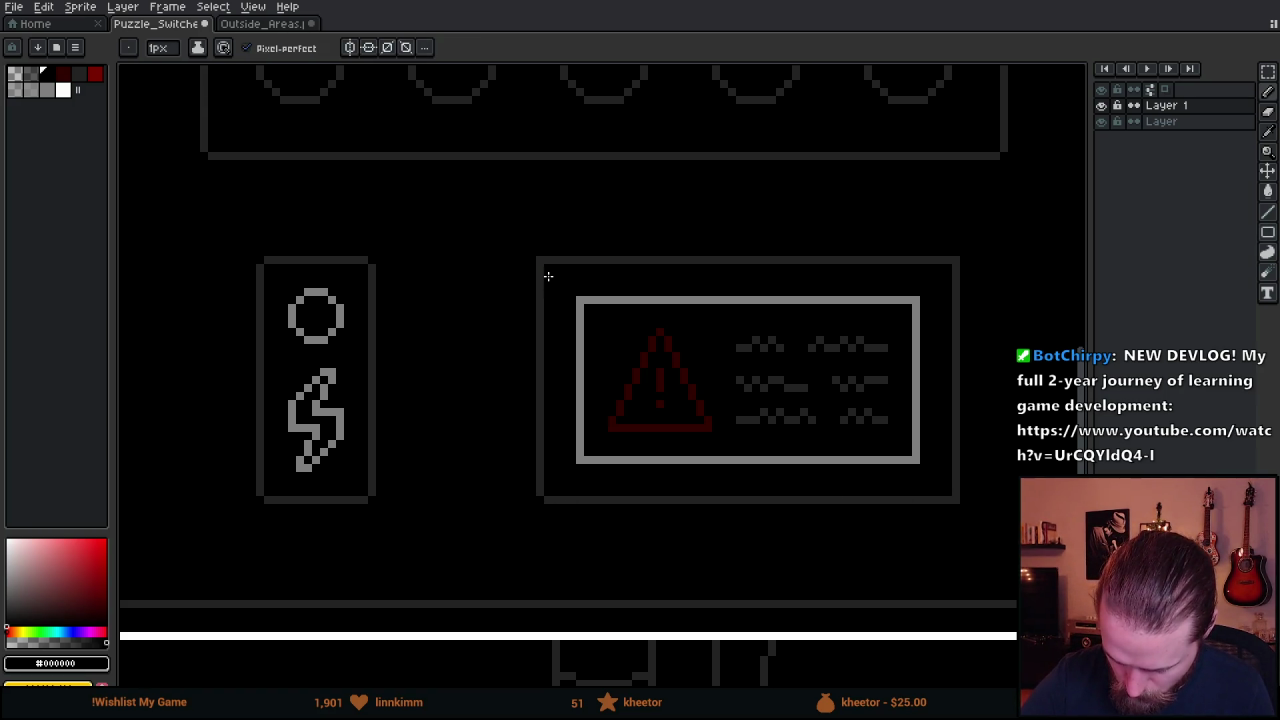
left_click(957, 261)
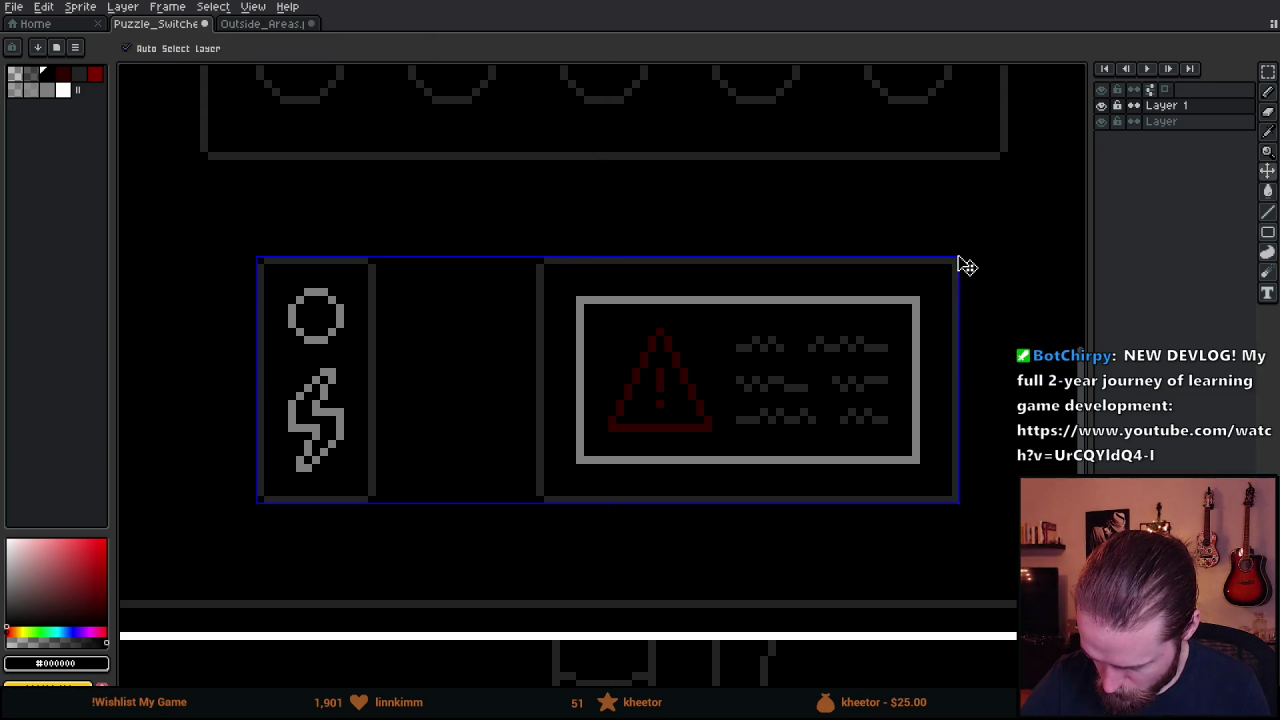
left_click(955, 499)
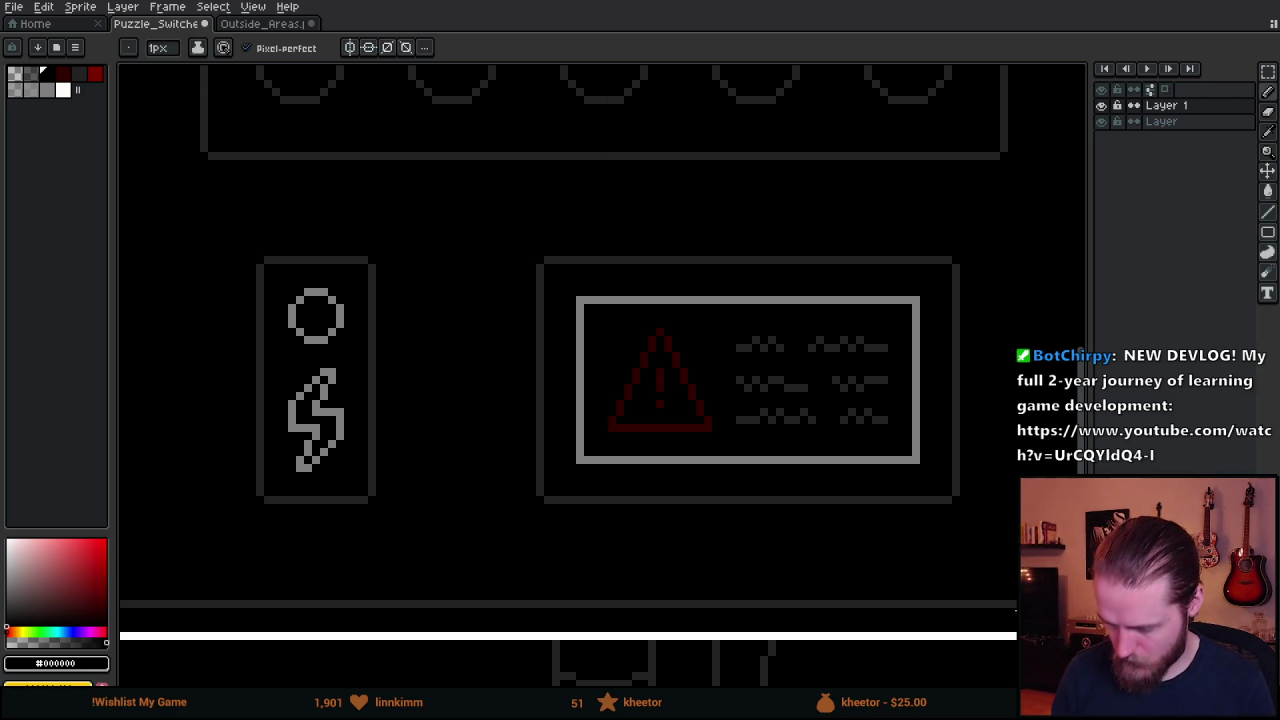
scroll(714, 523, "down", 2)
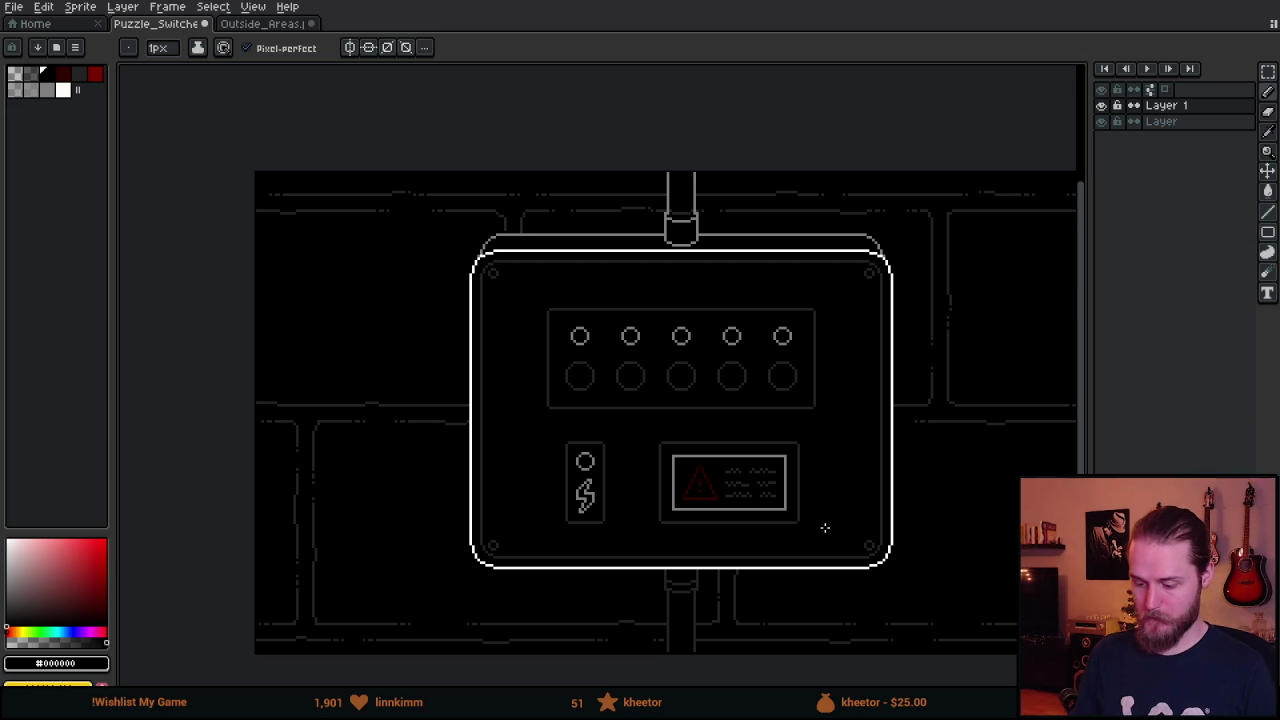
scroll(817, 519, "down", 2)
scroll(812, 512, "up", 2)
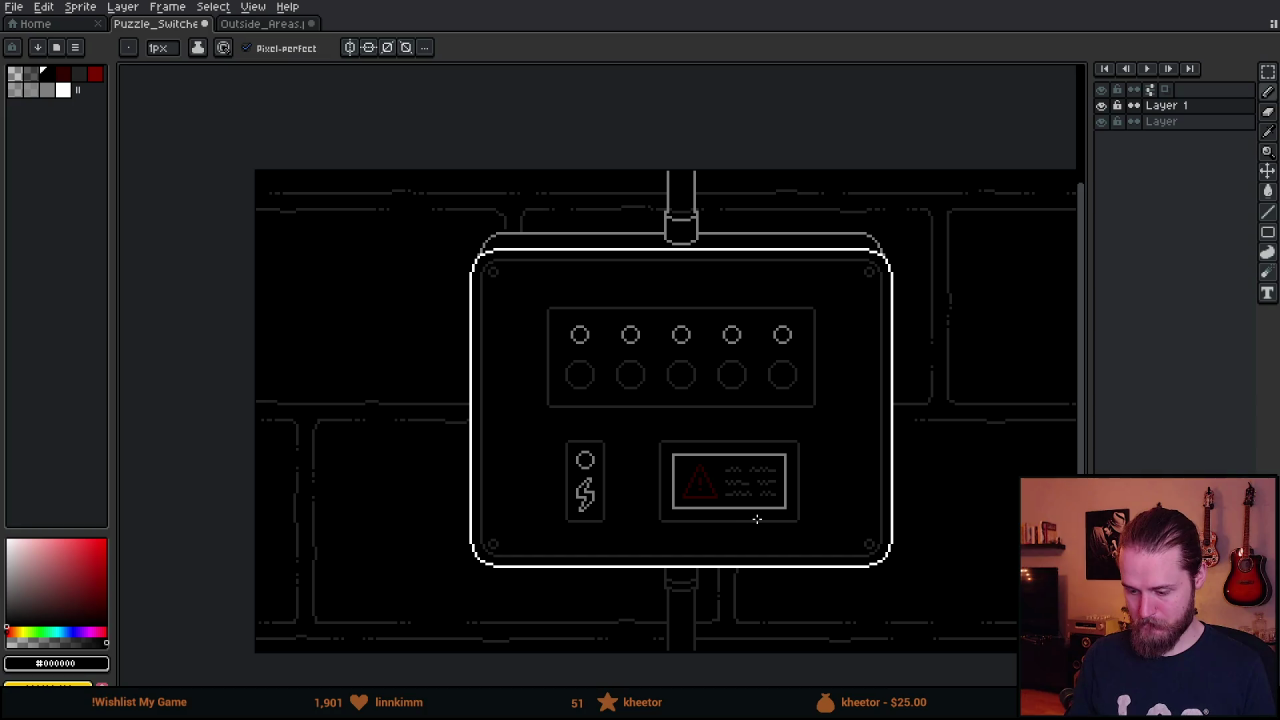
scroll(757, 519, "up", 2)
Marquee-select the warning panel and shift it about 5 pixels left.
key("m")
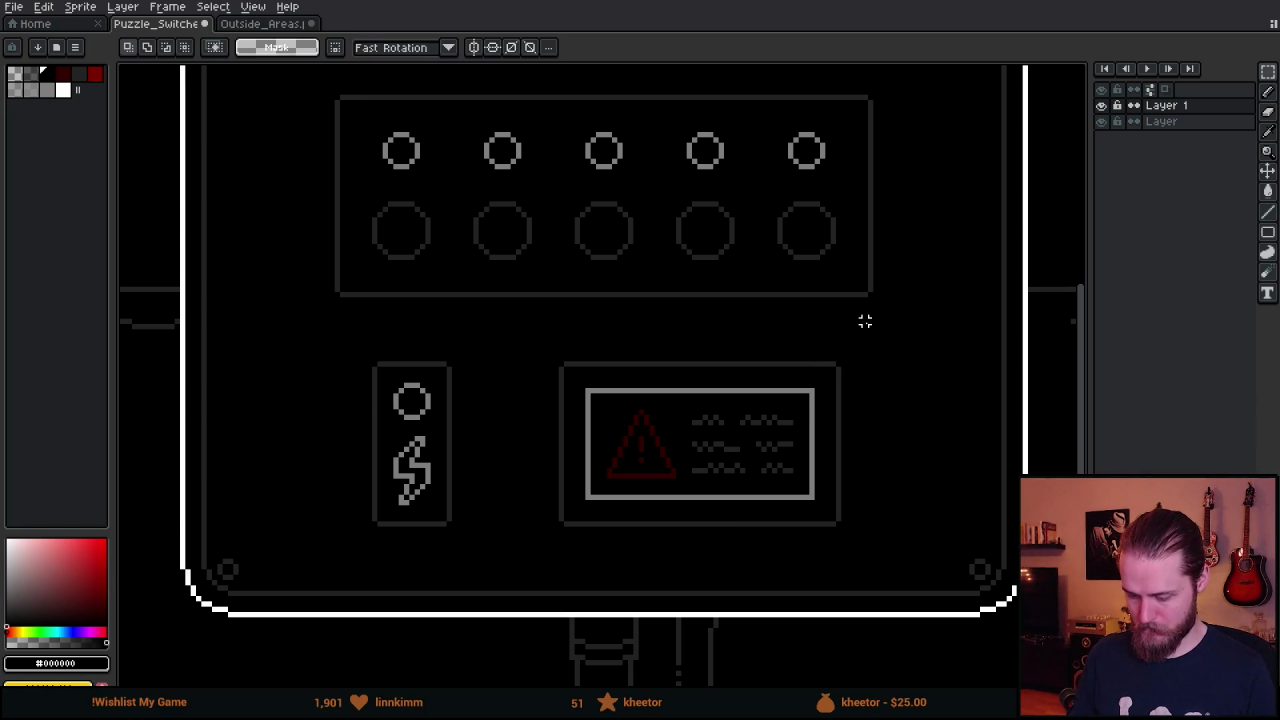
mouse_move(872, 298)
left_mouse_down()
mouse_move(860, 424)
mouse_move(843, 432)
left_mouse_up()
mouse_move(540, 355)
left_mouse_down()
mouse_move(760, 511)
mouse_move(903, 555)
left_mouse_up()
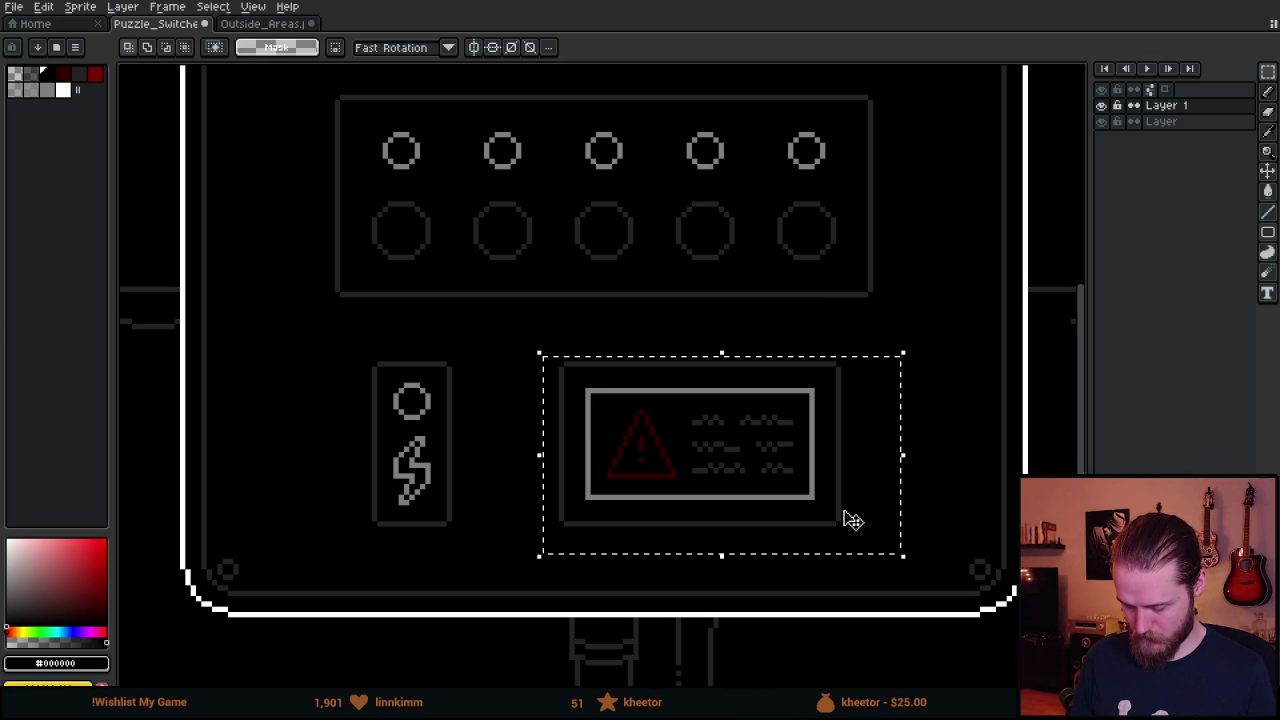
left_click_drag(634, 464, 629, 464)
left_click(1165, 121)
left_click(614, 417)
mouse_move(577, 390)
left_mouse_down()
mouse_move(771, 491)
mouse_move(825, 502)
mouse_move(788, 498)
left_mouse_up()
key("i")
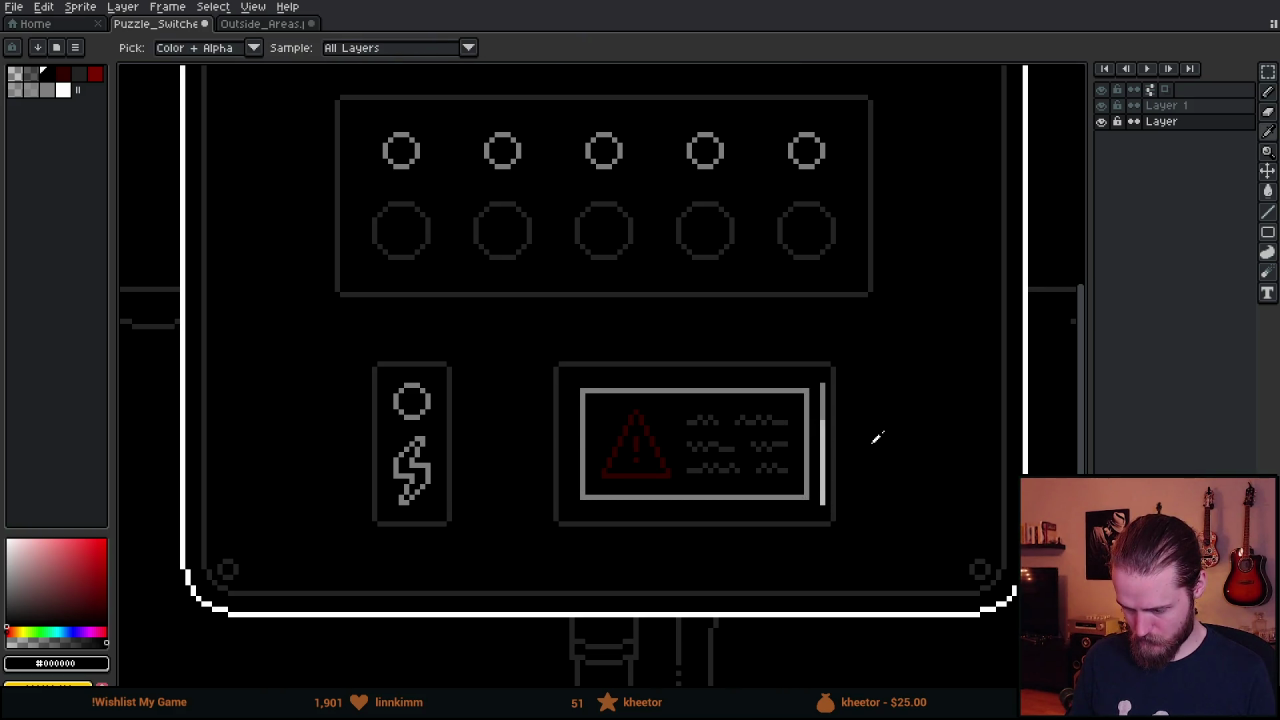
Switch to the Paint Bucket and zoom out over the sprite sheet.
key("g")
scroll(820, 420, "down", 2)
scroll(894, 463, "up", 1)
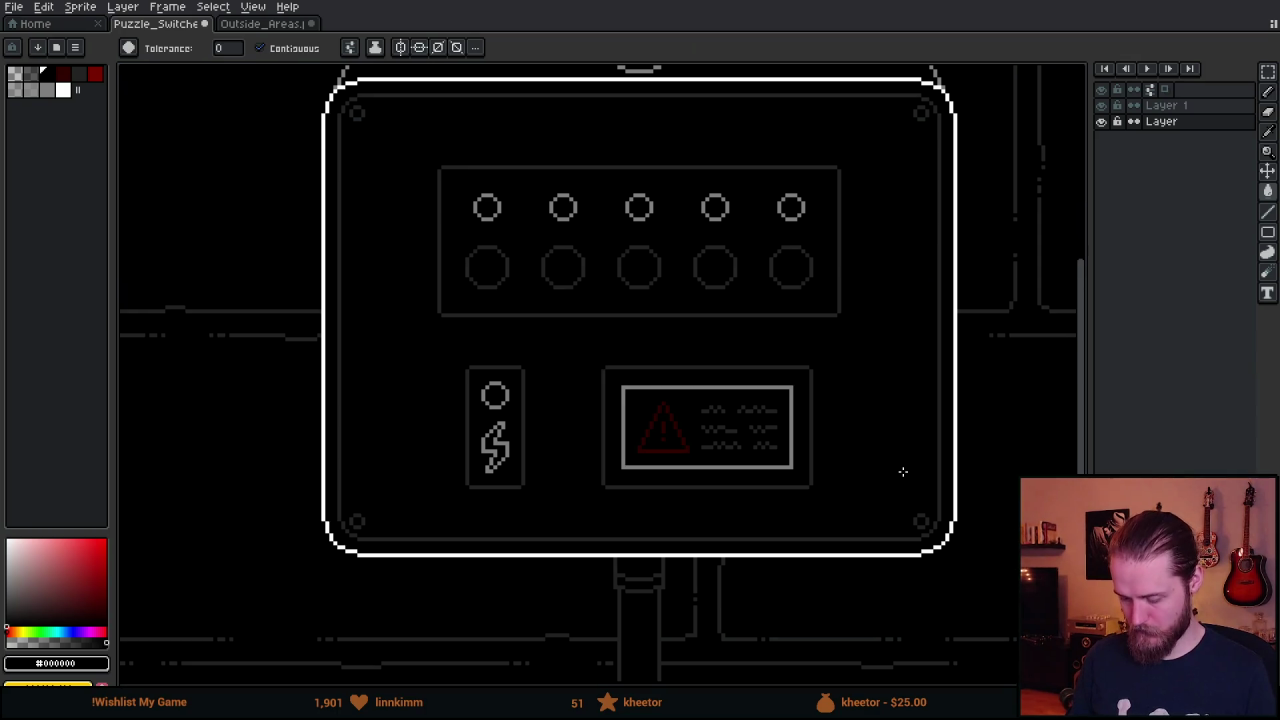
scroll(903, 471, "down", 1)
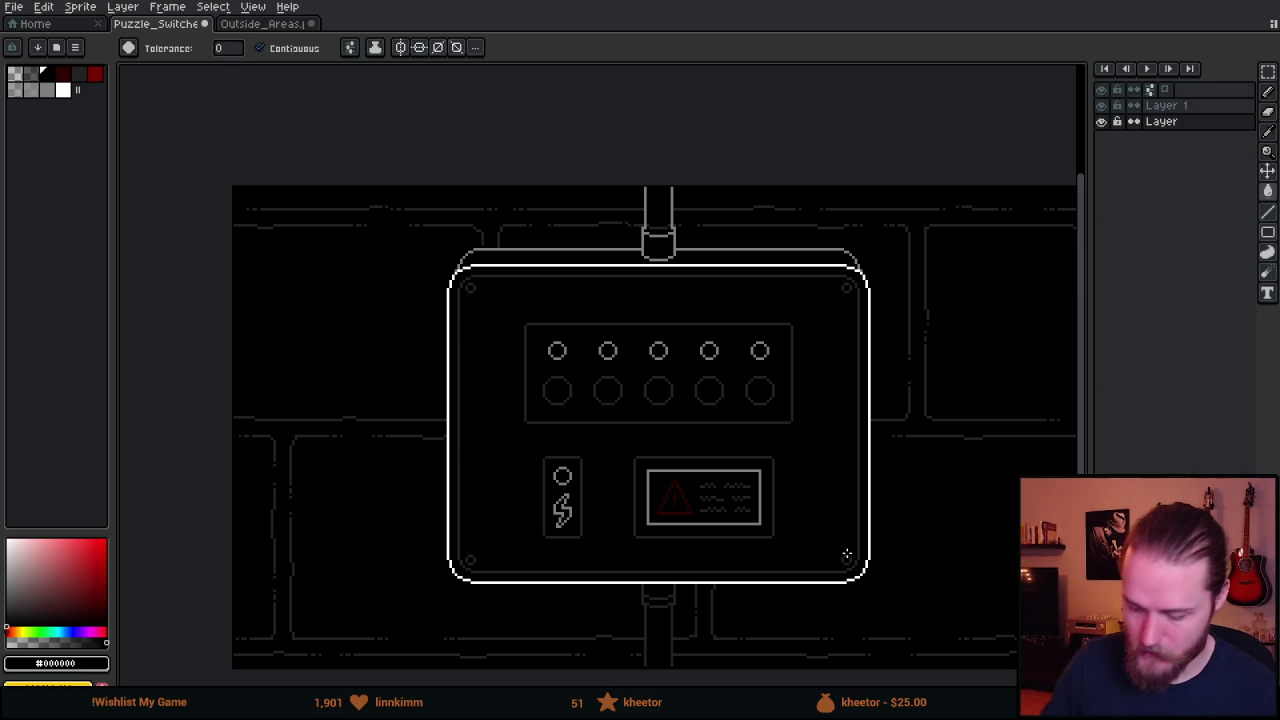
left_click_drag(830, 553, 792, 515)
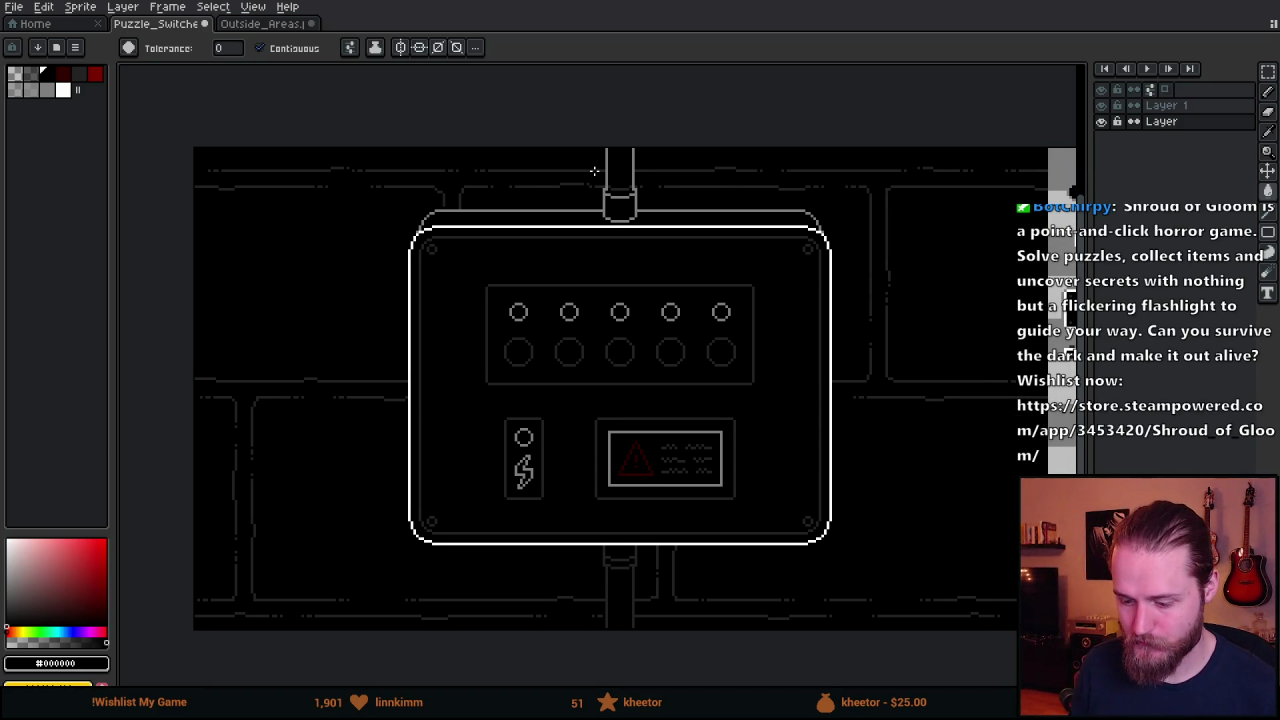
mouse_move(714, 453)
left_mouse_down()
mouse_move(651, 426)
mouse_move(380, 428)
mouse_move(794, 440)
mouse_move(785, 421)
left_mouse_up()
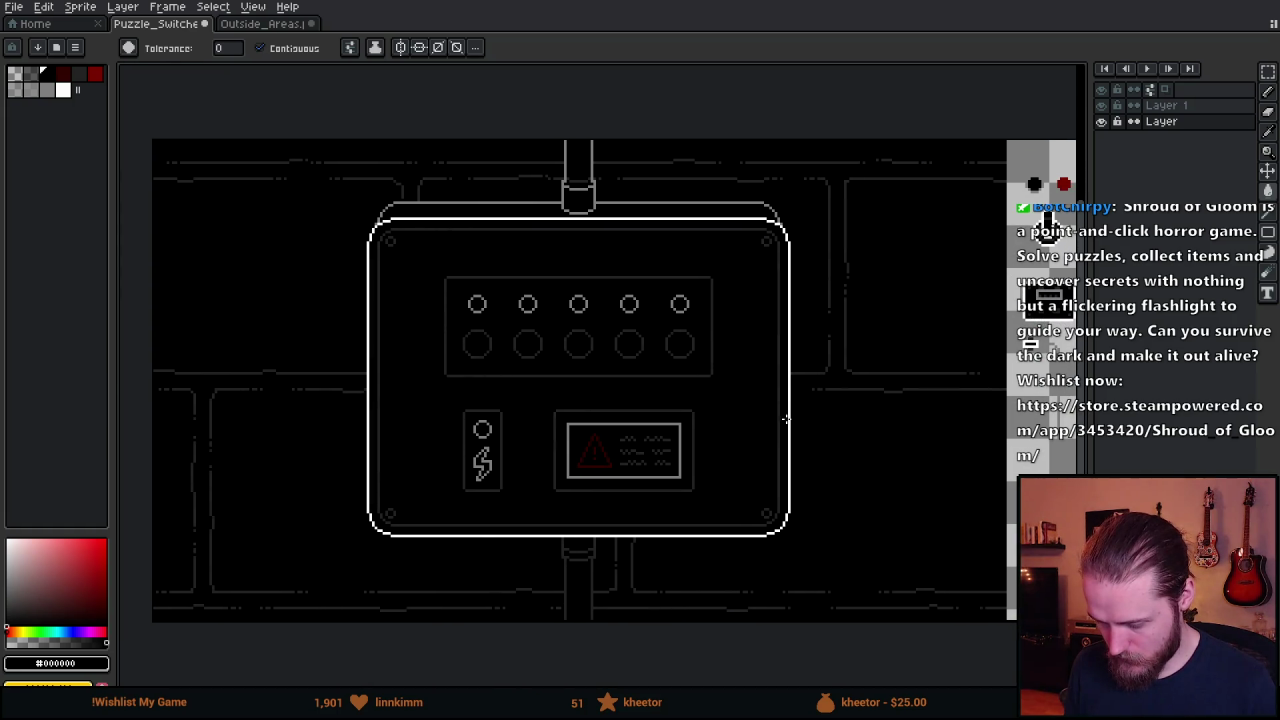
scroll(485, 438, "up", 5)
scroll(486, 443, "down", 6)
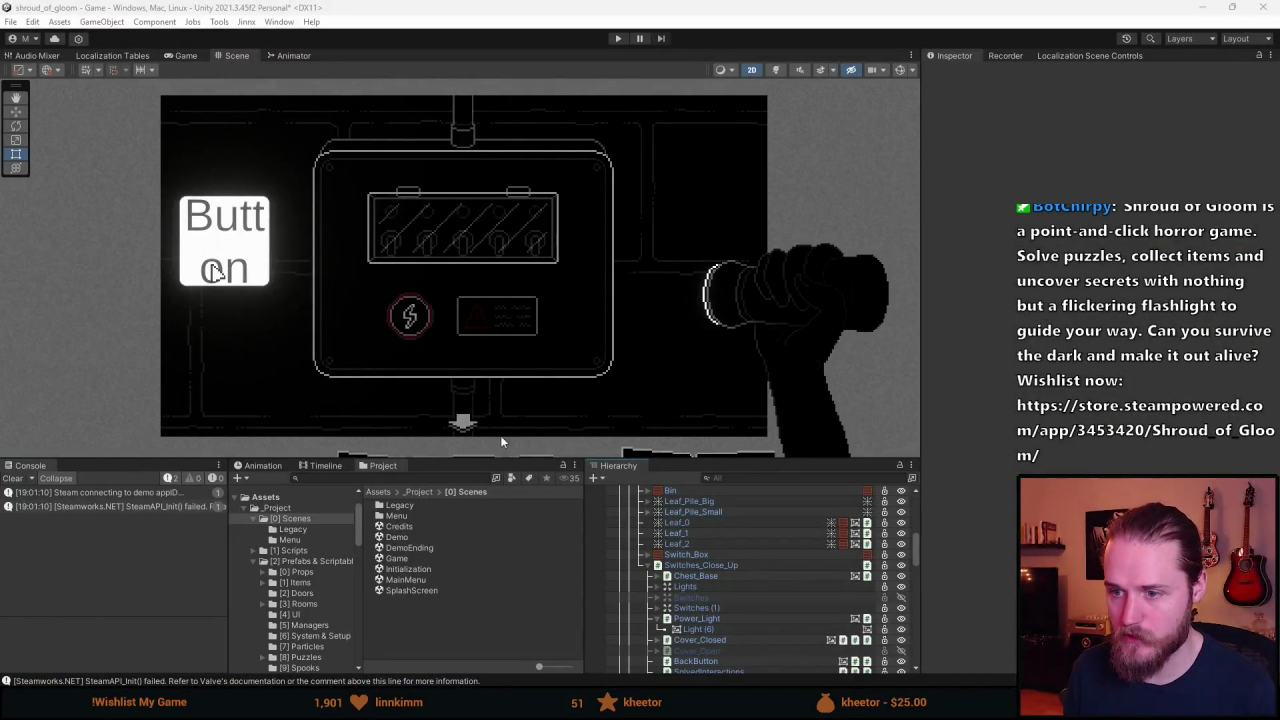
Try deleting the old Power_Light and dismiss the cannot-restructure-prefab warning.
left_click_drag(495, 461, 482, 457)
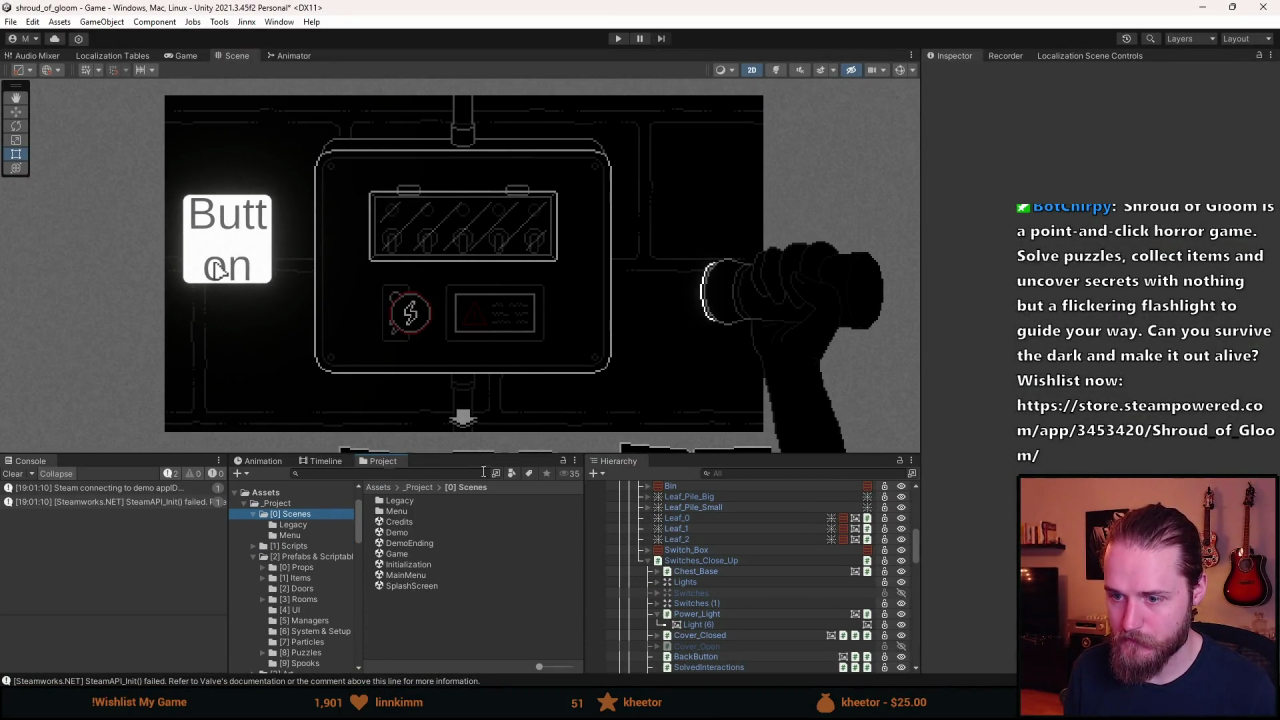
scroll(700, 580, "down", 2)
left_click(706, 575)
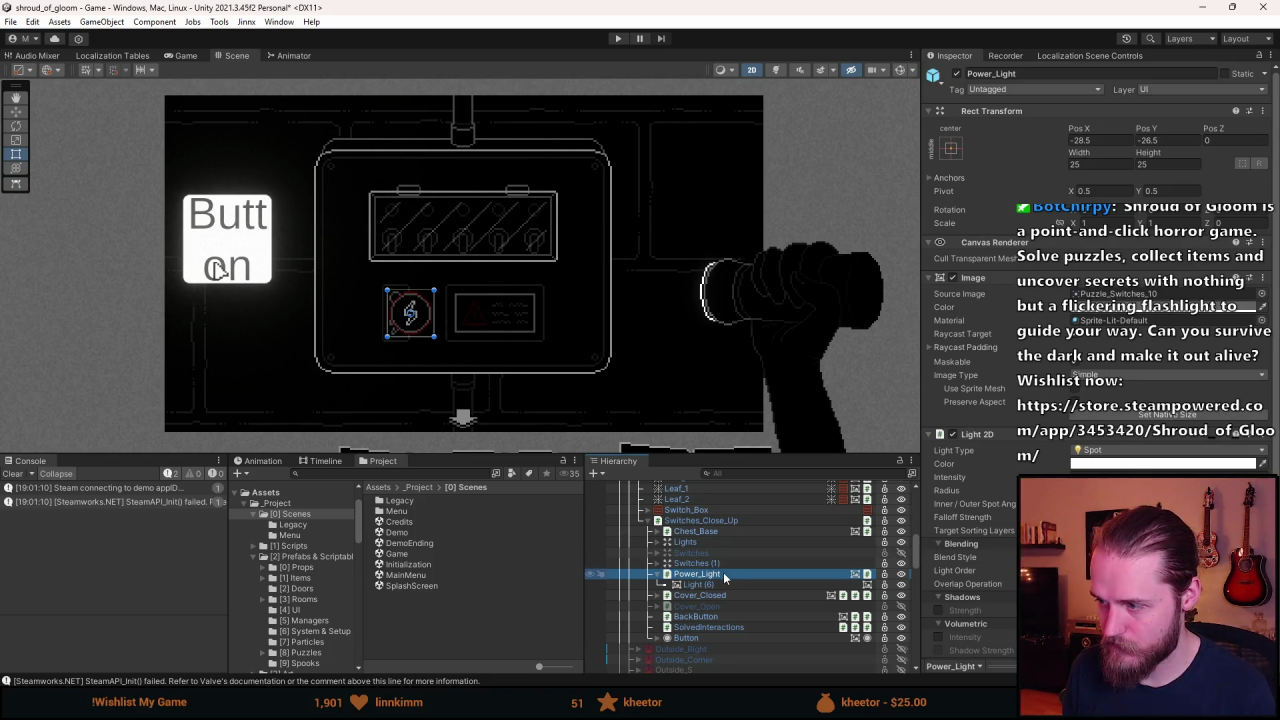
left_click(730, 585)
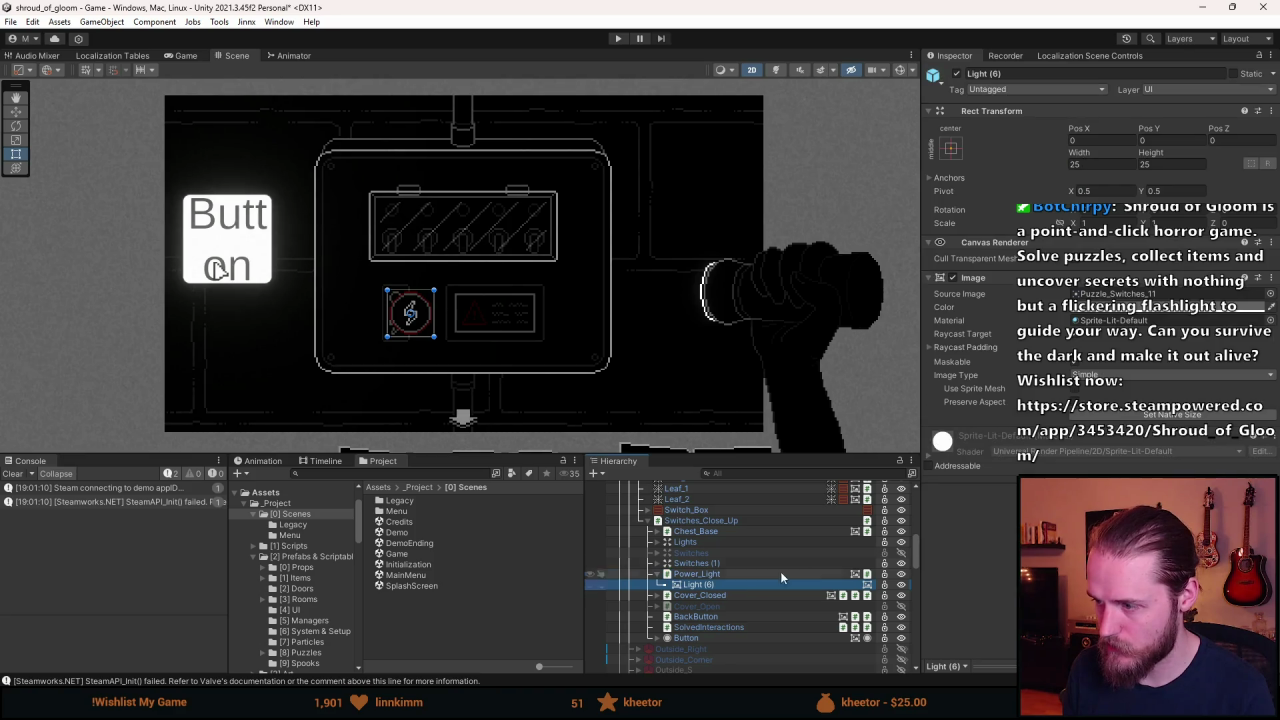
left_click(728, 573)
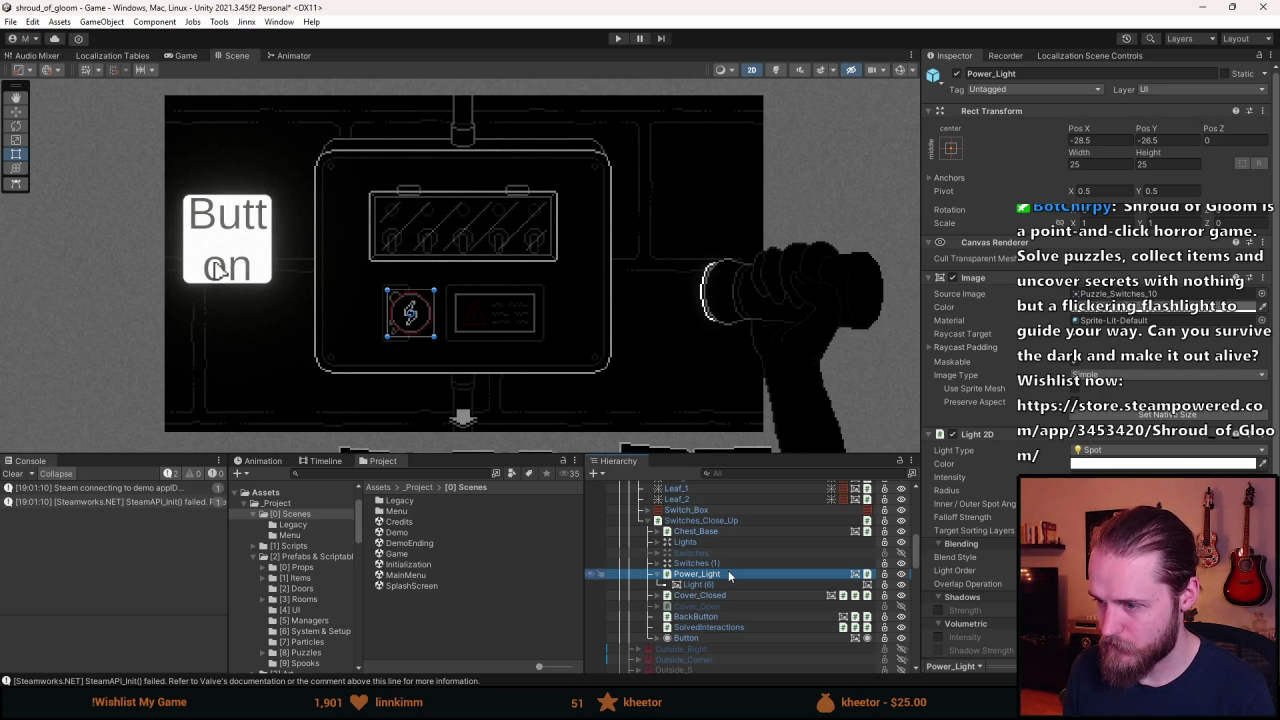
key("Delete")
left_click(733, 383)
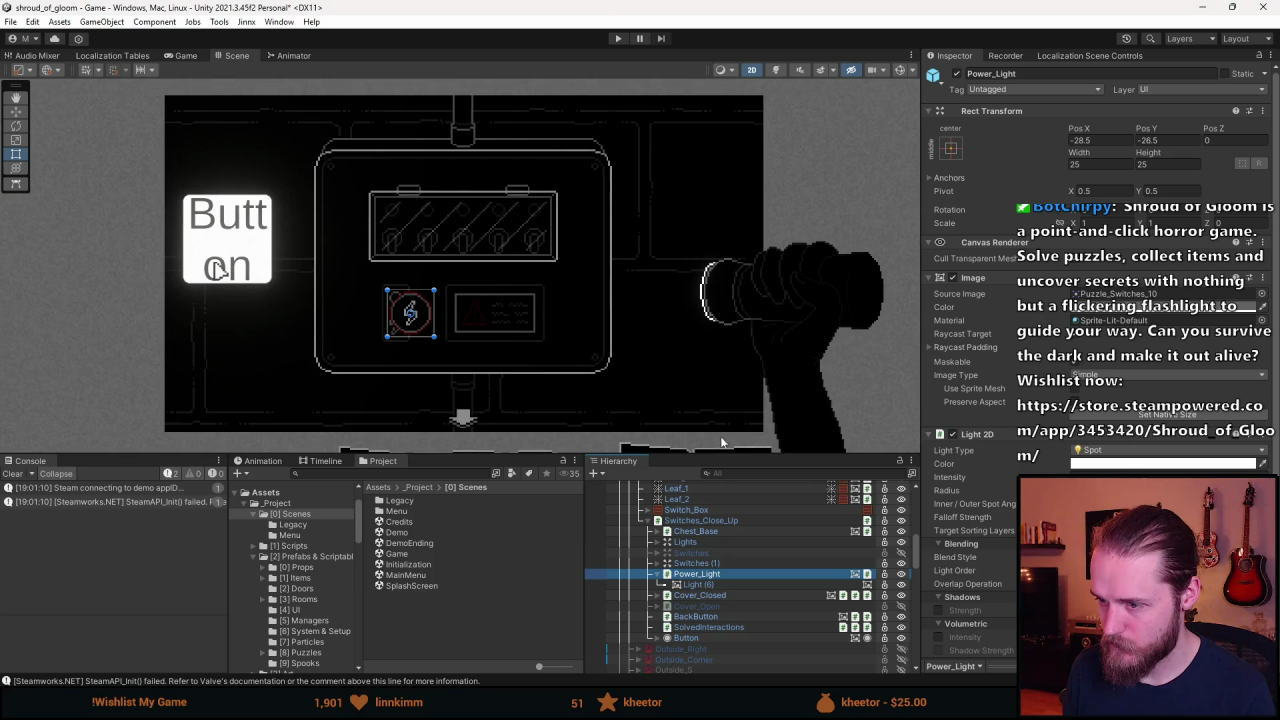
Apply all Outside_Garage prefab overrides and open the prefab for editing.
left_click(733, 523)
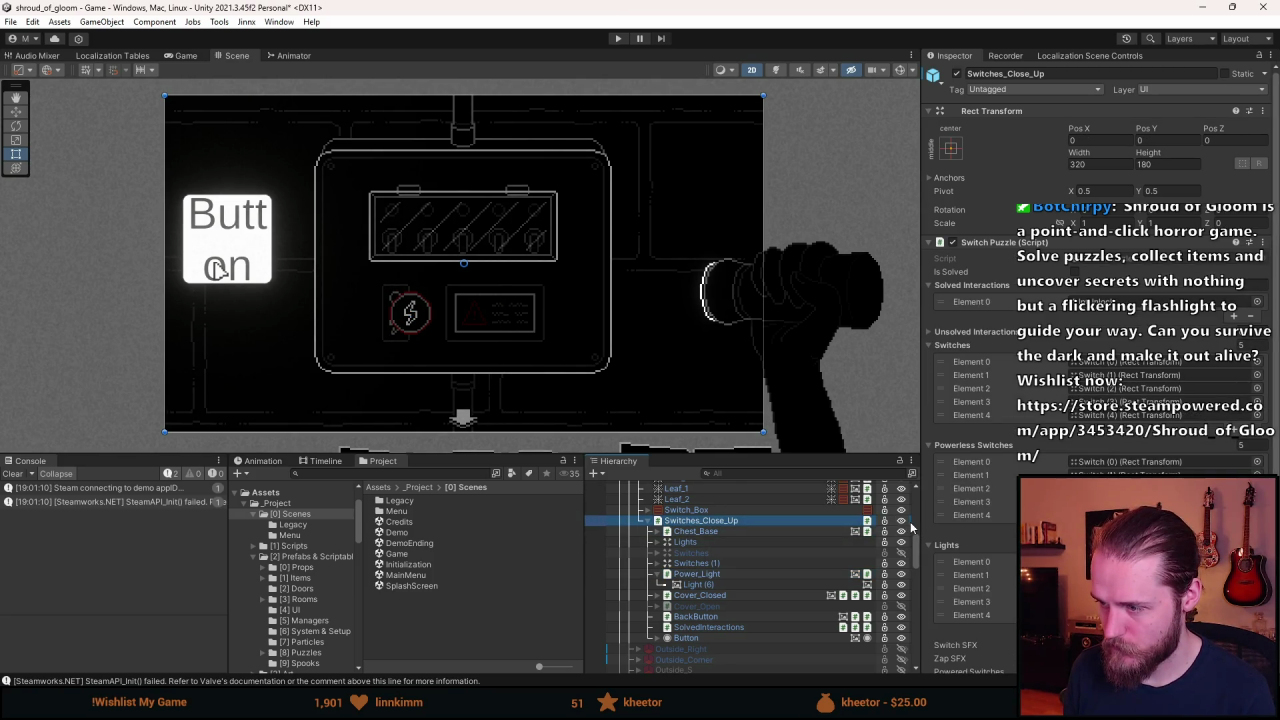
scroll(756, 582, "up", 5)
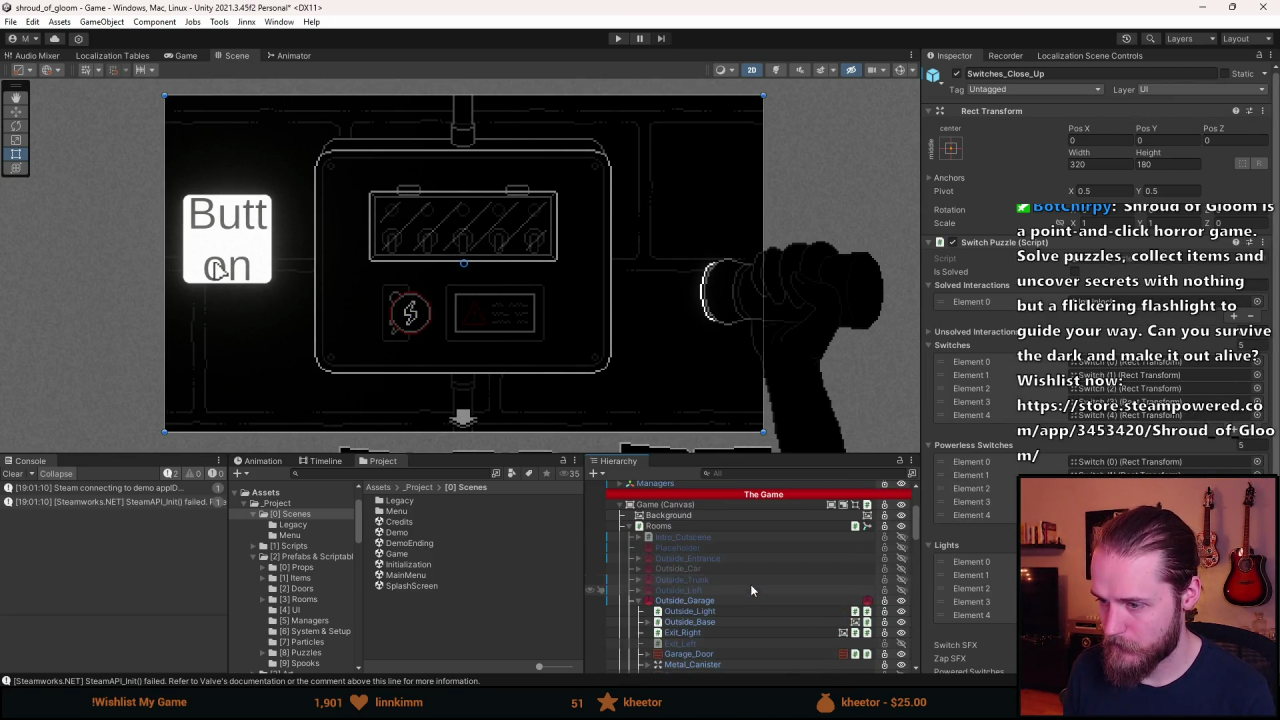
left_click(690, 601)
left_click(1185, 104)
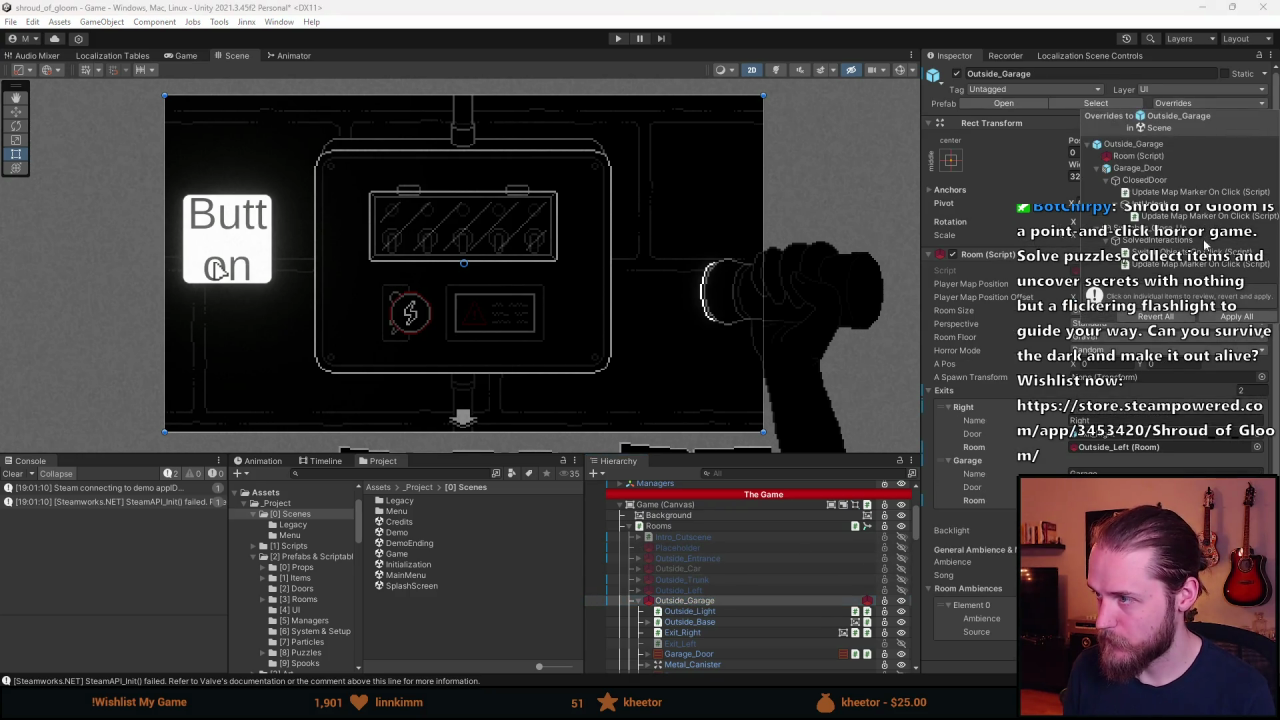
left_click(1215, 318)
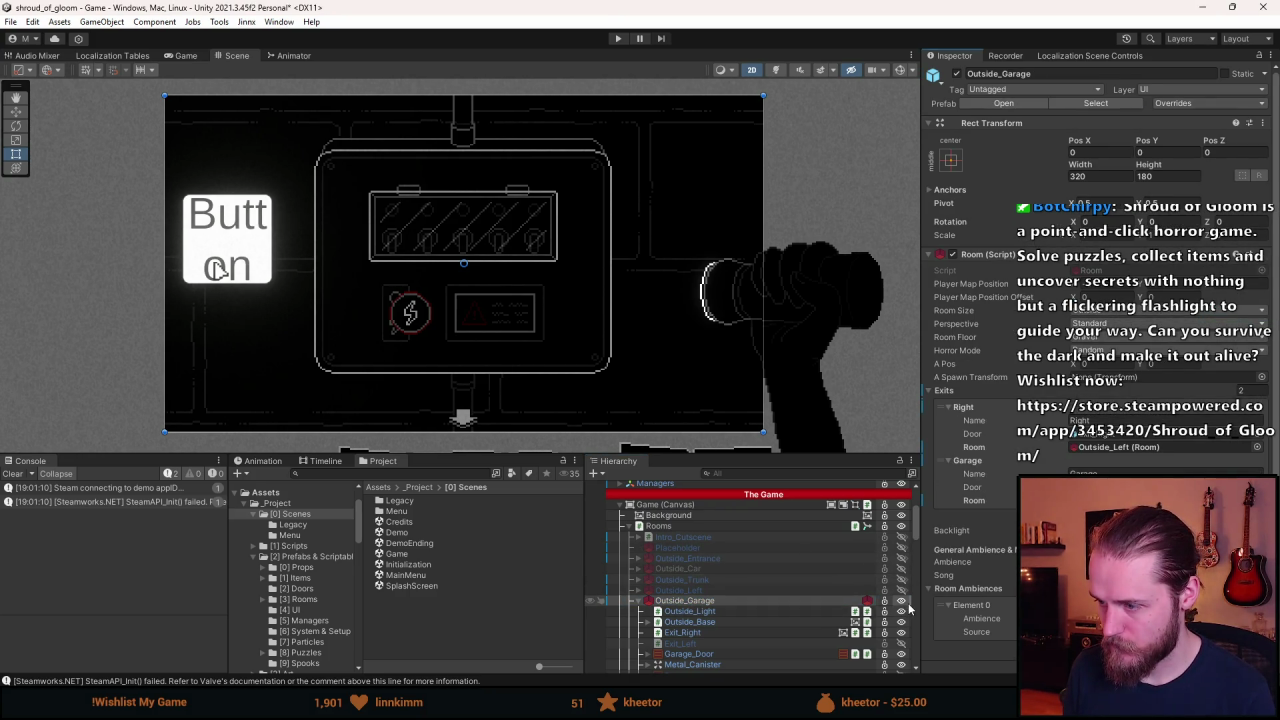
left_click(910, 606)
Delete the old Power_Light under Switches_Close_Up in the prefab.
scroll(763, 623, "down", 3)
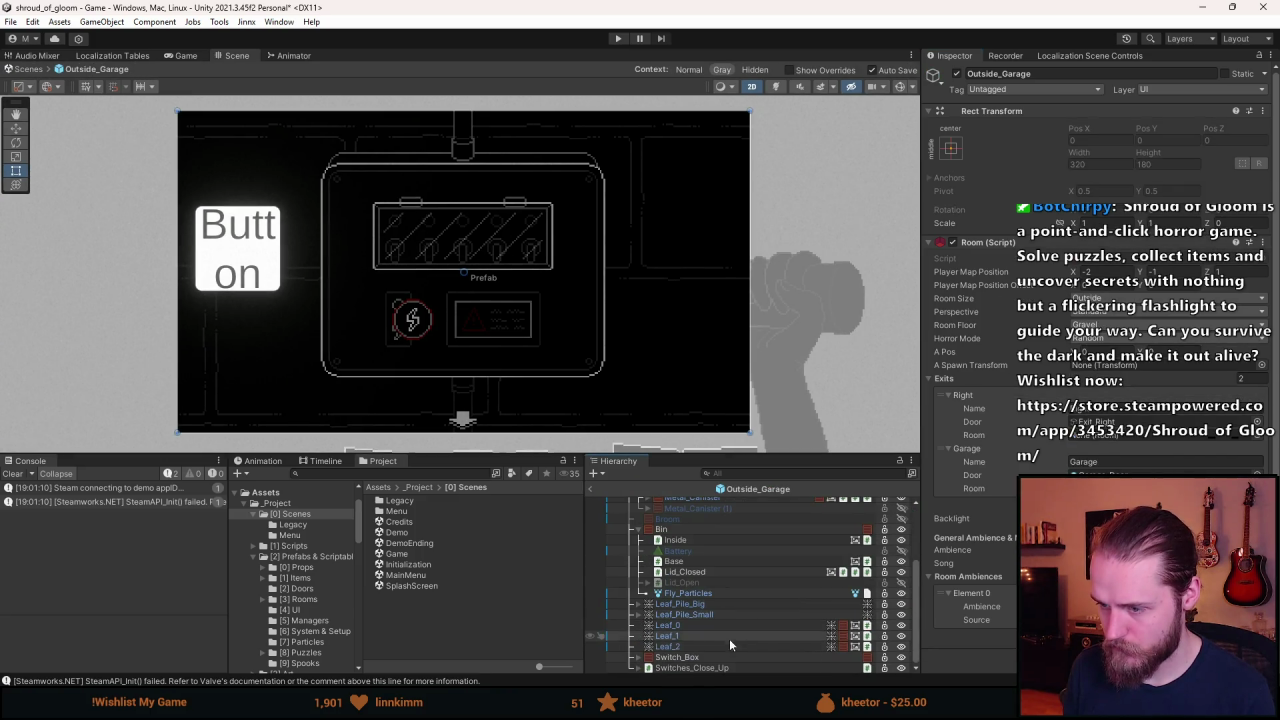
left_click(640, 668)
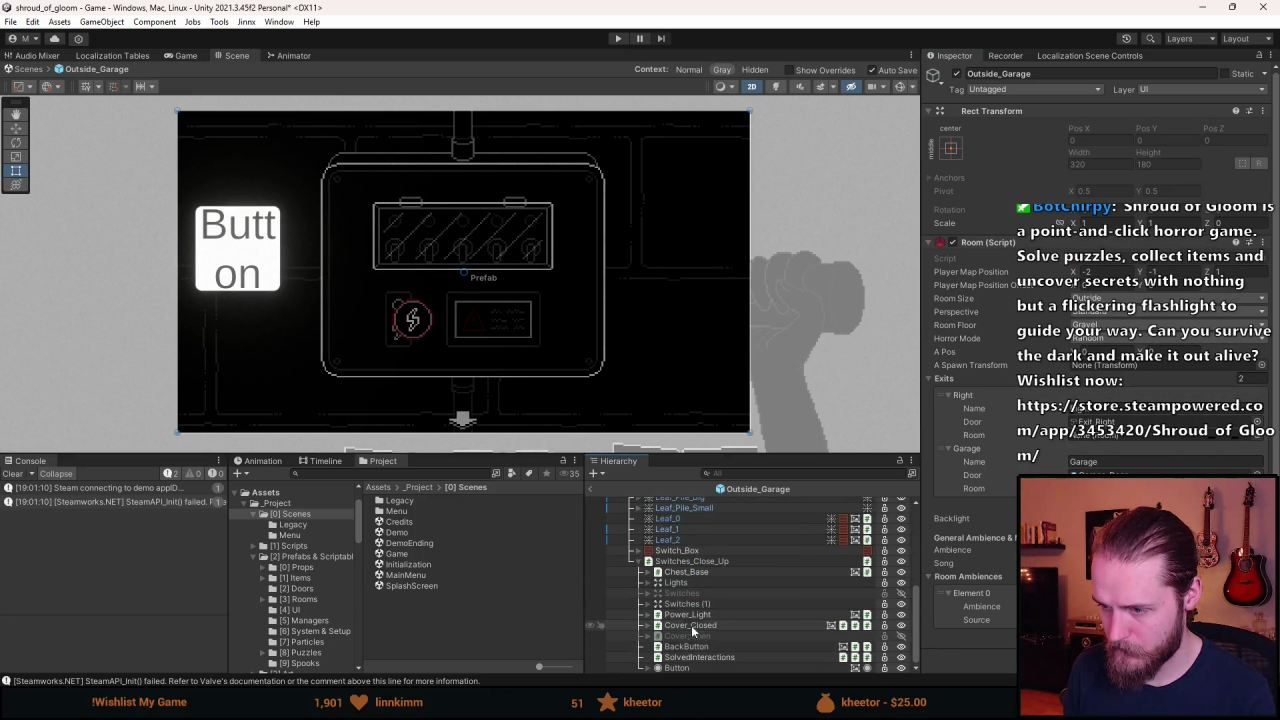
left_click(691, 612)
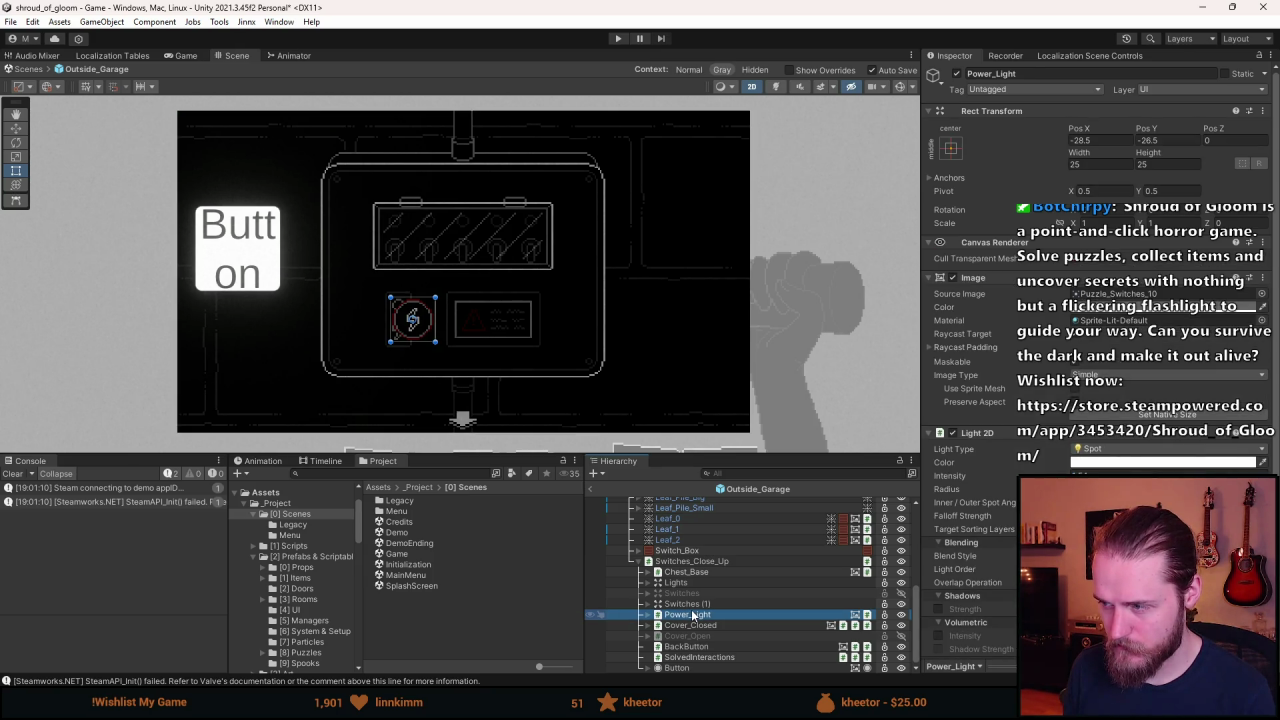
key("Delete")
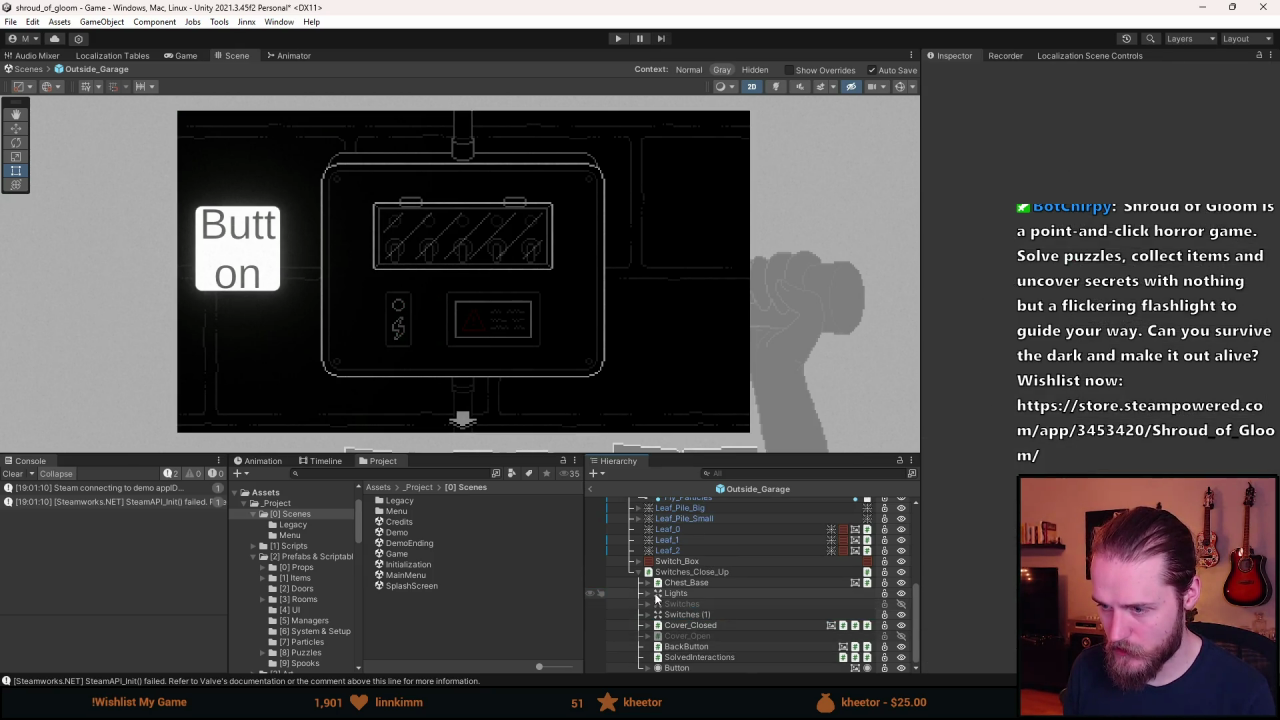
Duplicate Light (0) into Light (5), move it out of Lights and rename it Power_Light.
left_click(648, 594)
left_click(686, 604)
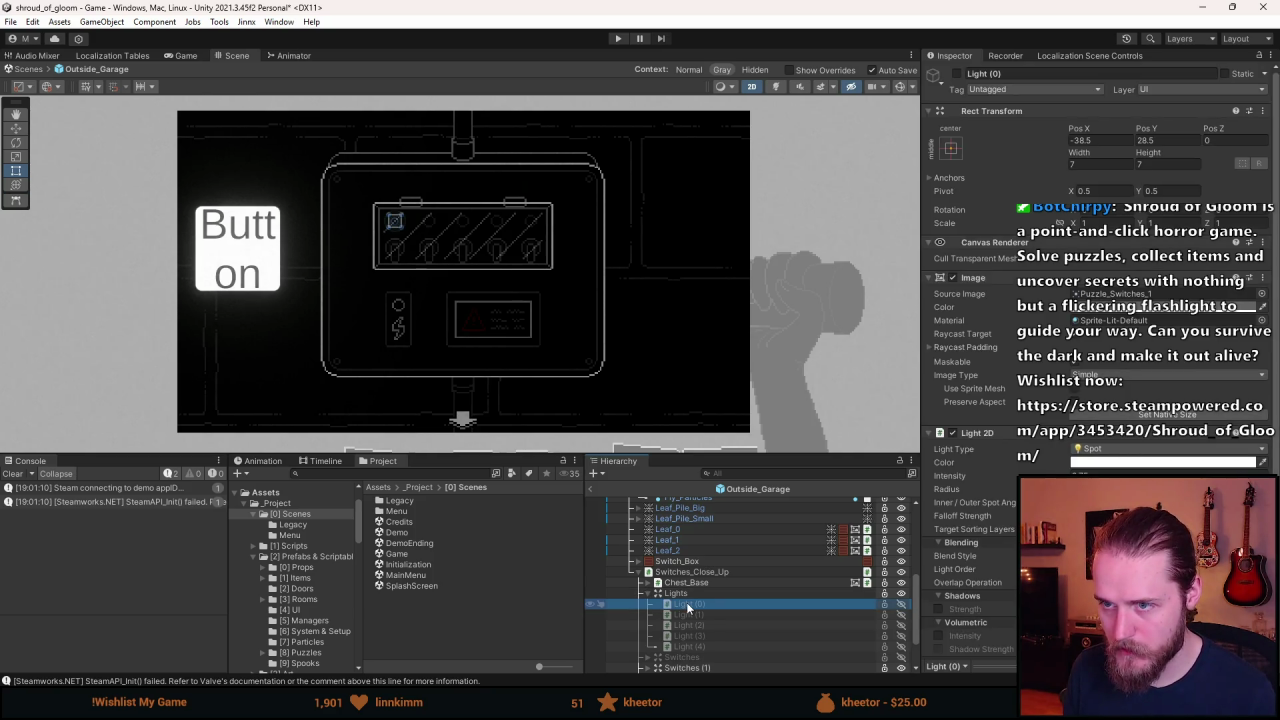
scroll(686, 602, "down", 2)
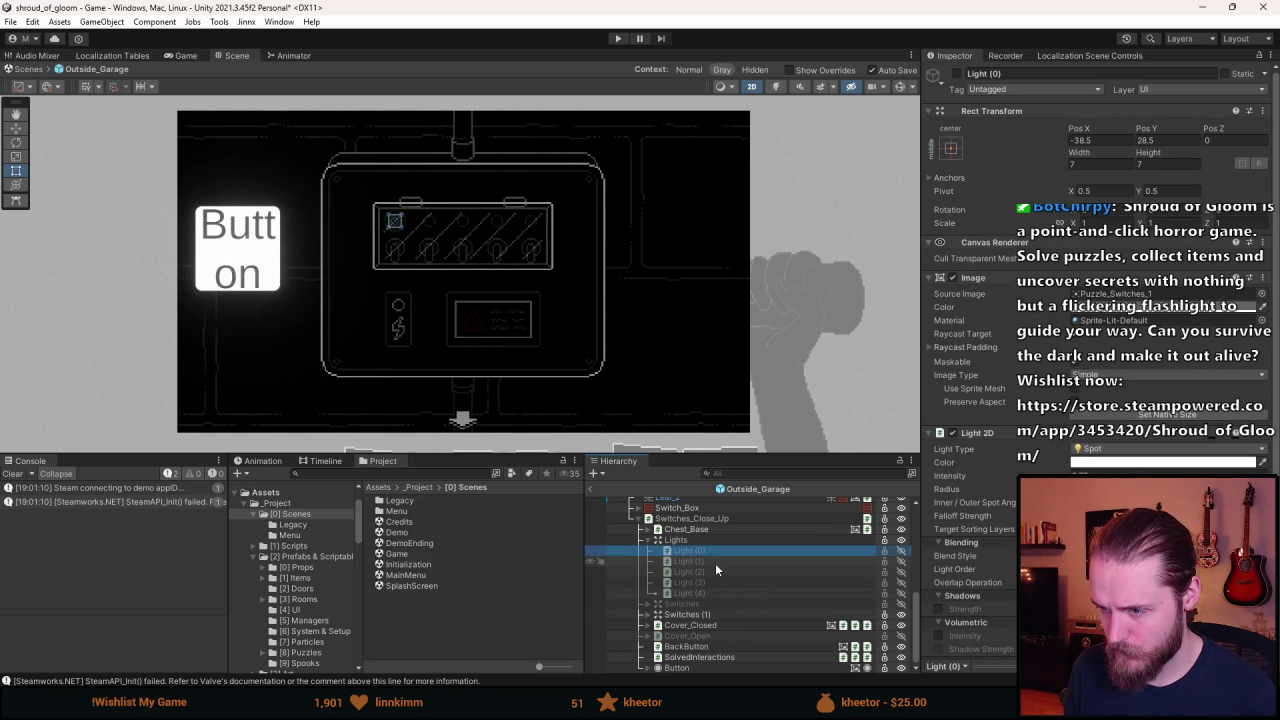
key("ctrl+d")
scroll(698, 628, "down", 1)
mouse_move(698, 628)
left_mouse_down()
mouse_move(694, 655)
mouse_move(686, 646)
left_mouse_up()
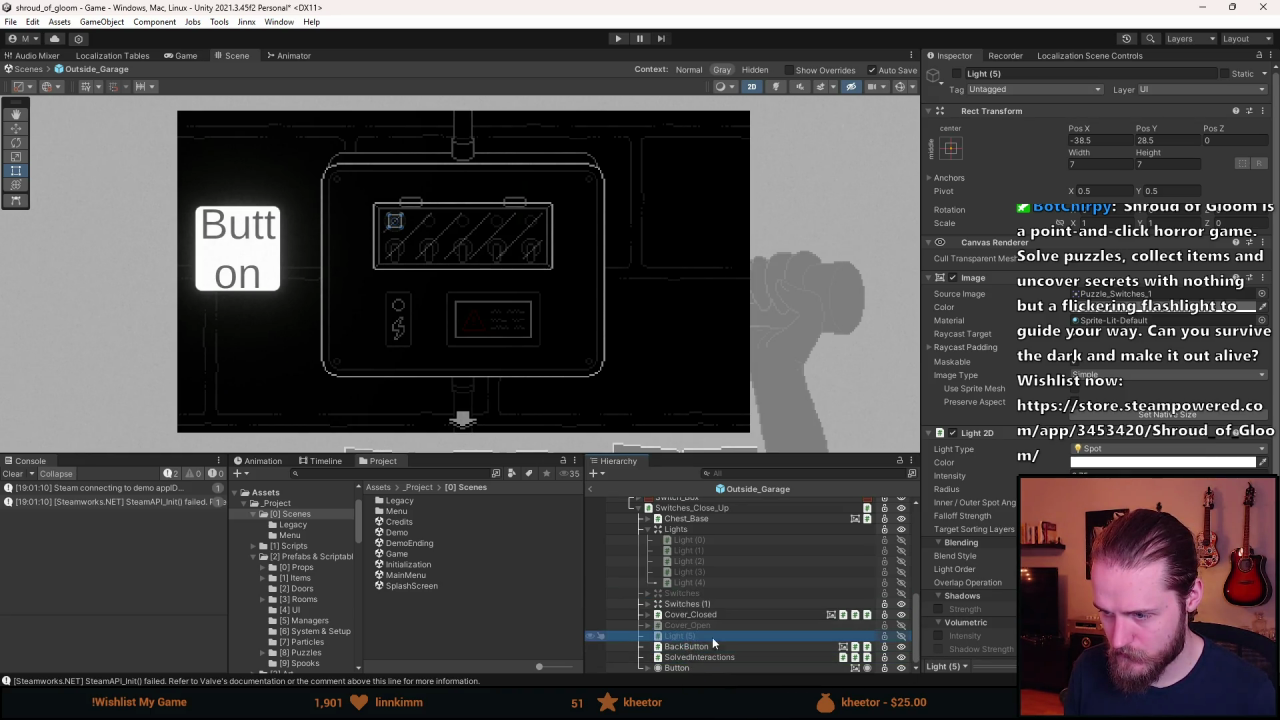
left_click(648, 529)
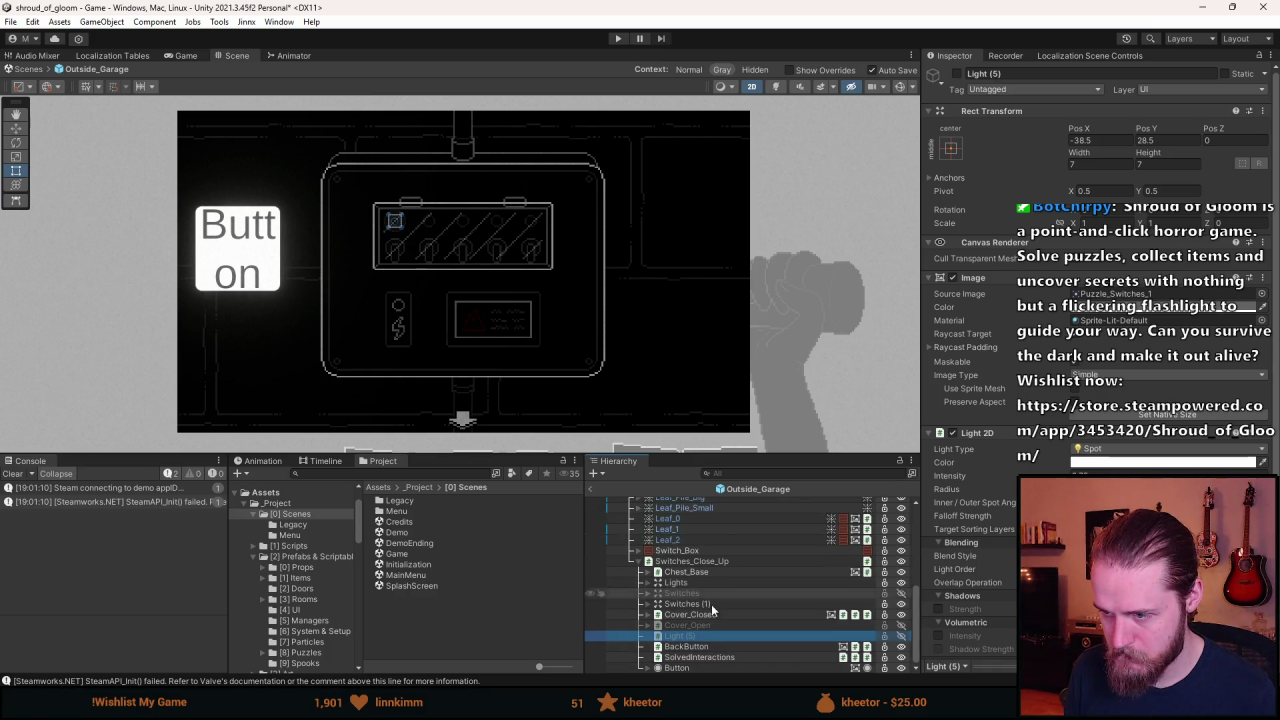
left_click(987, 73)
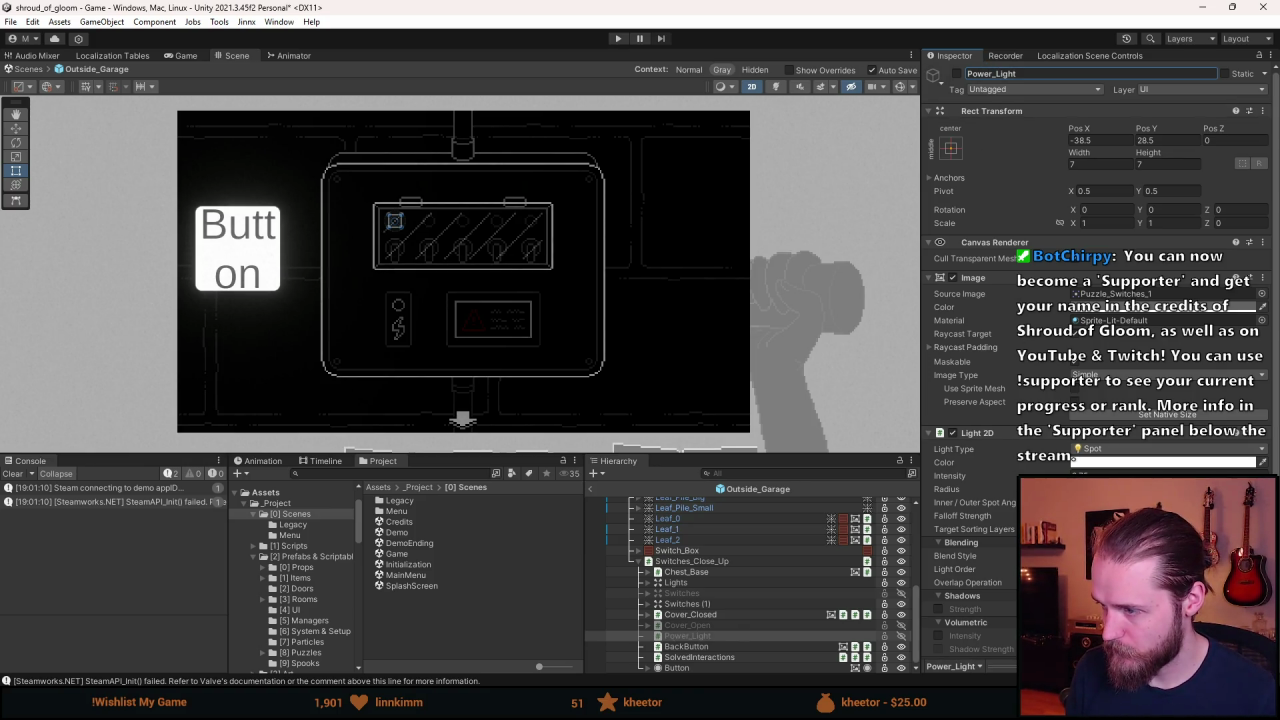
Drag the light onto the power indicator circle and save the scene.
scroll(925, 568, "down", 1)
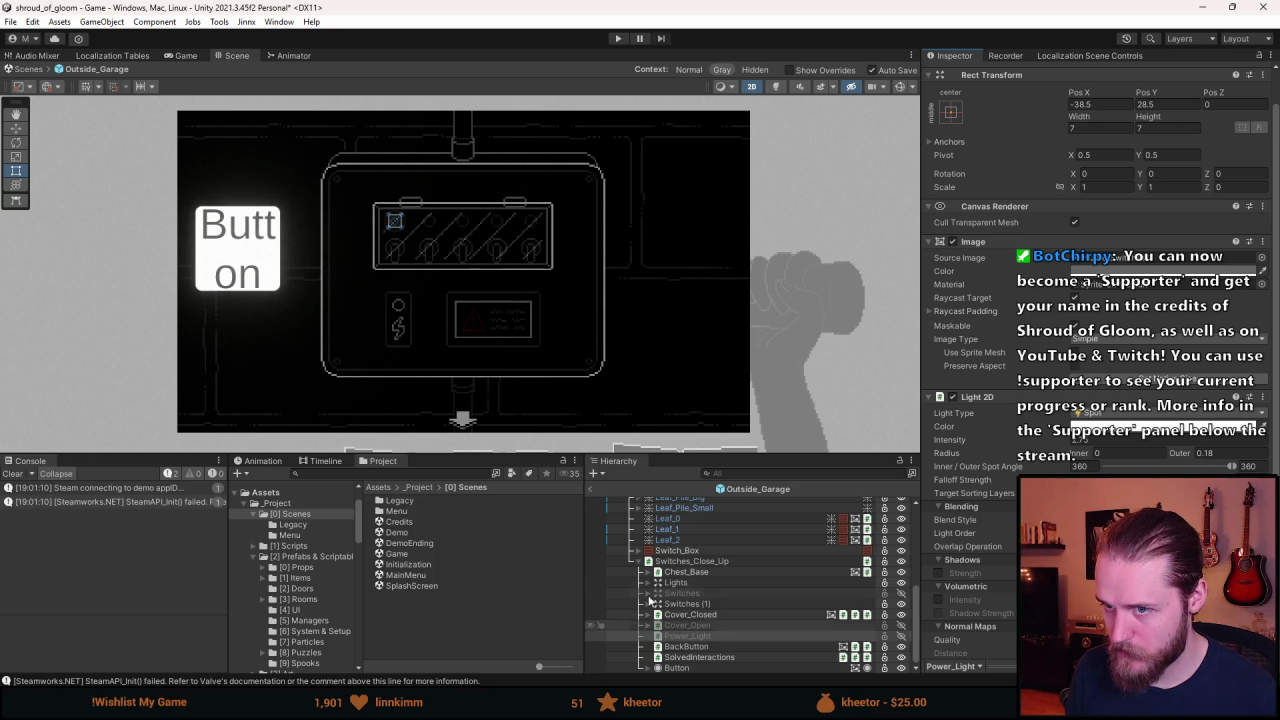
scroll(419, 276, "up", 6)
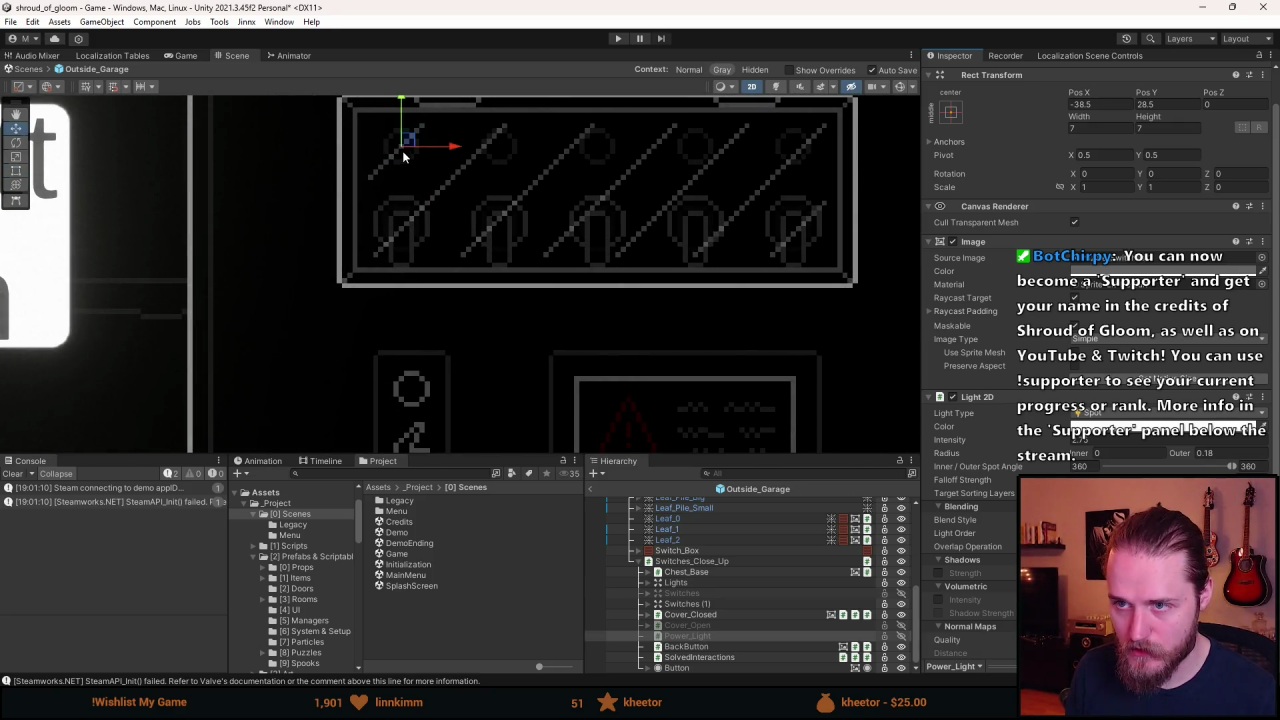
left_click_drag(405, 145, 410, 387)
scroll(414, 400, "up", 4)
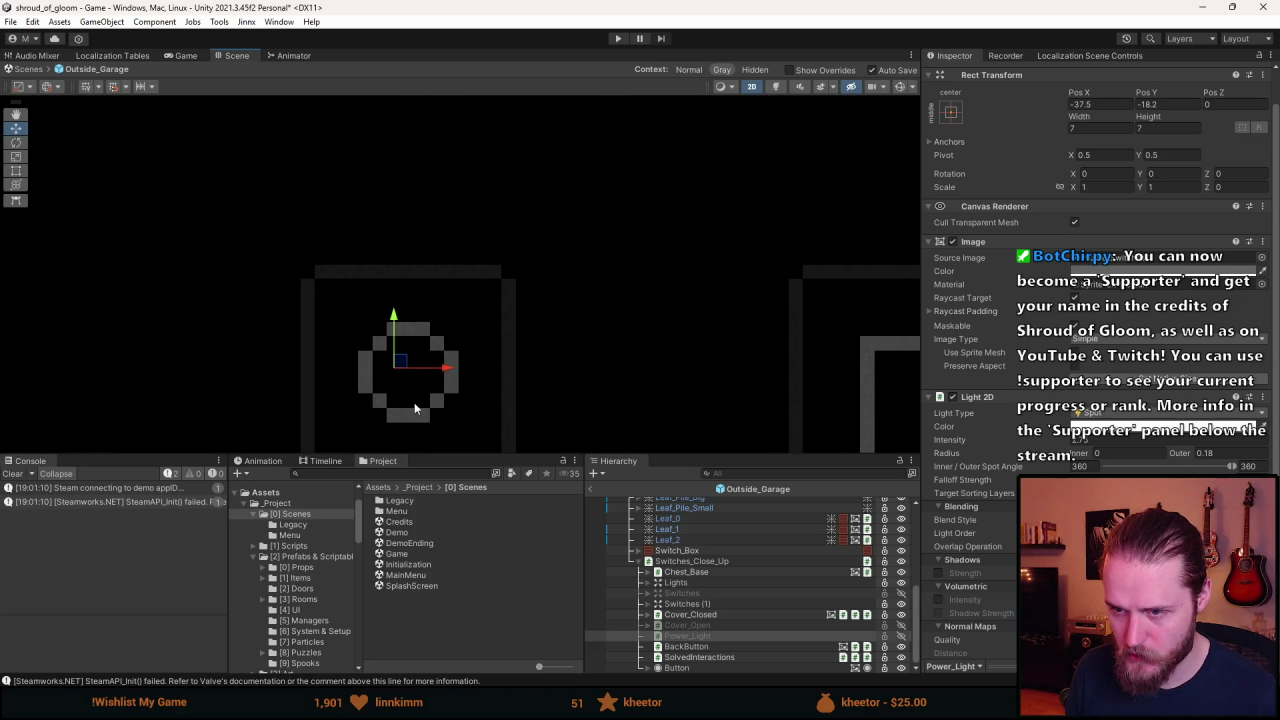
left_click_drag(420, 342, 428, 341)
key("ctrl+s")
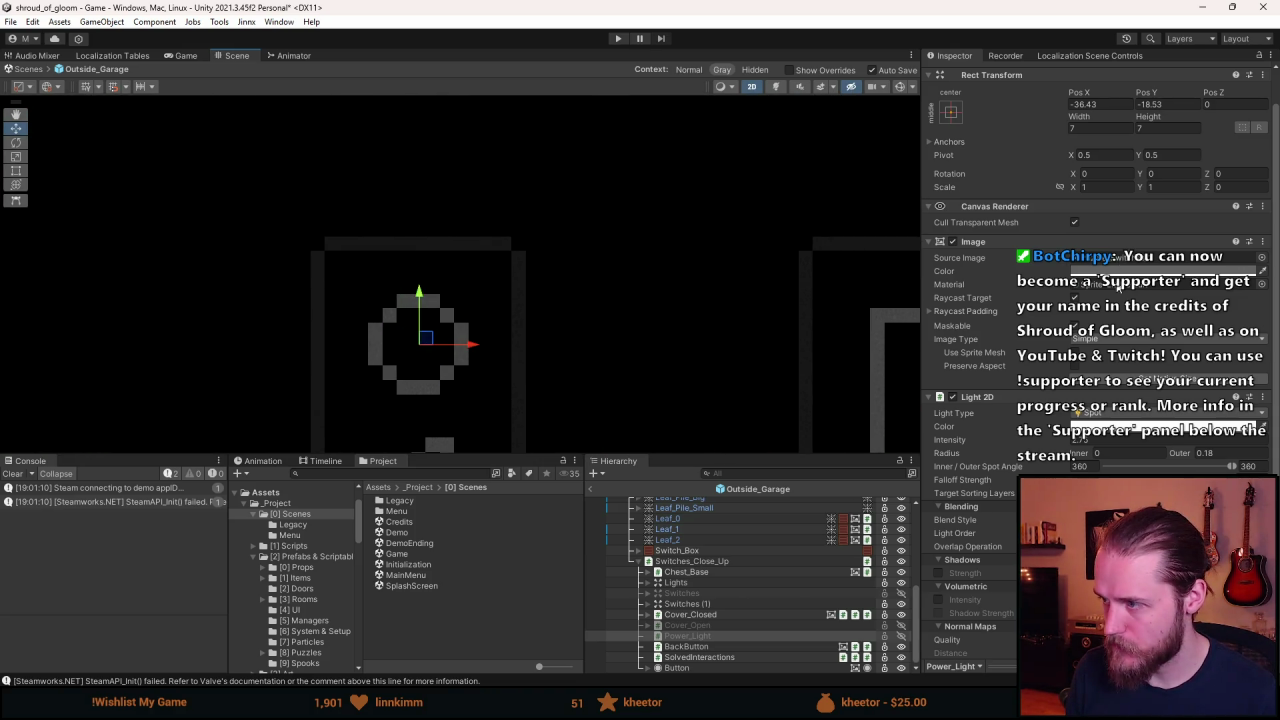
left_click(1111, 272)
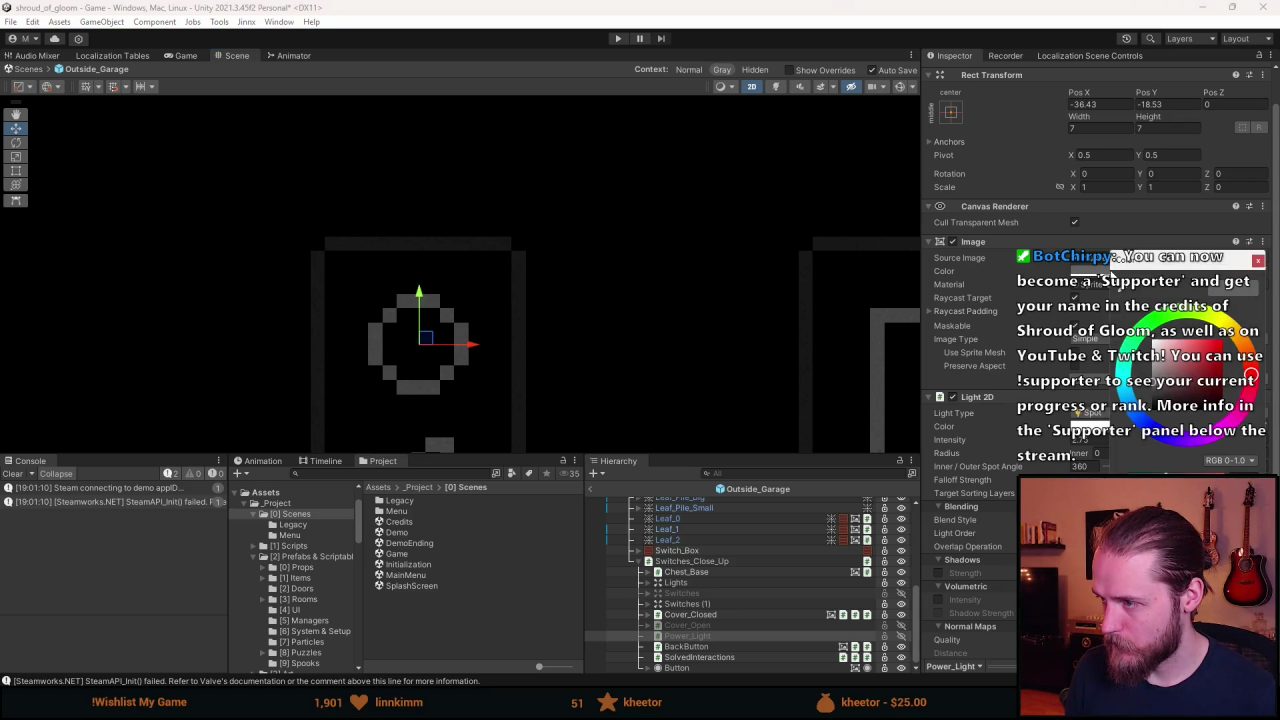
left_click(1257, 260)
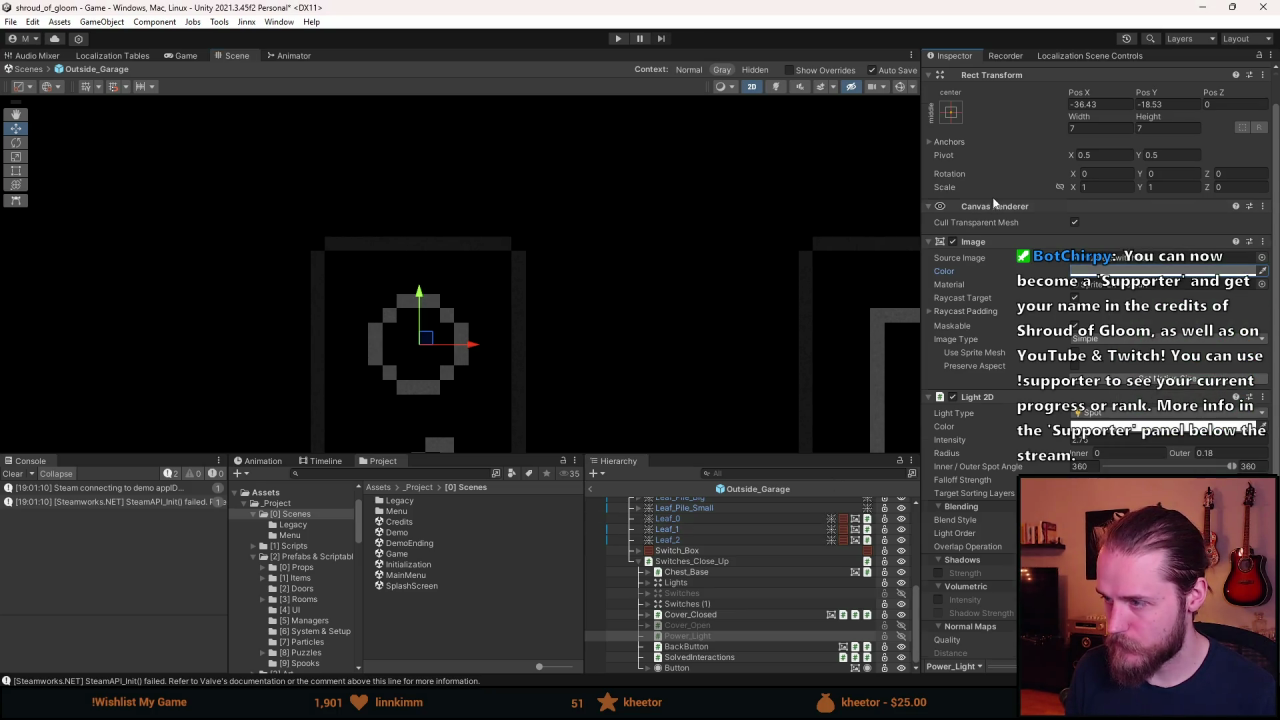
Set Power_Light's position to X -36.5, Y -18.5, then deactivate it.
scroll(950, 150, "up", 1)
left_click(957, 74)
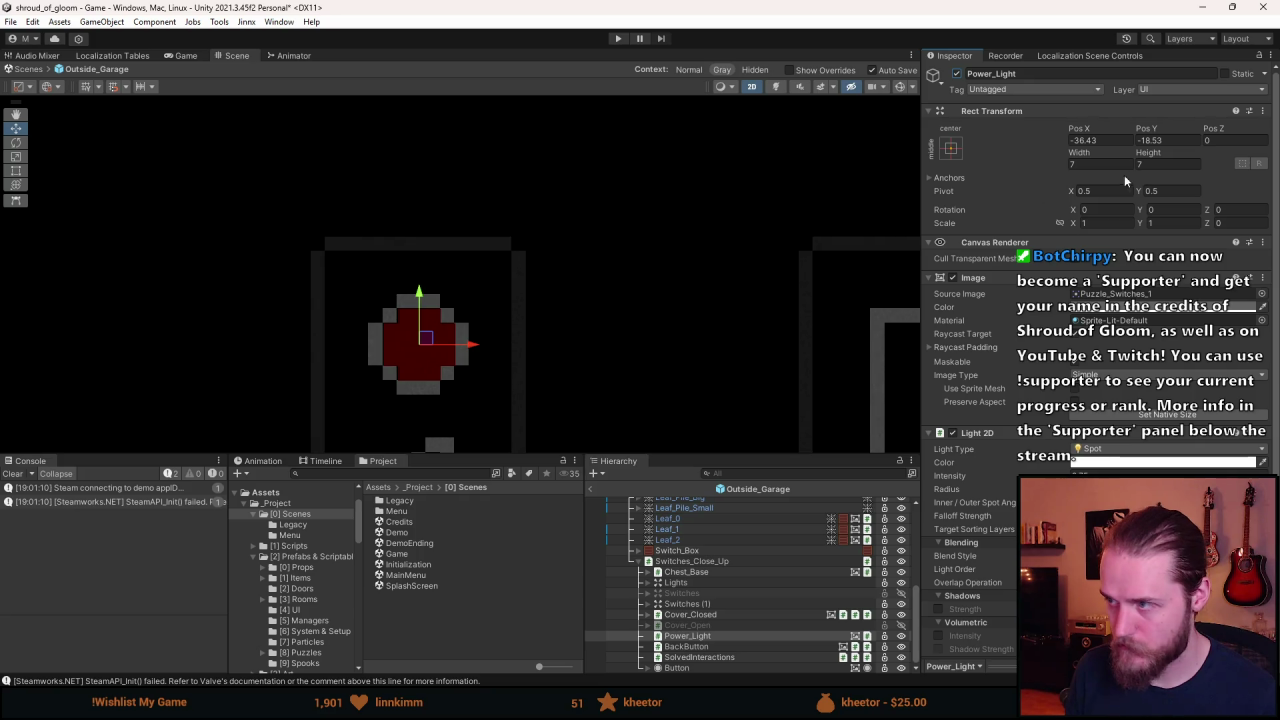
type("5")
left_click(1156, 144)
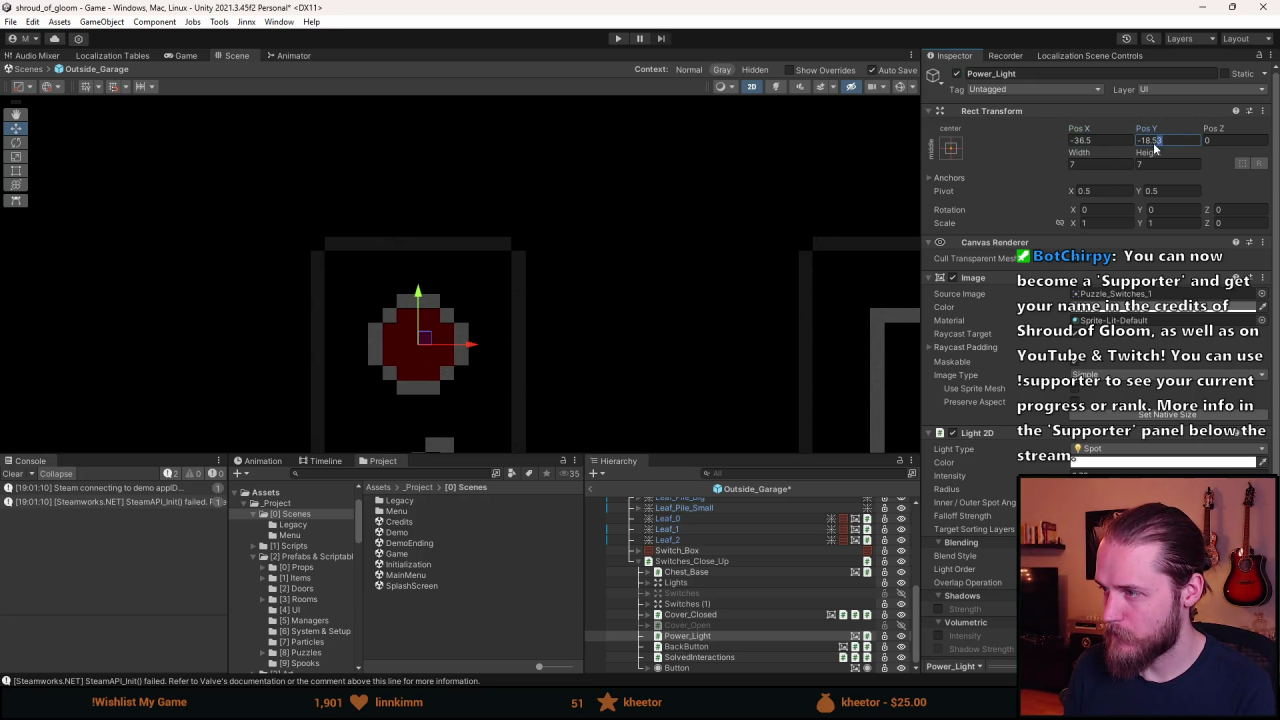
key("Return")
scroll(757, 257, "down", 5)
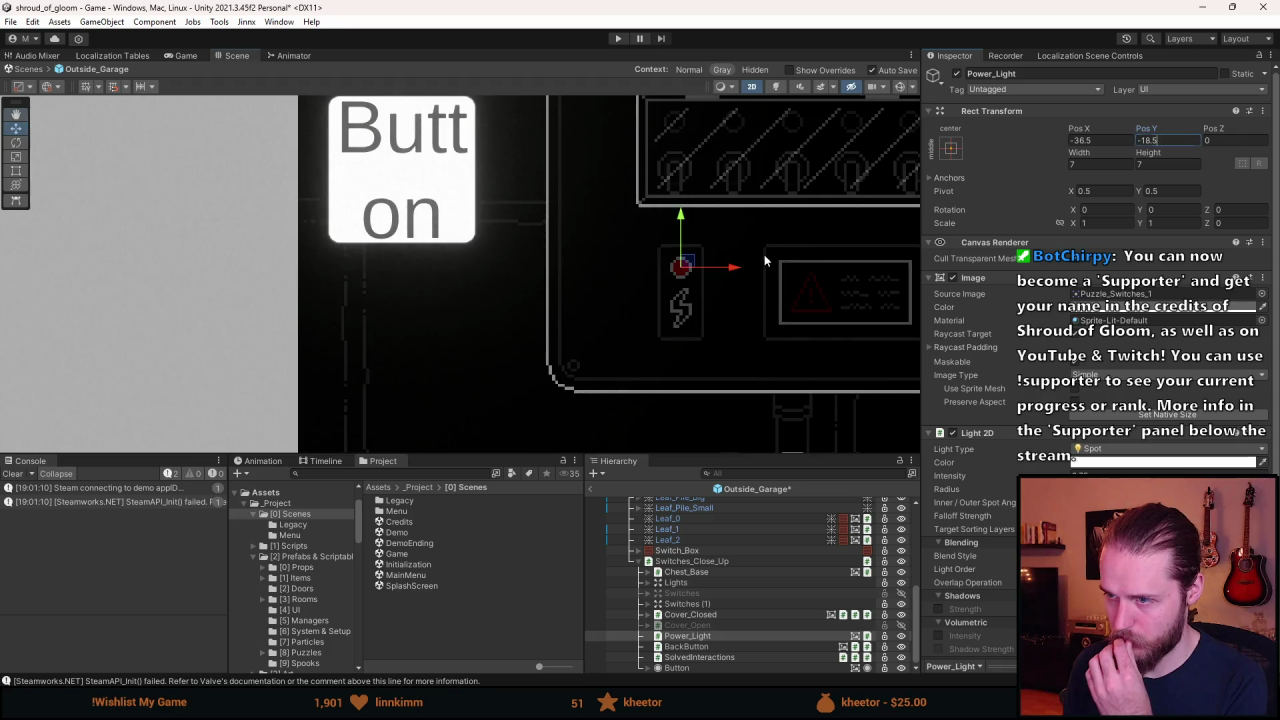
left_click_drag(764, 253, 522, 321)
key("alt+shift+a")
left_click(727, 563)
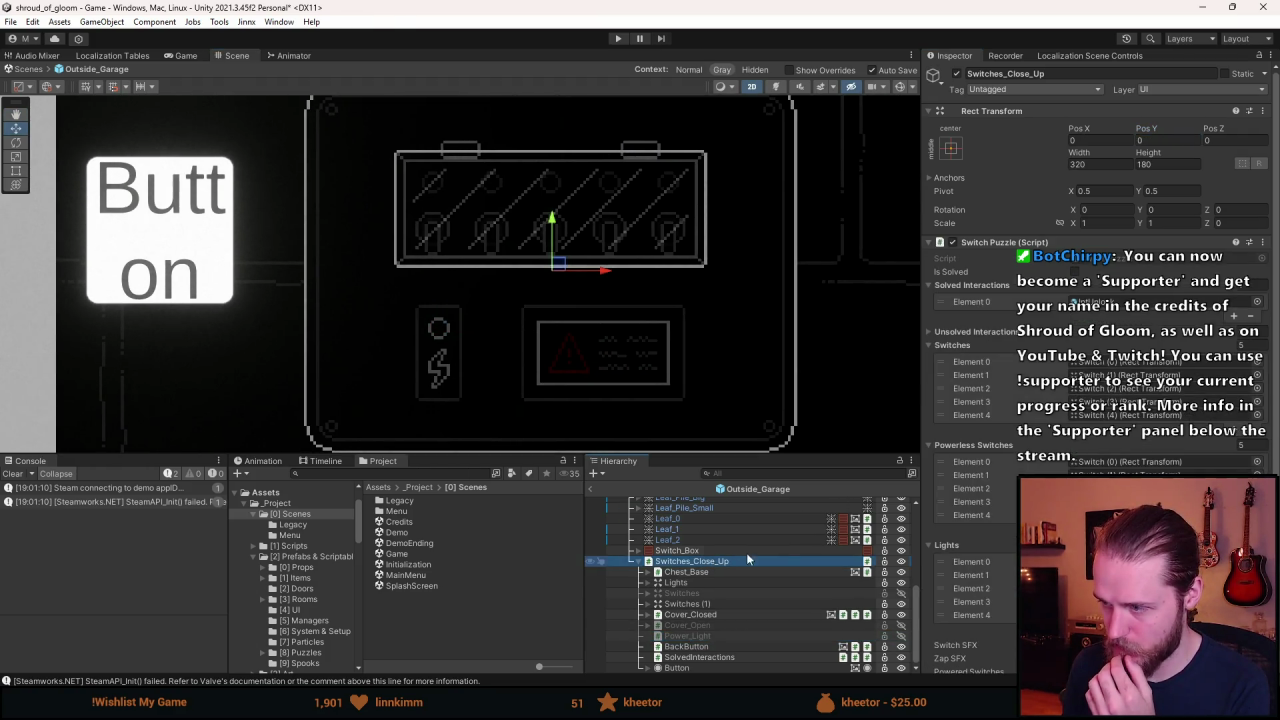
Deactivate the test Button and the Switches_Close_Up panel.
left_click(684, 668)
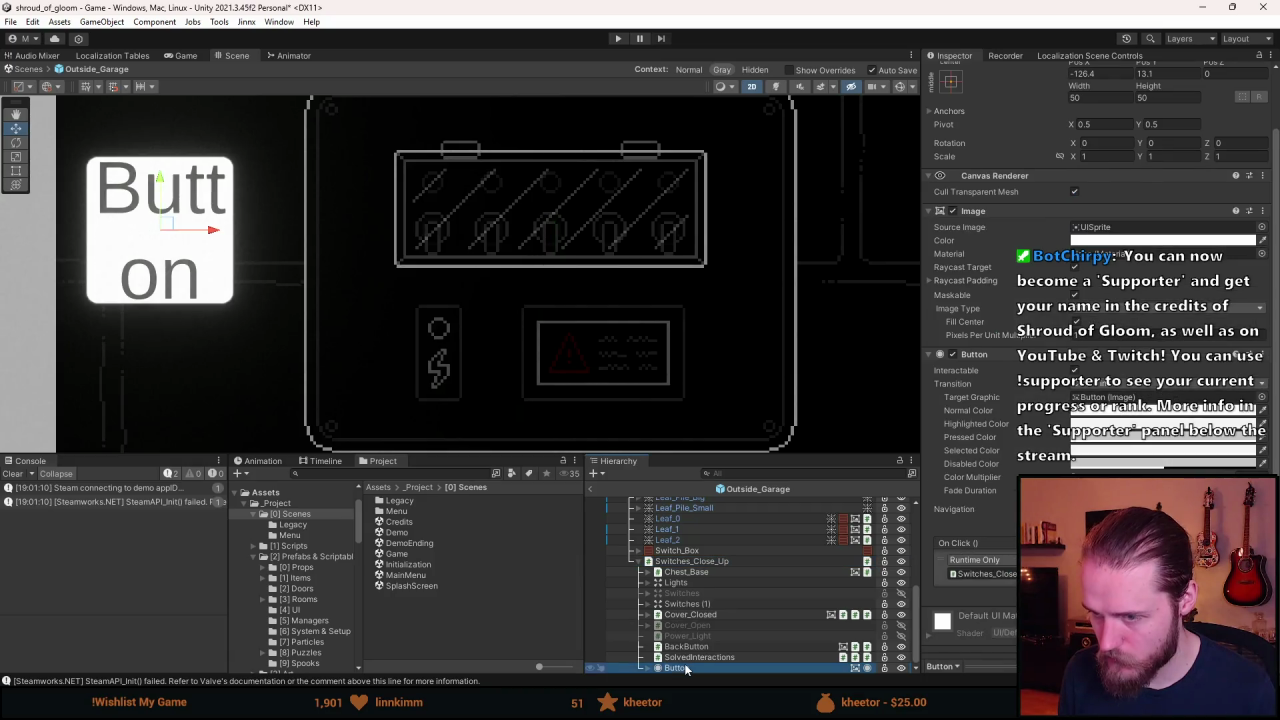
key("alt+shift+a")
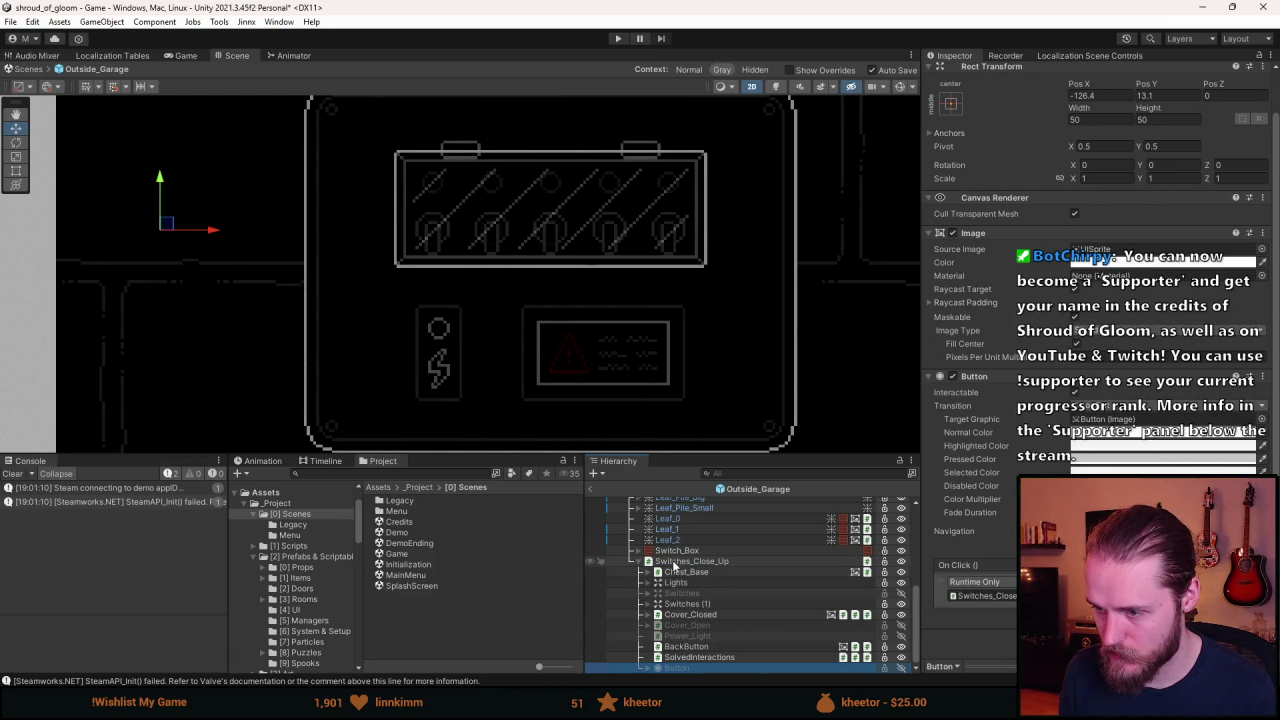
left_click(674, 564)
key("alt+shift+a")
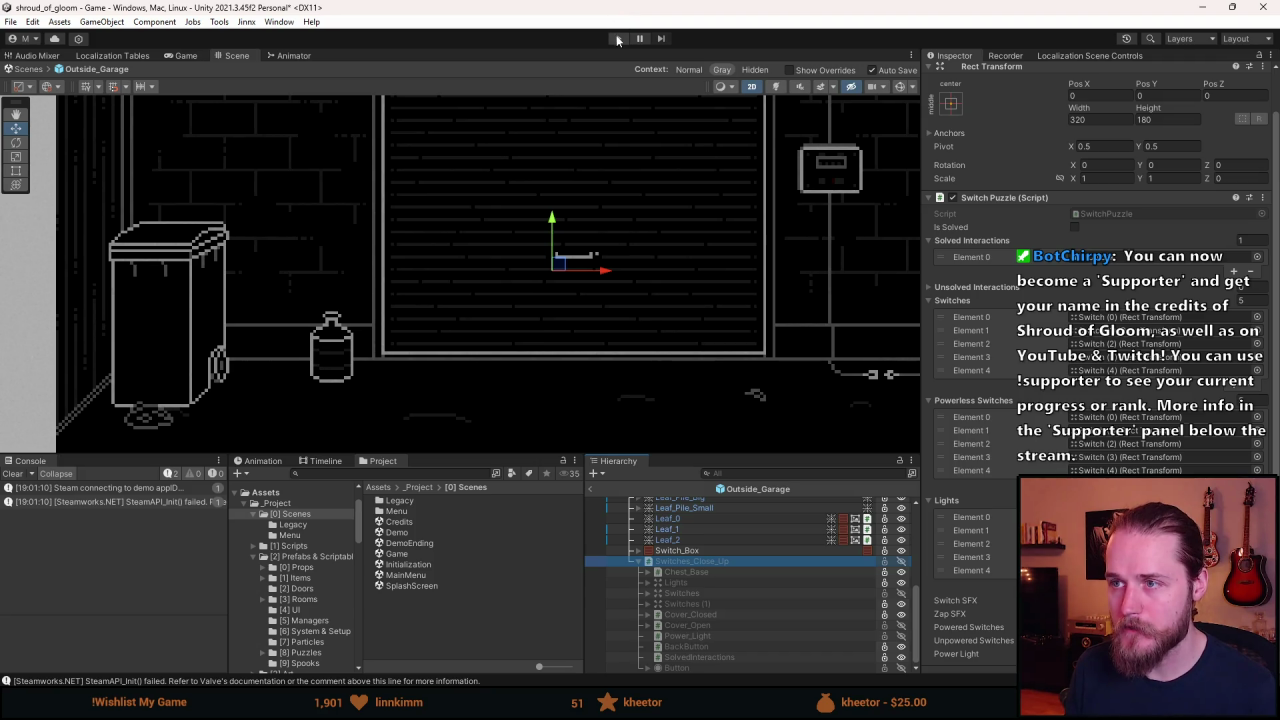
Exit prefab mode, enlarge the Scene view and start Play mode.
left_click(591, 490)
scroll(528, 400, "down", 5)
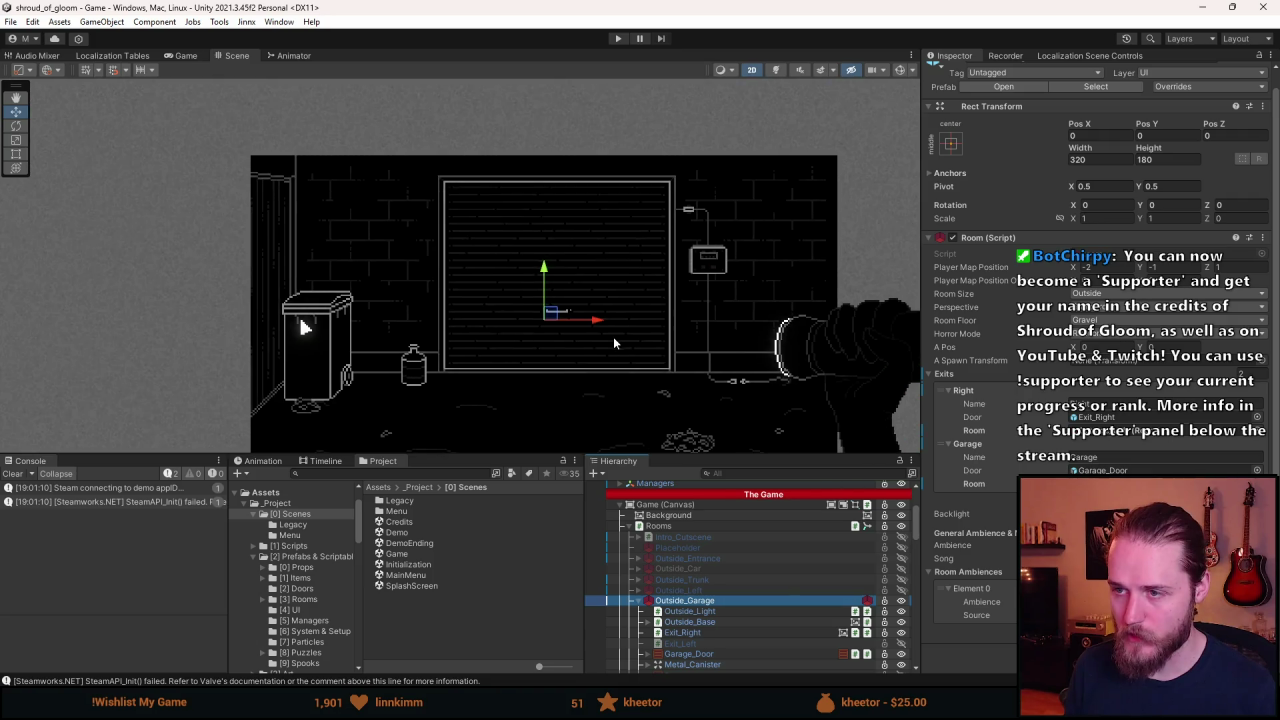
left_click_drag(509, 456, 493, 560)
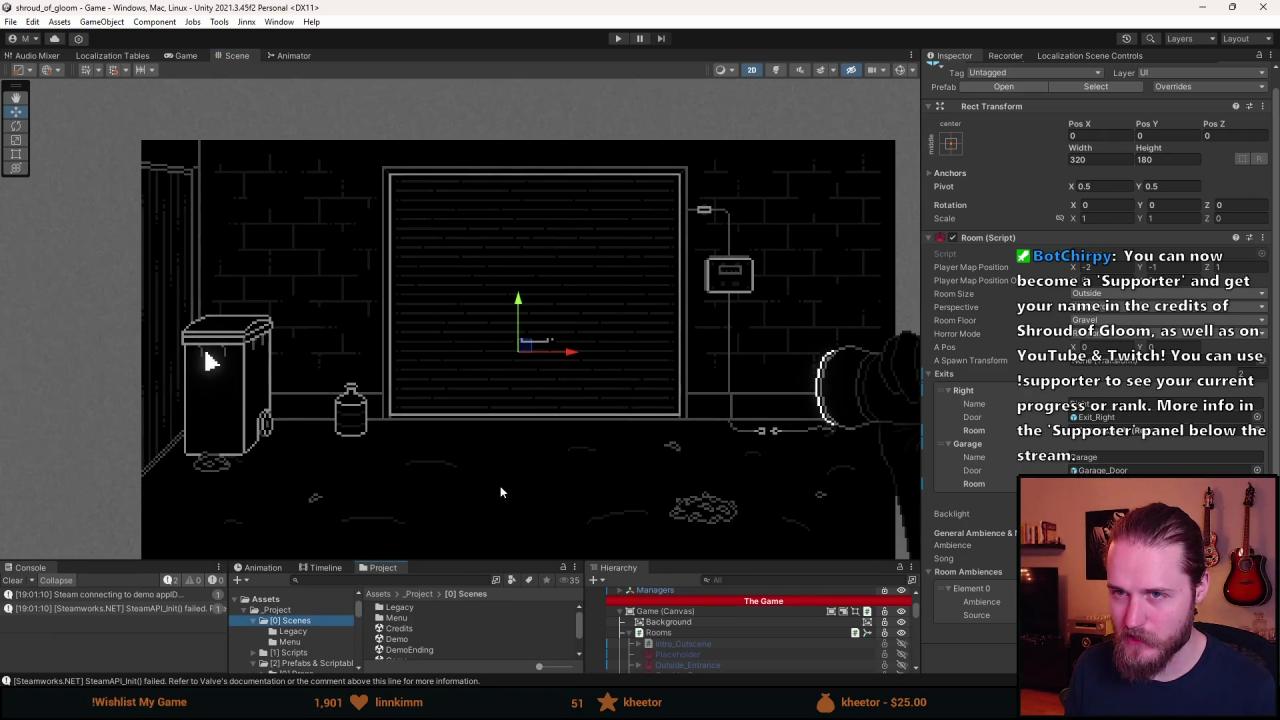
left_click(614, 39)
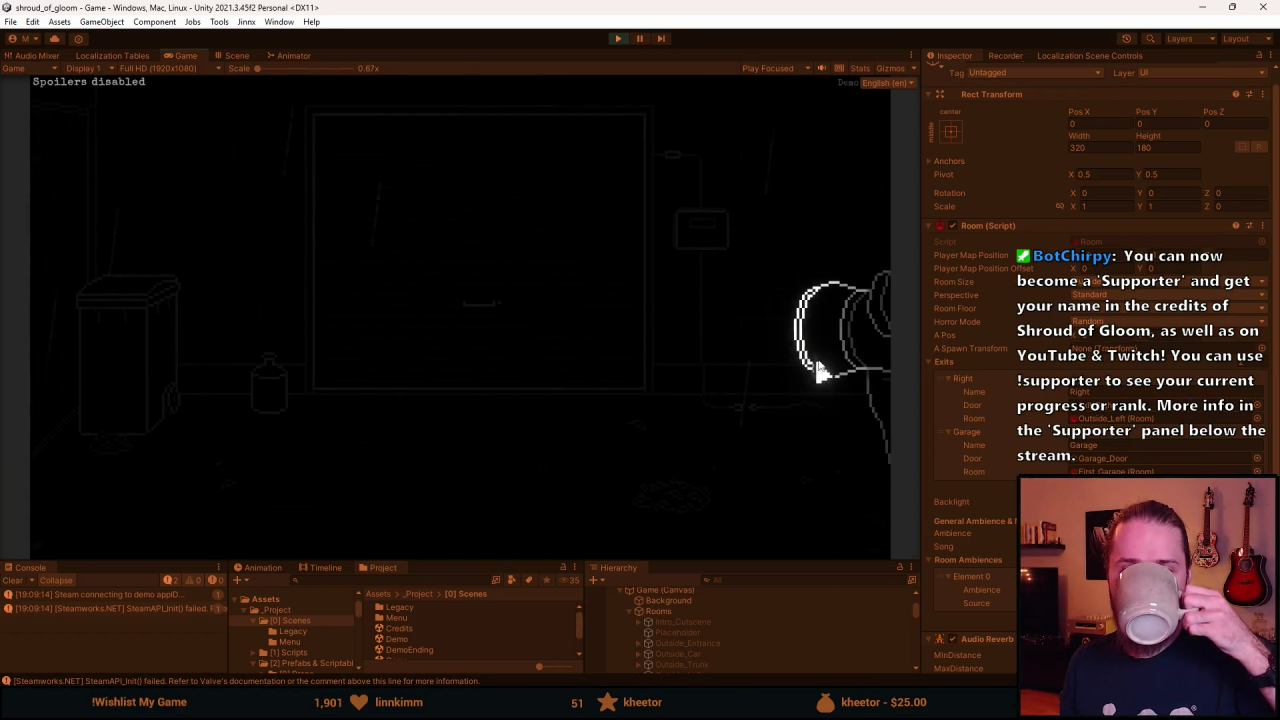
Open the fuse box close-up, lift the glass cover and try a switch without power.
left_click(696, 228)
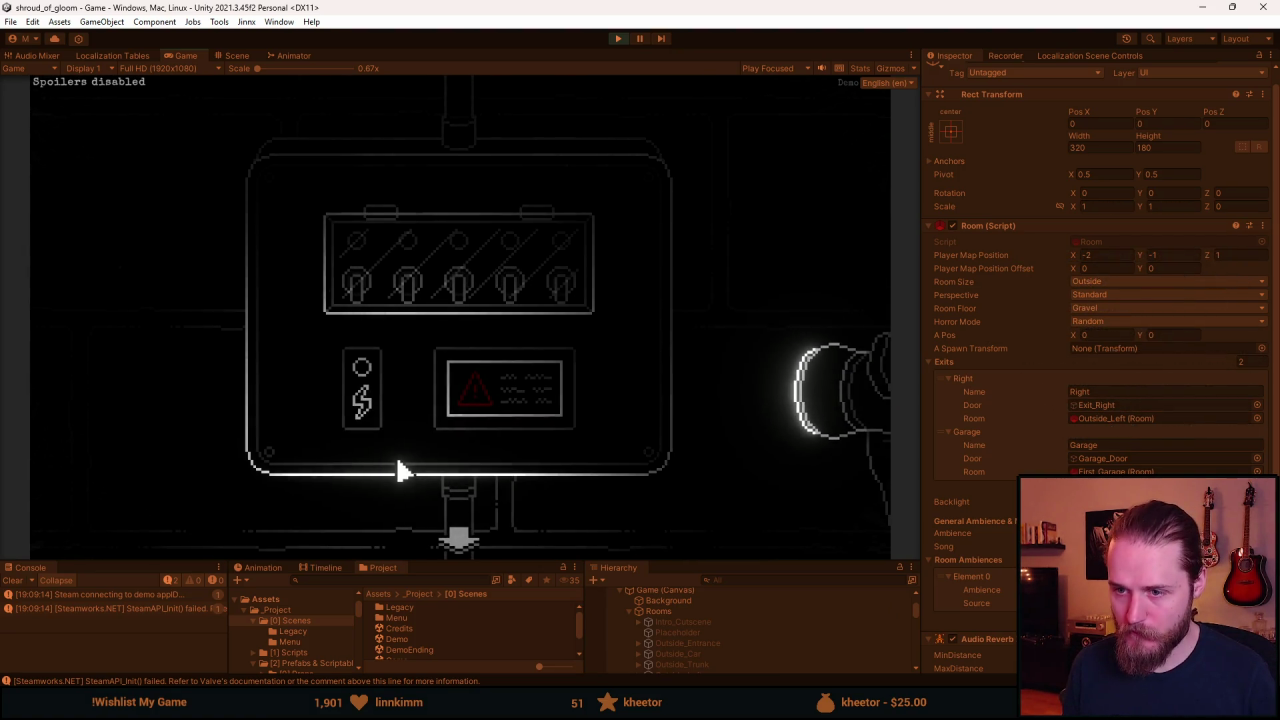
left_click(432, 305)
left_click(356, 285)
left_click(397, 288)
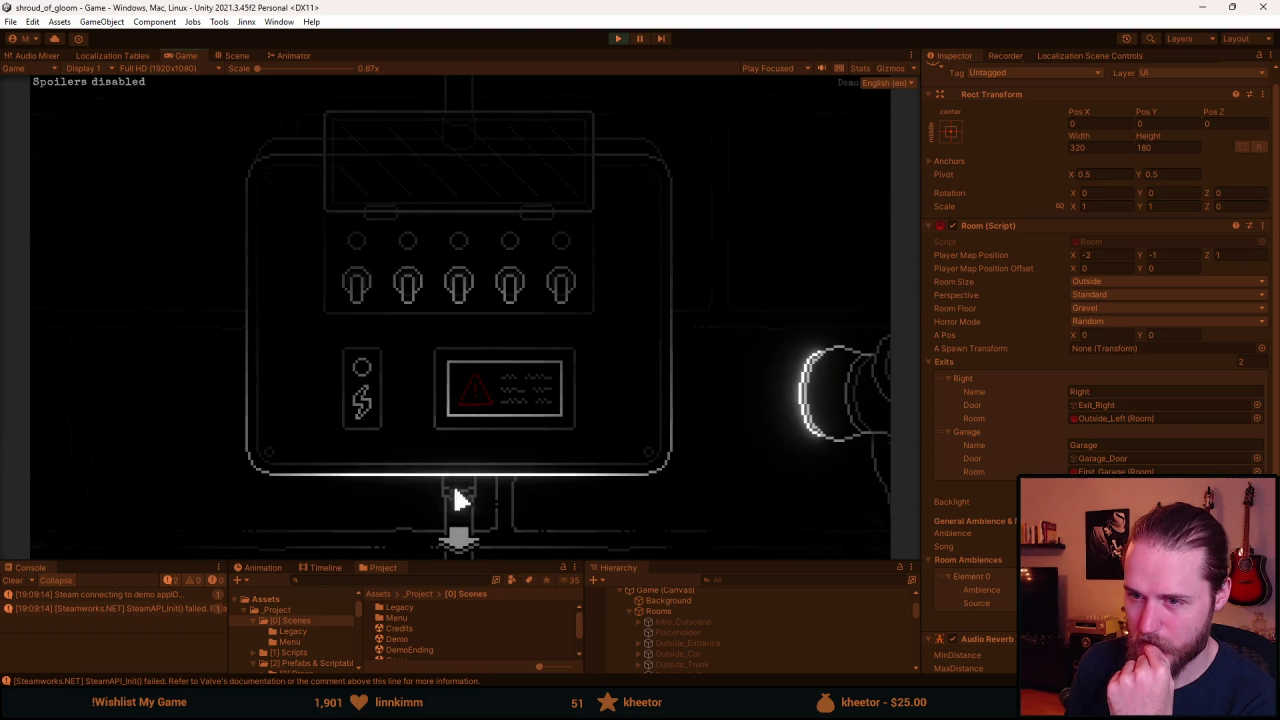
left_click(458, 540)
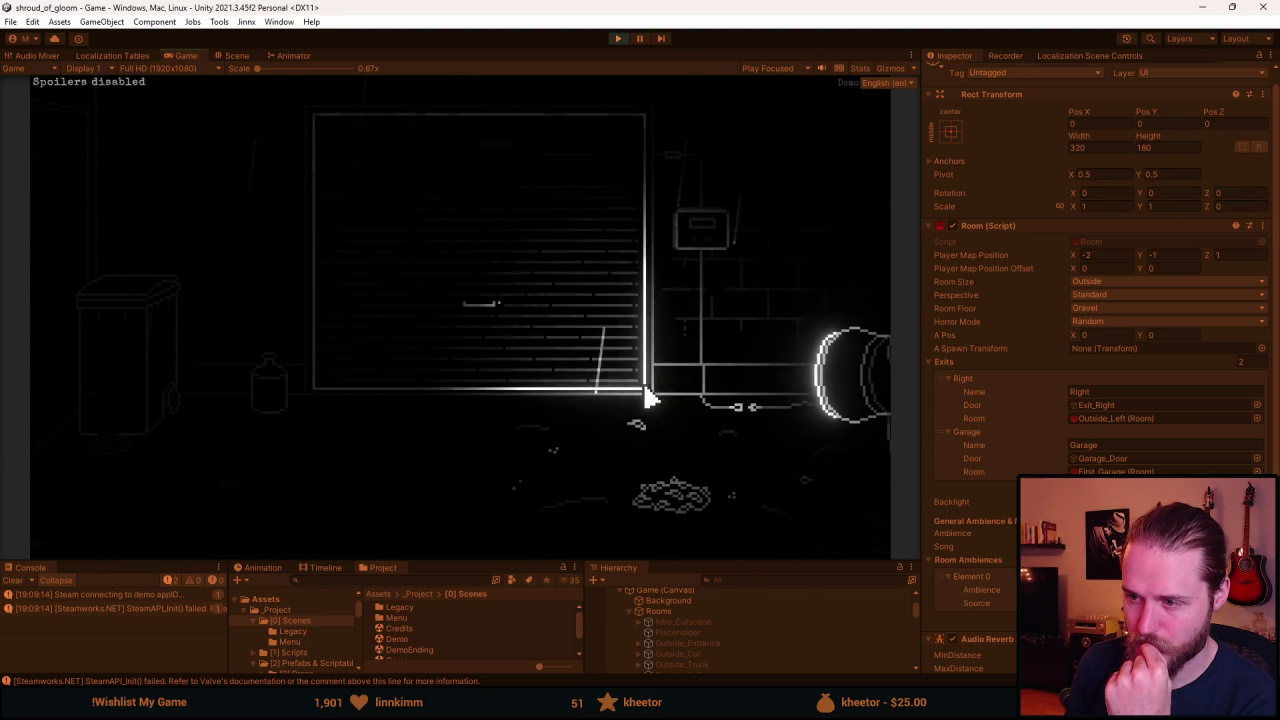
Reopen the fuse box, lift the glass lid and flip switches until all five light up.
left_click(695, 248)
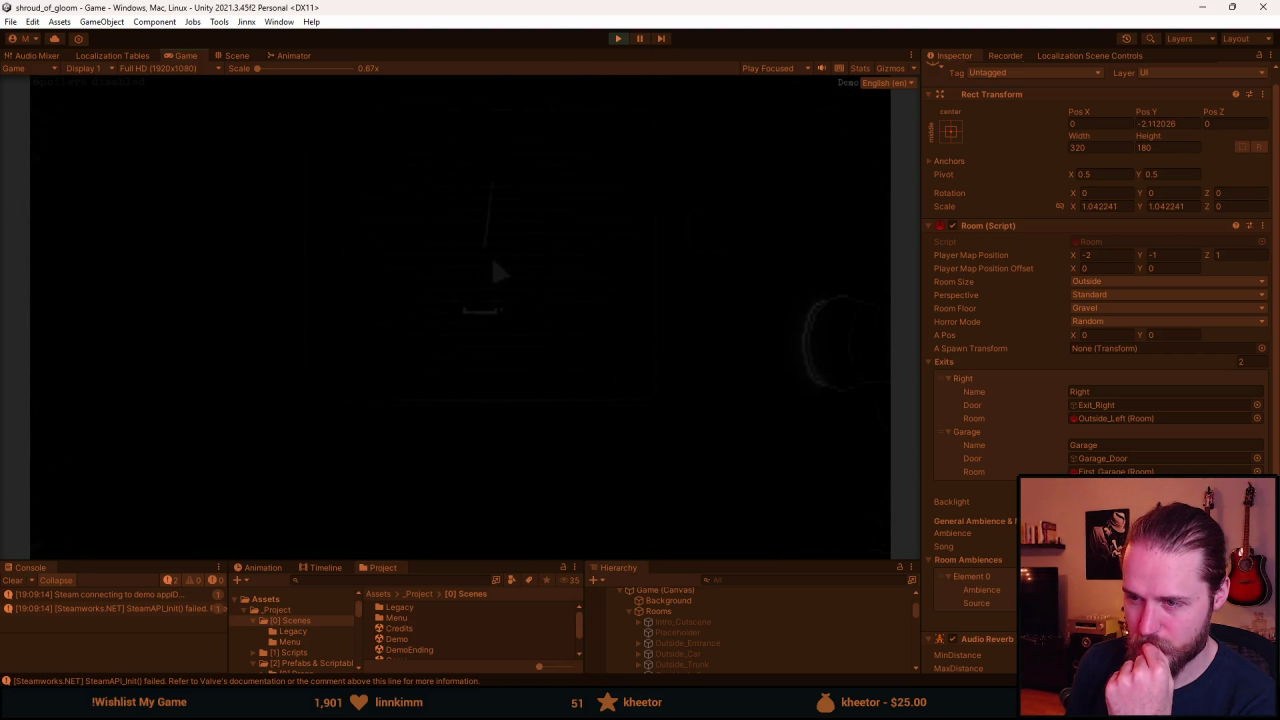
left_click(480, 170)
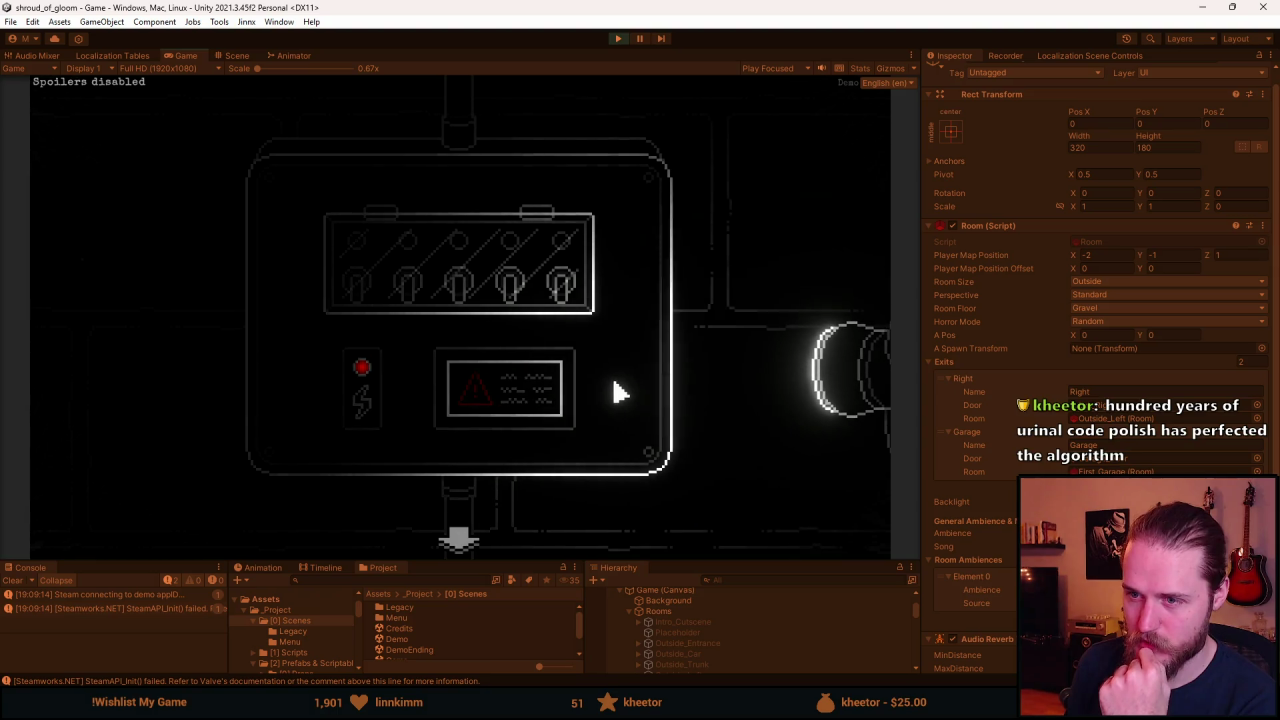
left_click(470, 300)
left_click(406, 305)
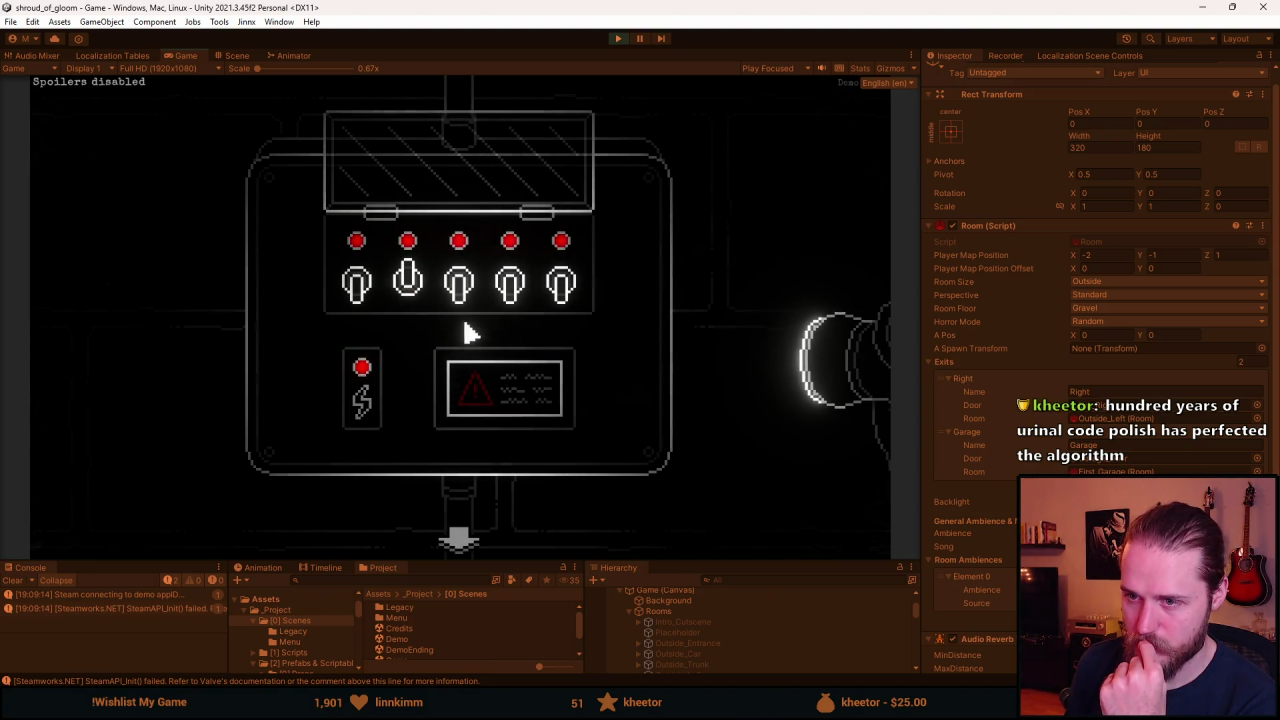
left_click(480, 330)
left_click(510, 325)
left_click(545, 295)
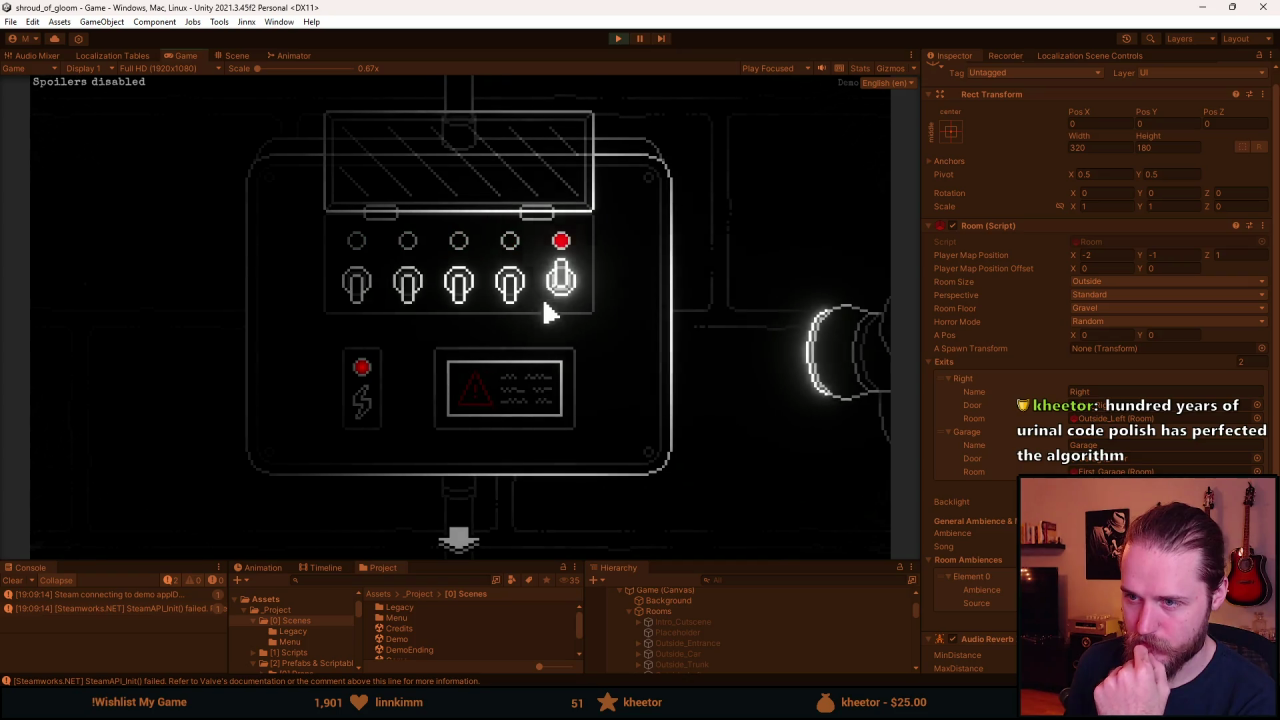
left_click(423, 286)
left_click(486, 320)
left_click(503, 303)
left_click(378, 302)
left_click(514, 294)
left_click(560, 300)
left_click(509, 294)
left_click(470, 300)
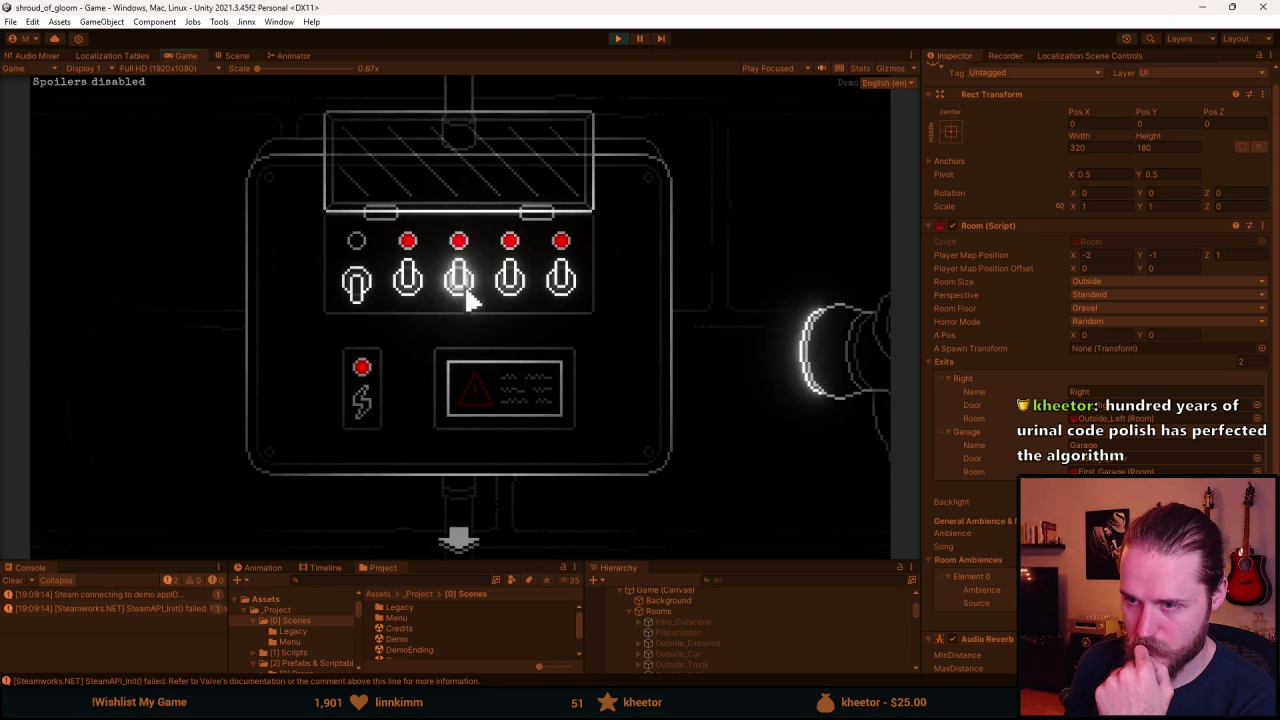
left_click(362, 286)
Close the glass cover, stop the game and go back to Aseprite.
left_click(521, 192)
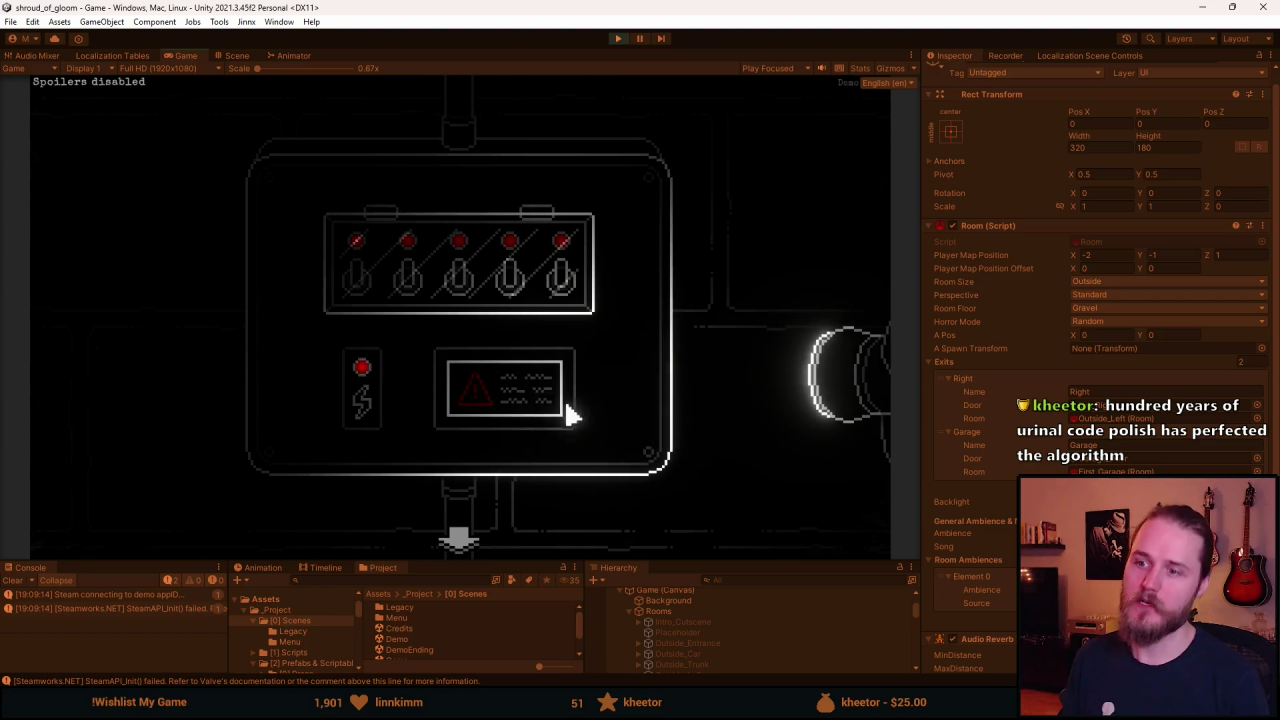
key("Escape")
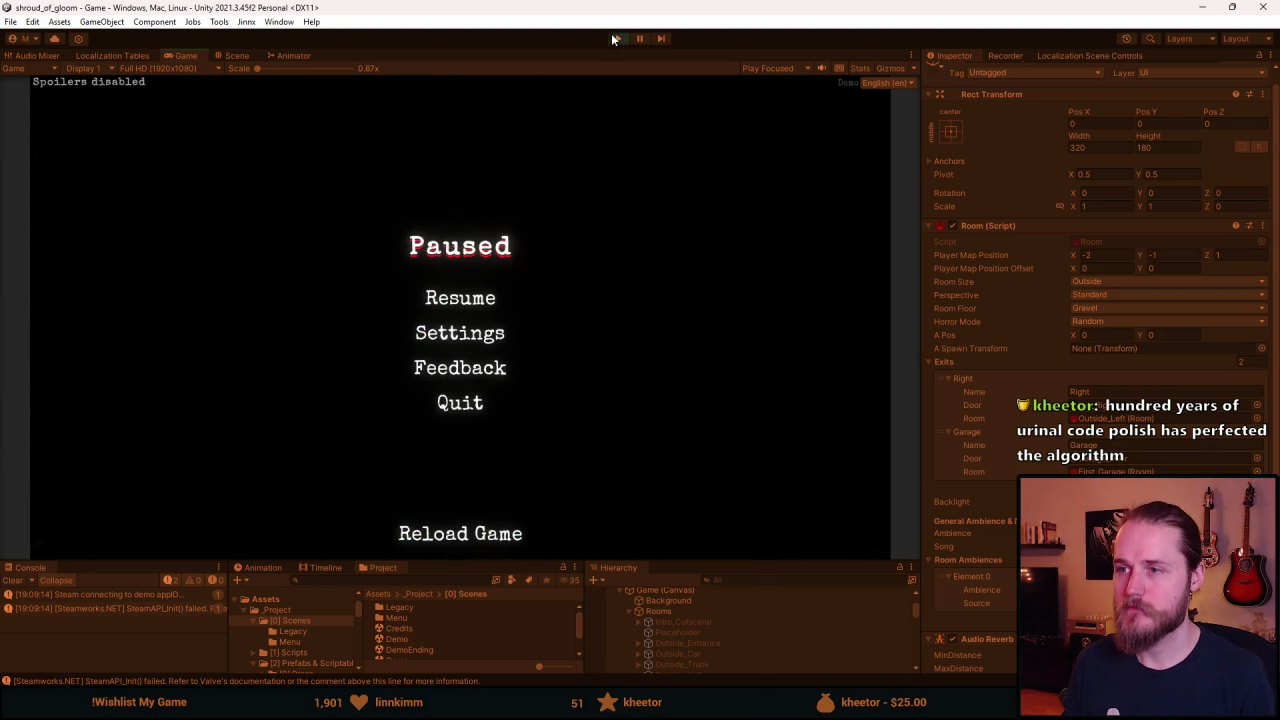
left_click(614, 44)
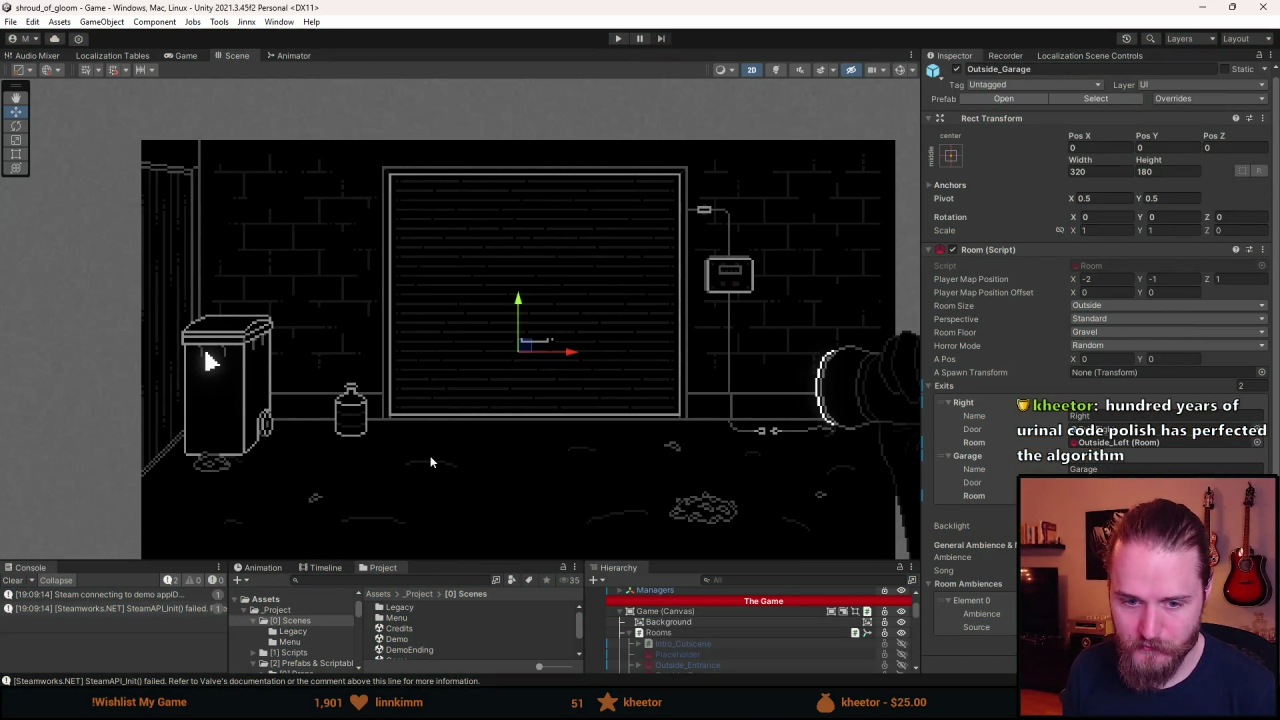
key("alt+Tab")
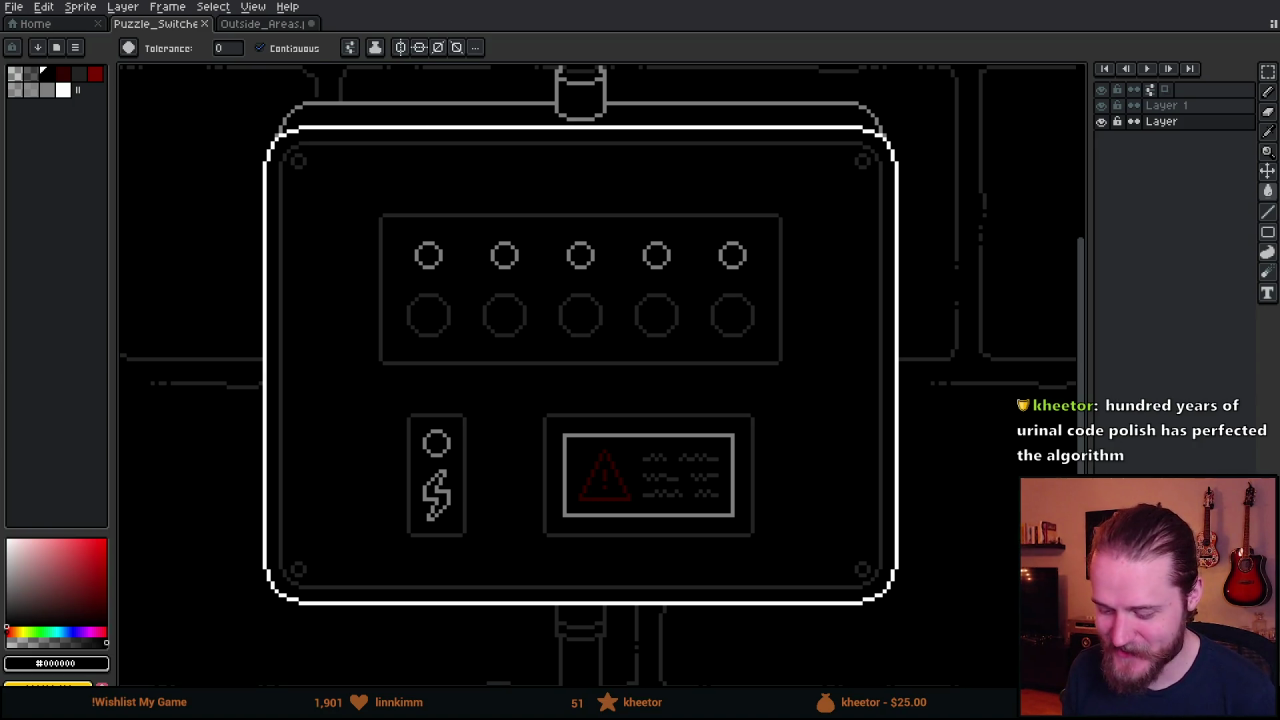
Merge Layer 1 down into the layer below.
scroll(434, 483, "up", 2)
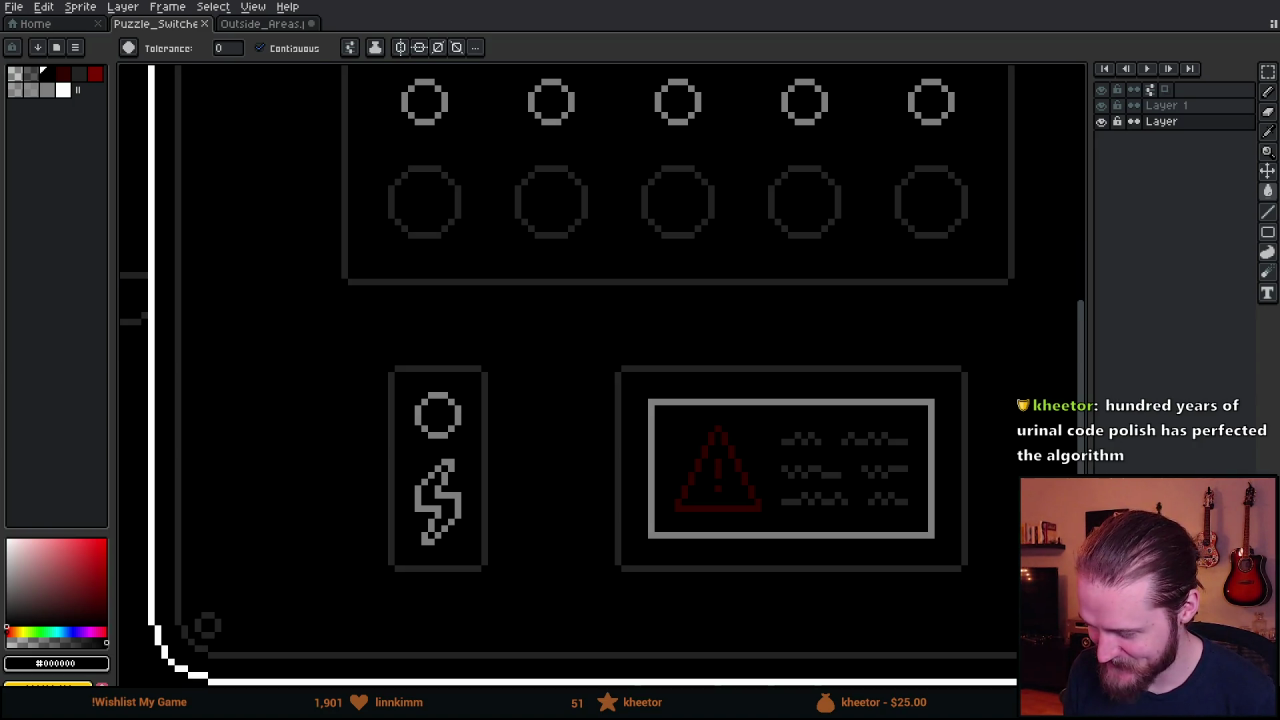
left_click(1101, 105)
right_click(1165, 105)
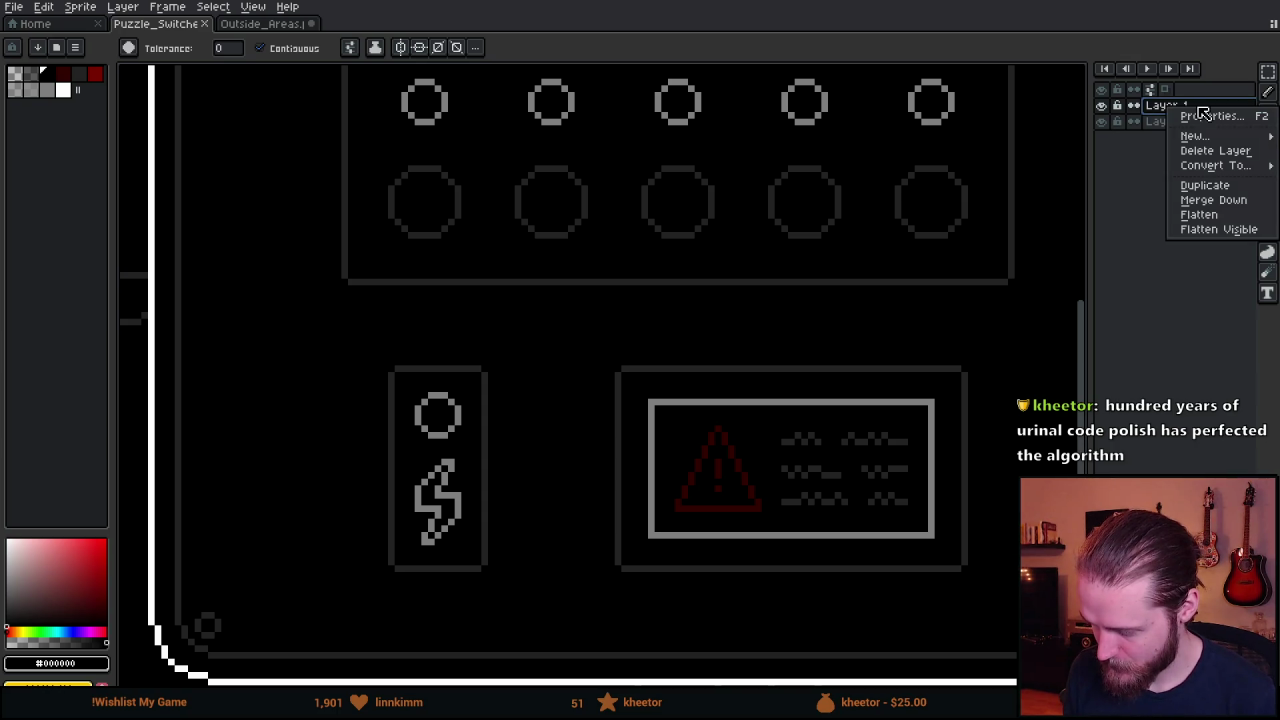
left_click(1238, 201)
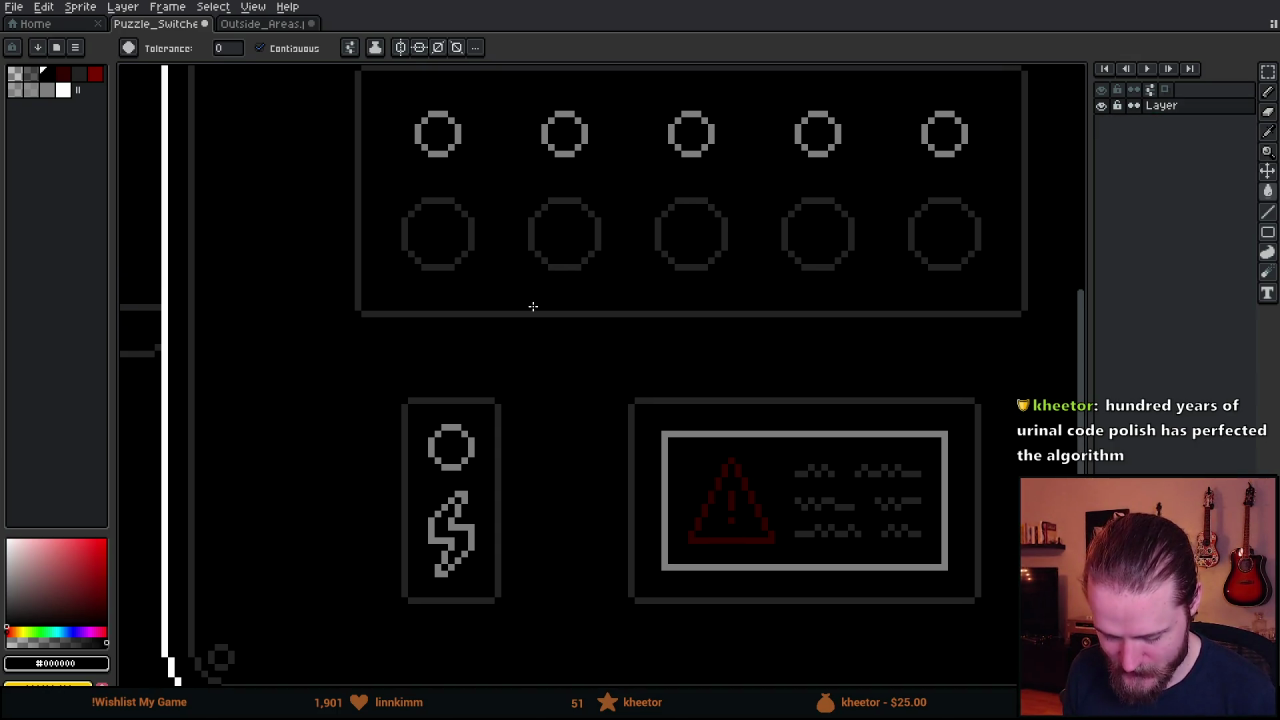
Move the power-icon box about 14 pixels left and shift the warning panel slightly.
key("m")
mouse_move(417, 130)
left_mouse_down()
mouse_move(442, 564)
mouse_move(457, 622)
left_mouse_up()
key("ctrl+d")
left_click_drag(382, 385, 520, 645)
left_click_drag(488, 592, 474, 588)
key("Return")
left_click_drag(683, 440, 498, 387)
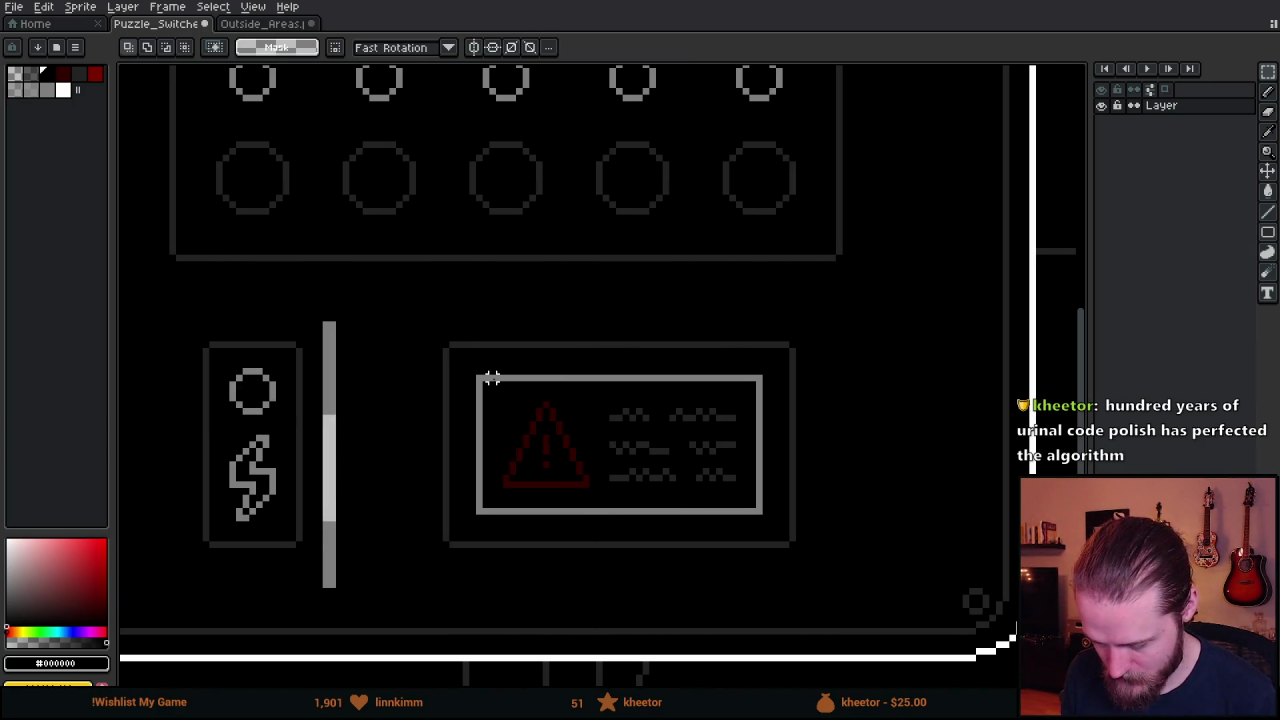
mouse_move(452, 343)
left_mouse_down()
mouse_move(514, 417)
mouse_move(820, 565)
left_mouse_up()
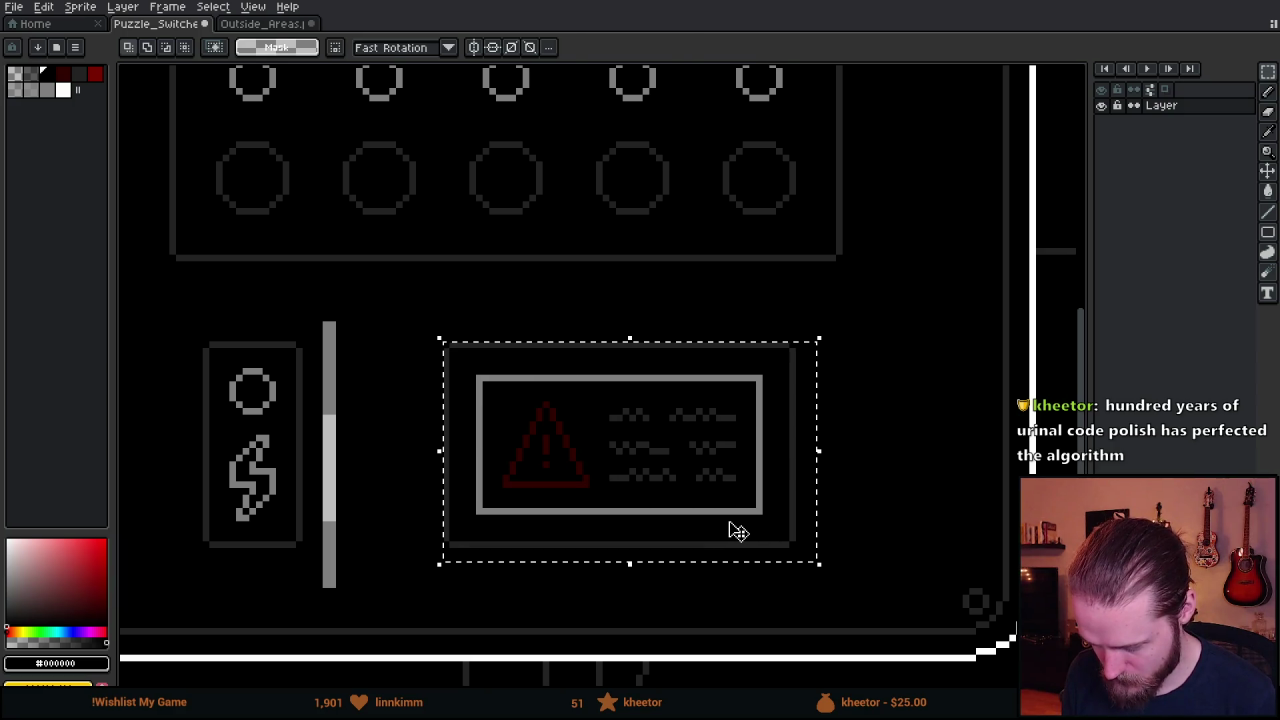
left_click_drag(743, 530, 751, 529)
key("Down")
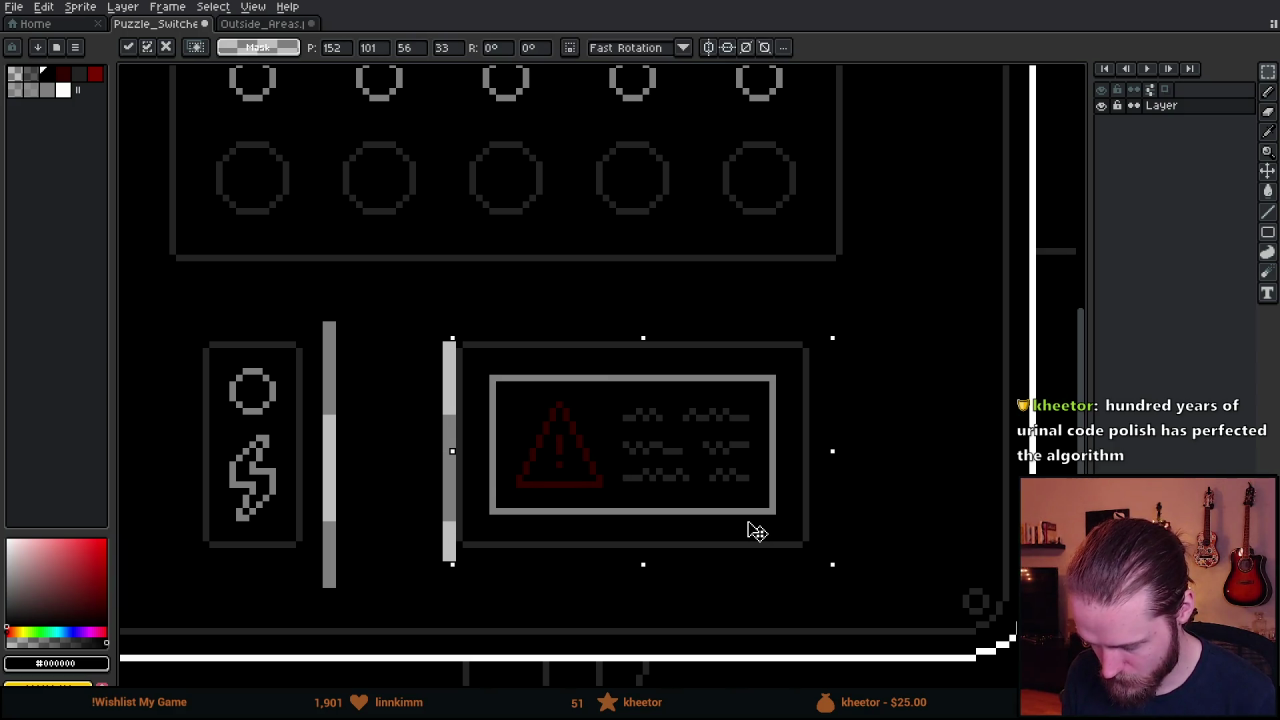
key("Return")
Bucket-fill the two leftover grey bars with black.
key("w")
left_click(443, 368)
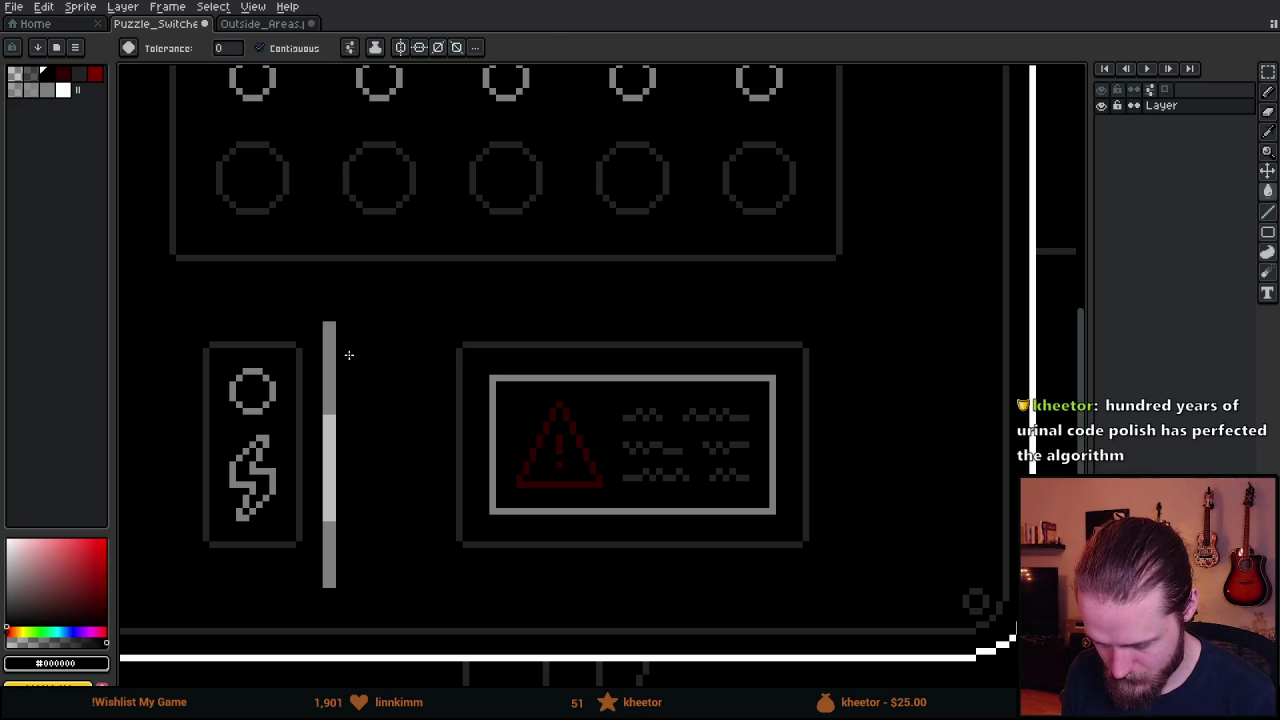
left_click(325, 351)
left_click_drag(310, 351, 400, 351)
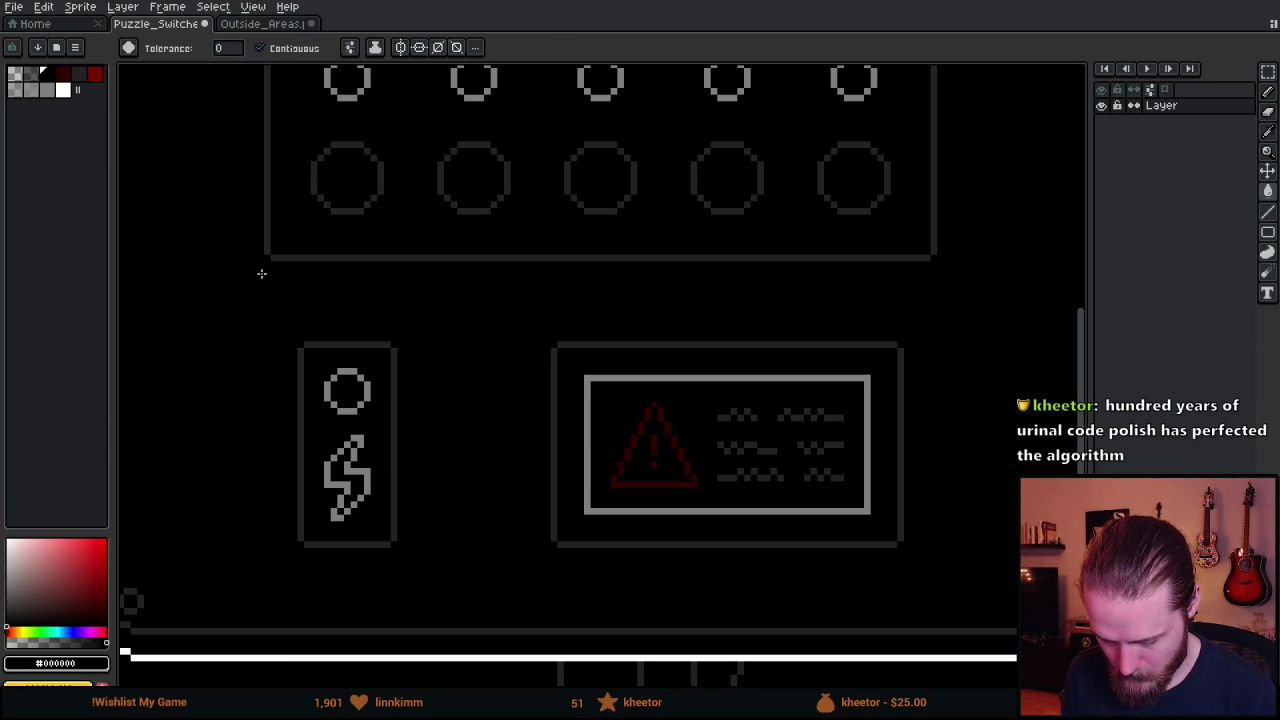
Select the left side of the power box and move it further left.
key("m")
left_click_drag(266, 270, 292, 412)
mouse_move(933, 270)
left_mouse_down()
mouse_move(918, 428)
mouse_move(906, 426)
left_mouse_up()
scroll(733, 412, "down", 3)
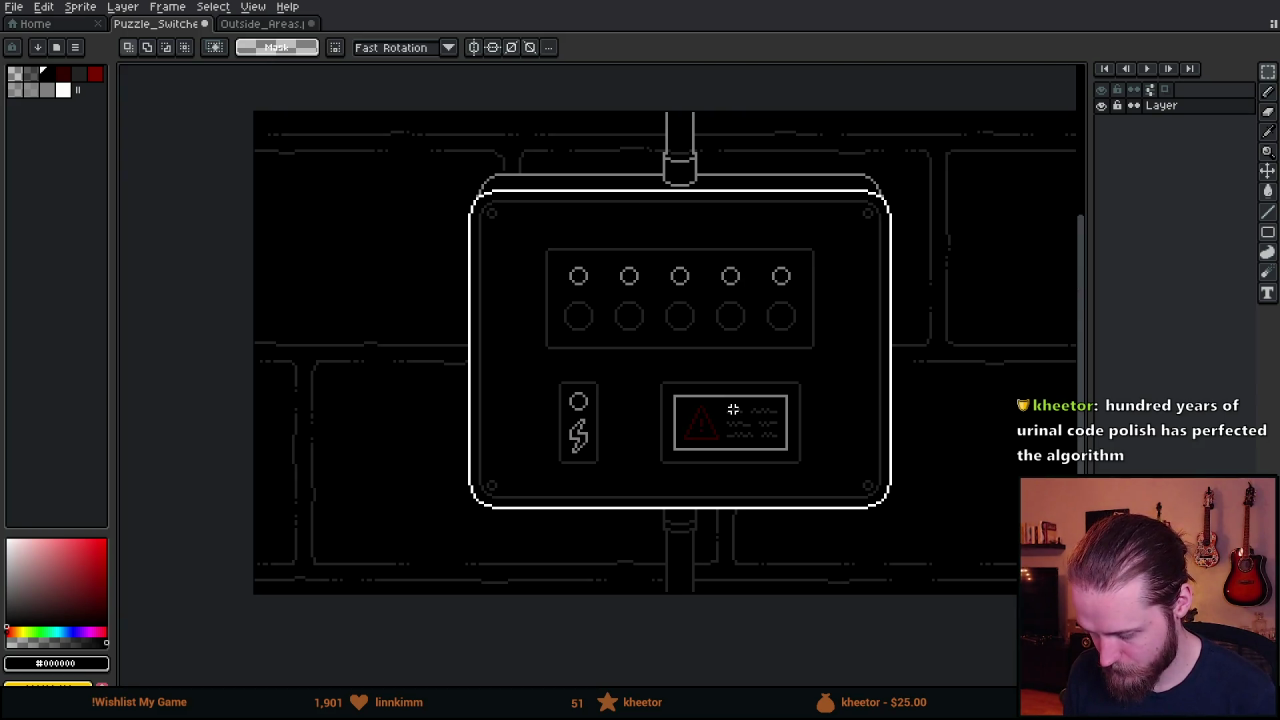
left_click_drag(786, 316, 707, 324)
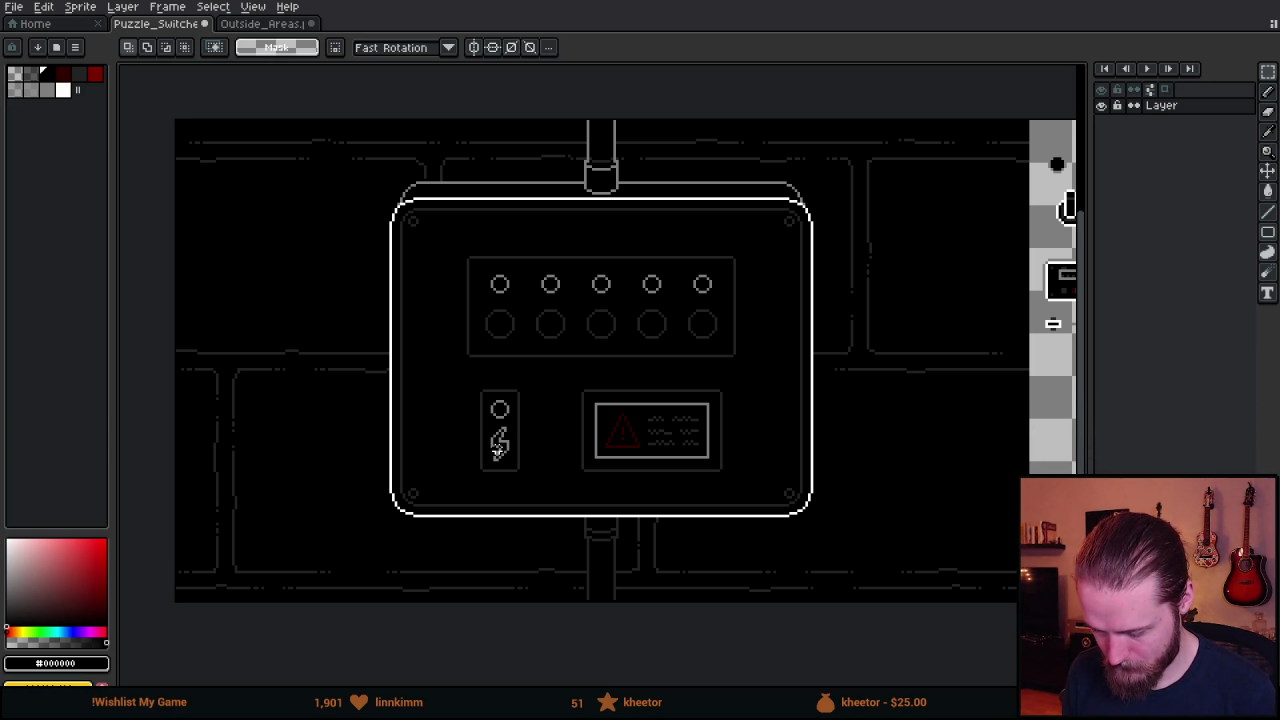
scroll(469, 406, "up", 3)
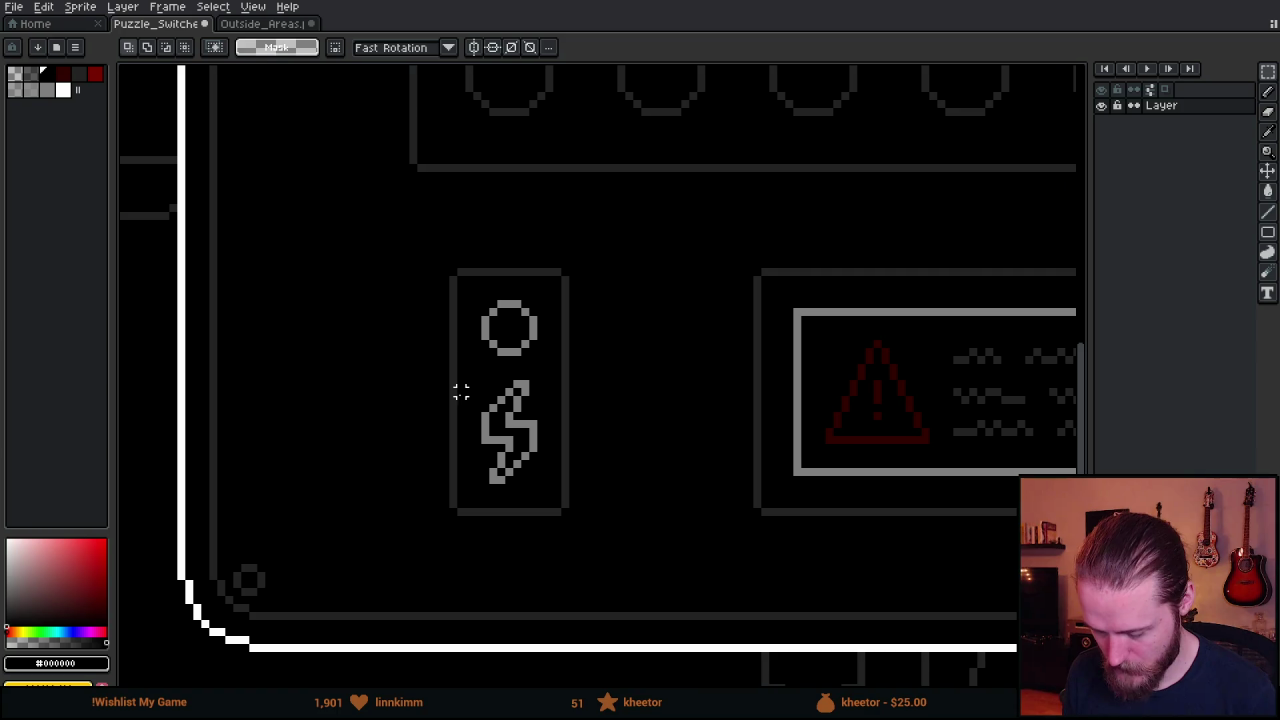
scroll(413, 192, "down", 3)
left_click_drag(403, 229, 417, 309)
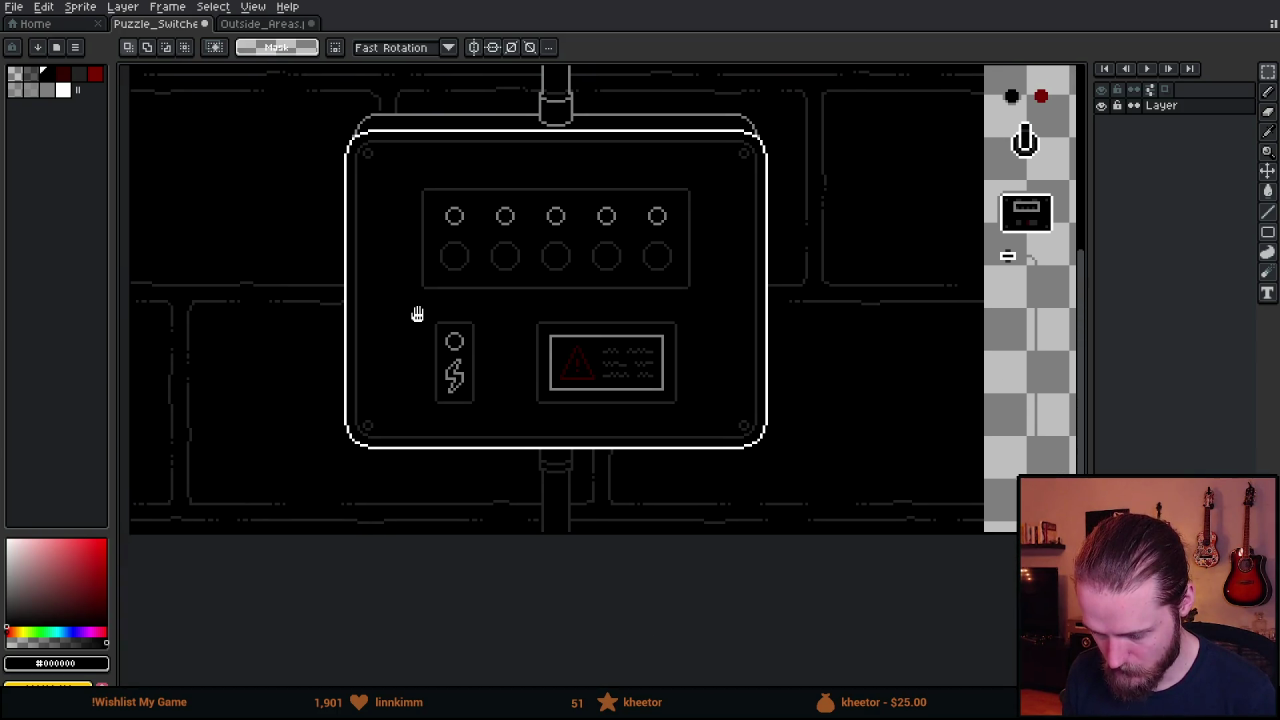
scroll(433, 353, "up", 3)
left_click_drag(400, 226, 478, 665)
mouse_move(467, 597)
left_mouse_down()
mouse_move(409, 591)
mouse_move(420, 588)
left_mouse_up()
key("ctrl+d")
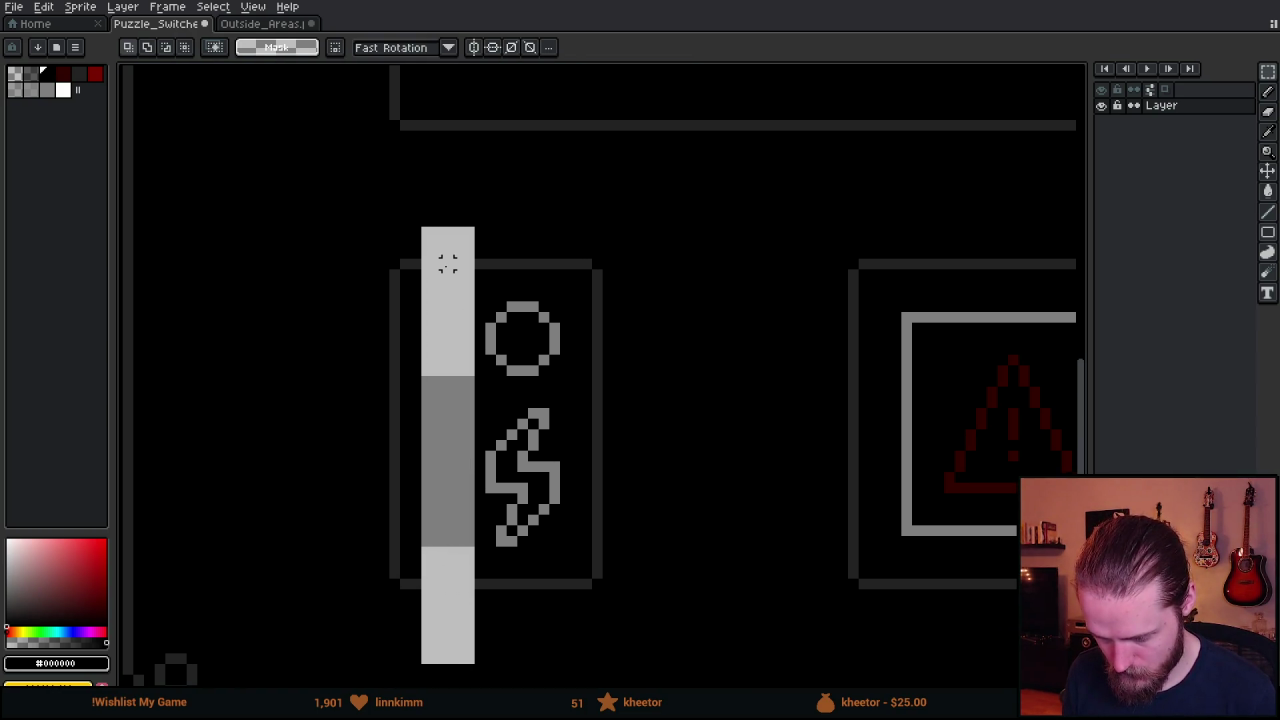
Select the power box's right side and nudge it a few pixels right.
left_click_drag(373, 316, 314, 77)
scroll(581, 338, "down", 3)
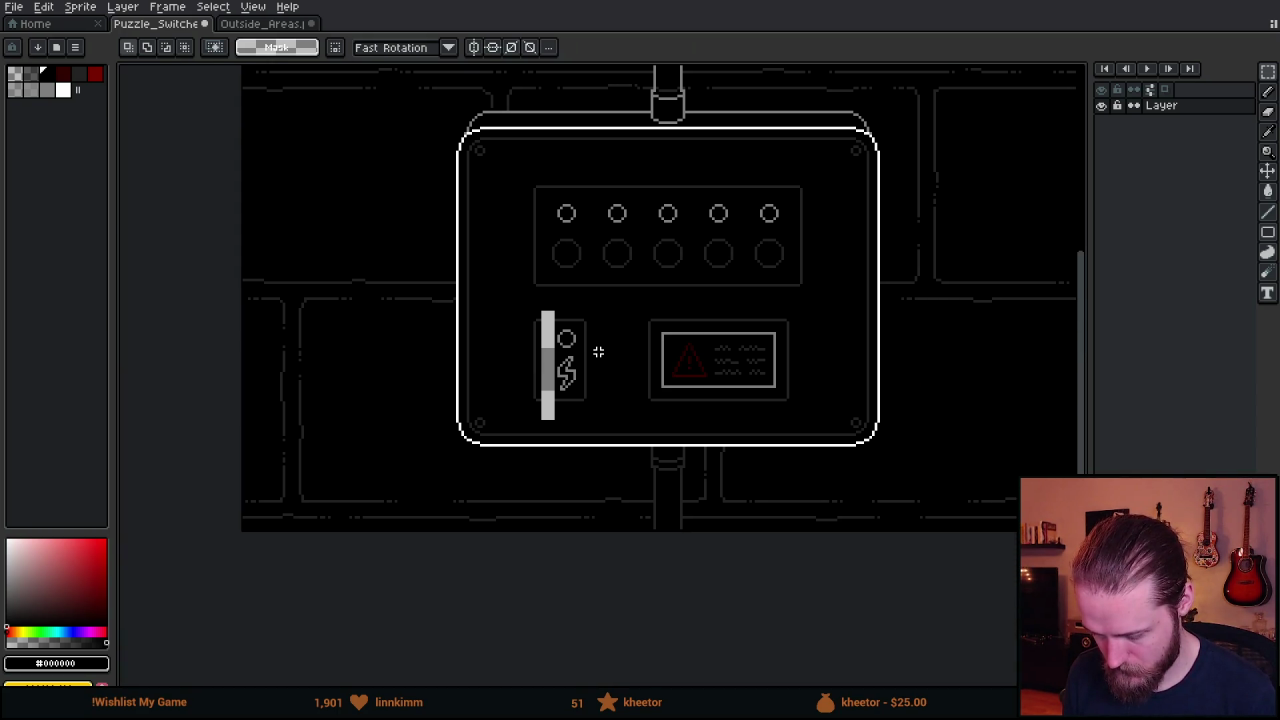
scroll(601, 352, "up", 2)
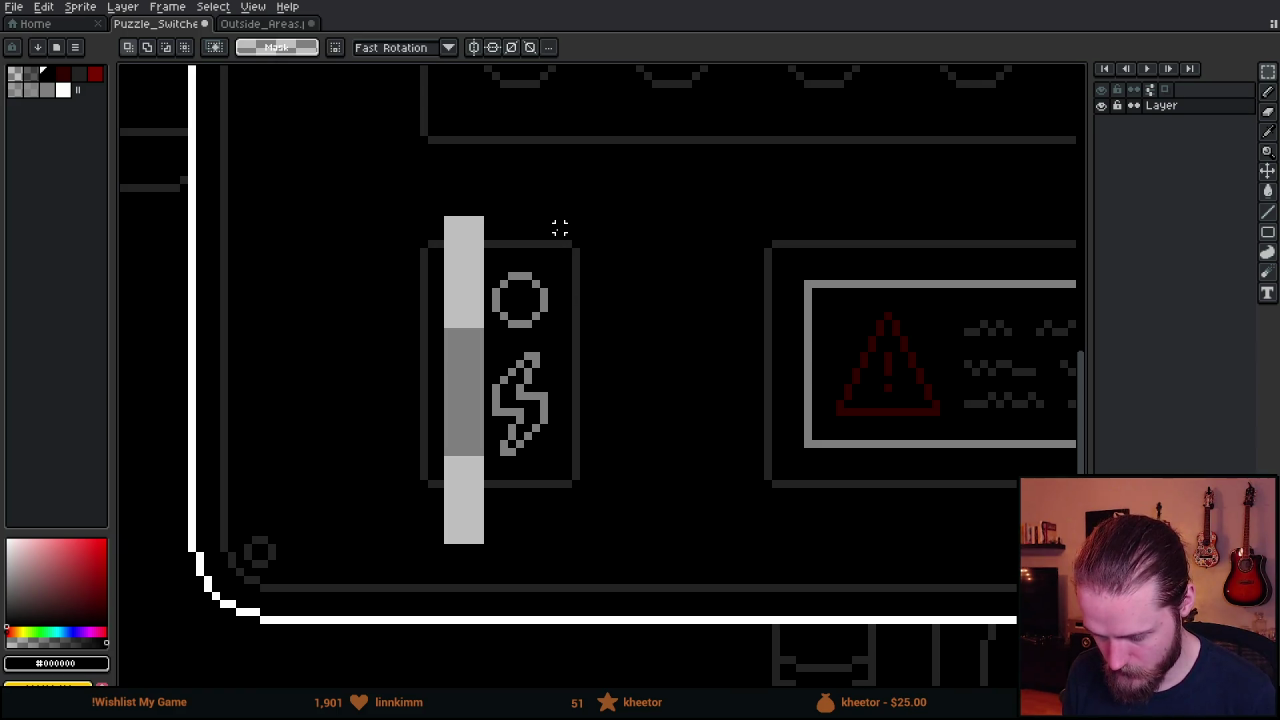
left_click_drag(560, 244, 600, 551)
left_click_drag(586, 506, 591, 503)
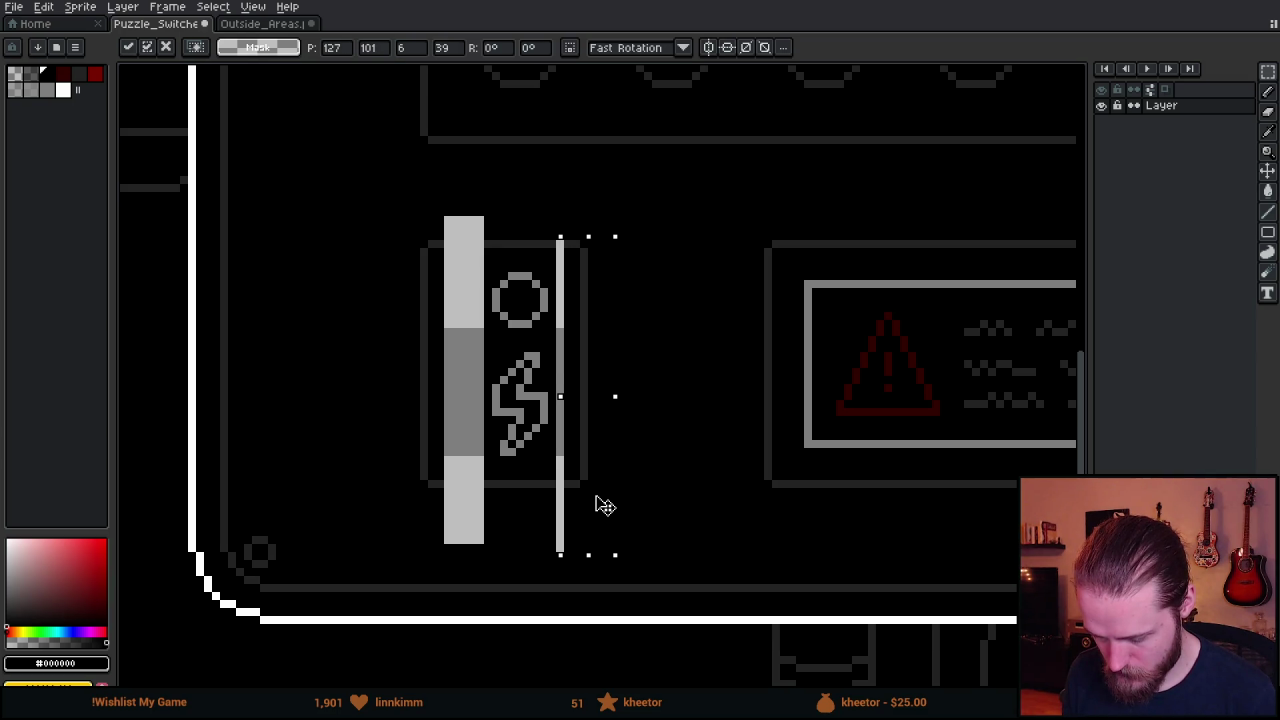
key("Right")
key("Right")
key("Right")
key("Right")
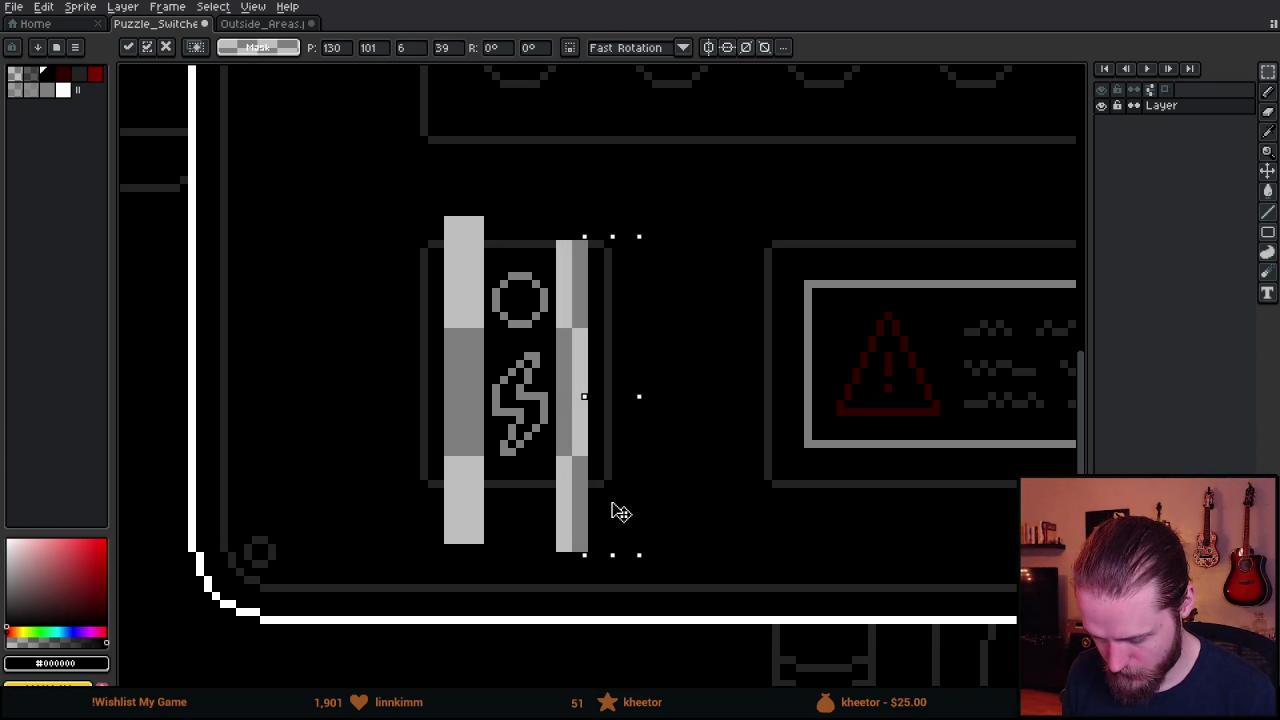
key("ctrl+d")
Fill the leftover grey strips black and pick the #242424 outline colour.
key("i")
key("g")
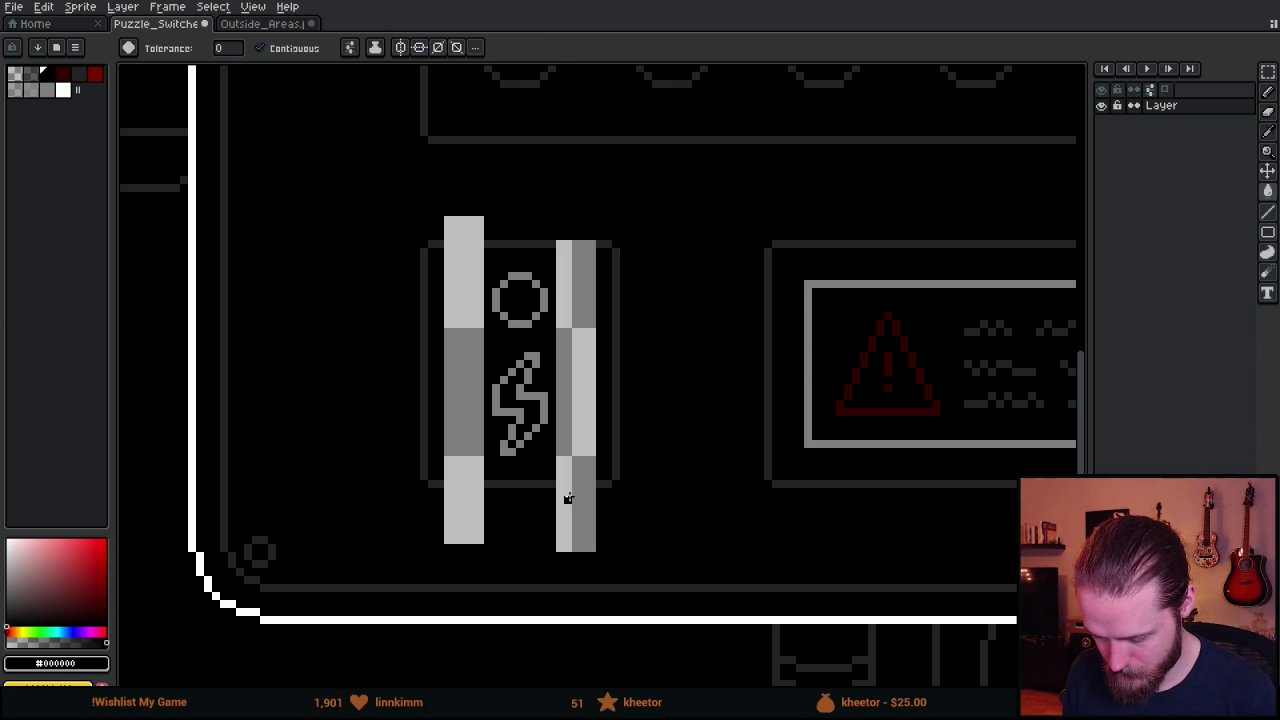
left_click(571, 500)
left_click(482, 490)
left_click(433, 483, "alt")
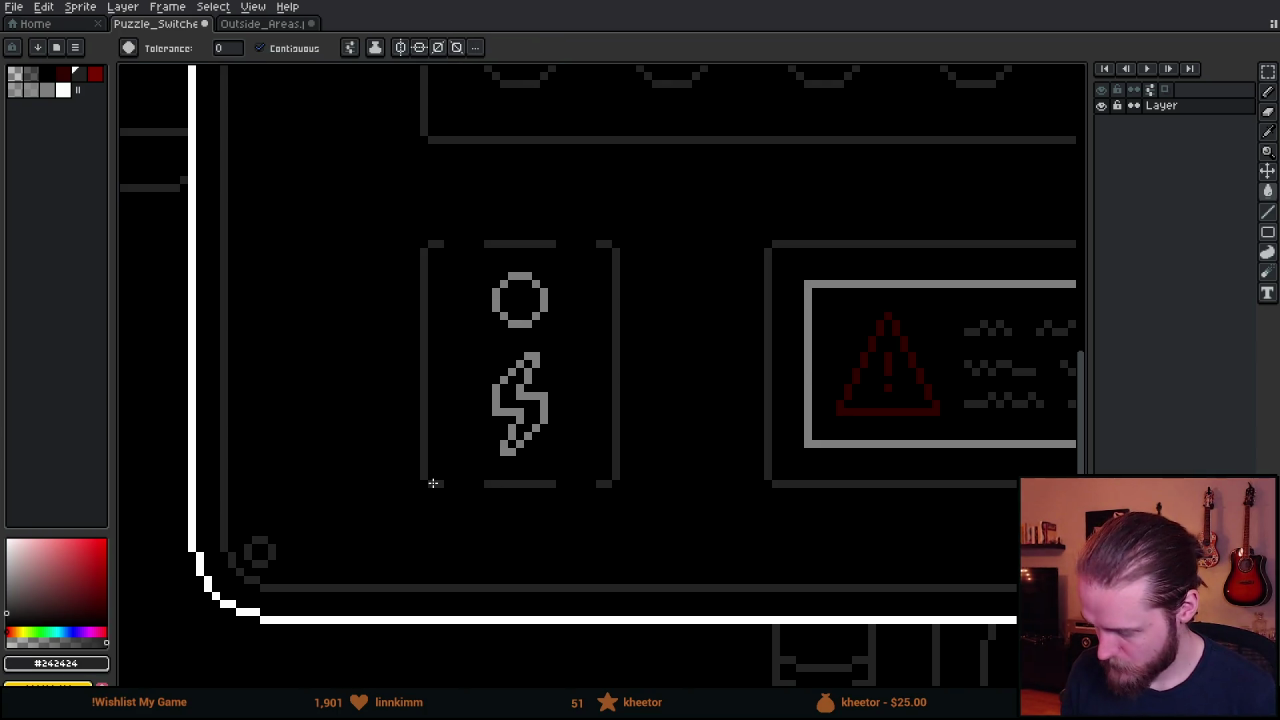
Pencil in the gaps along the power box's top and bottom outline edges in #242424.
key("b")
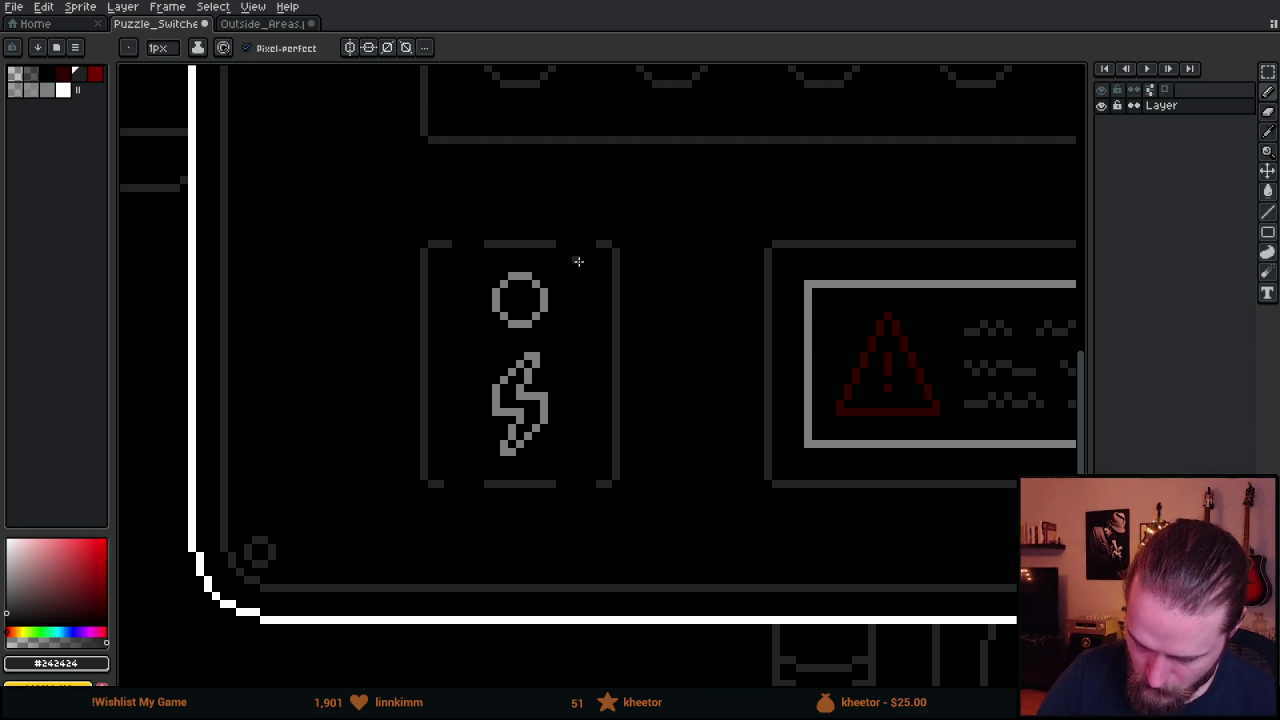
left_click(598, 243, "shift")
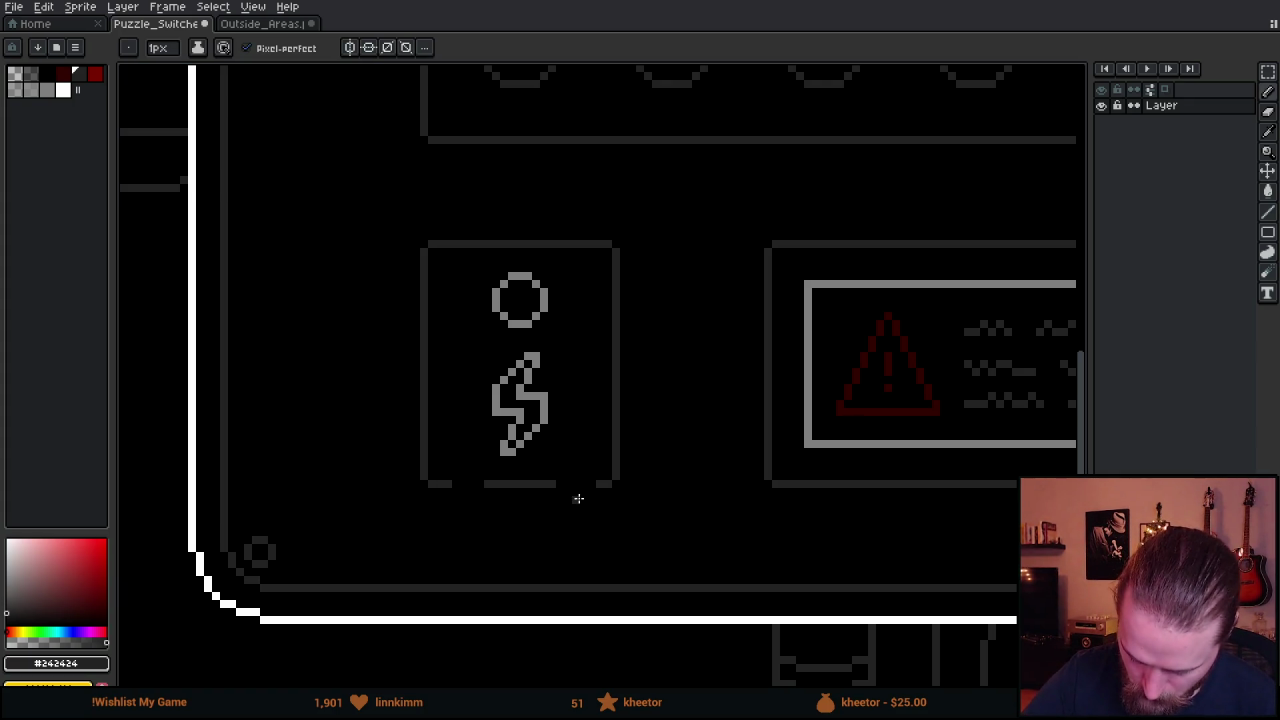
left_click(601, 485, "shift")
scroll(670, 468, "down", 3)
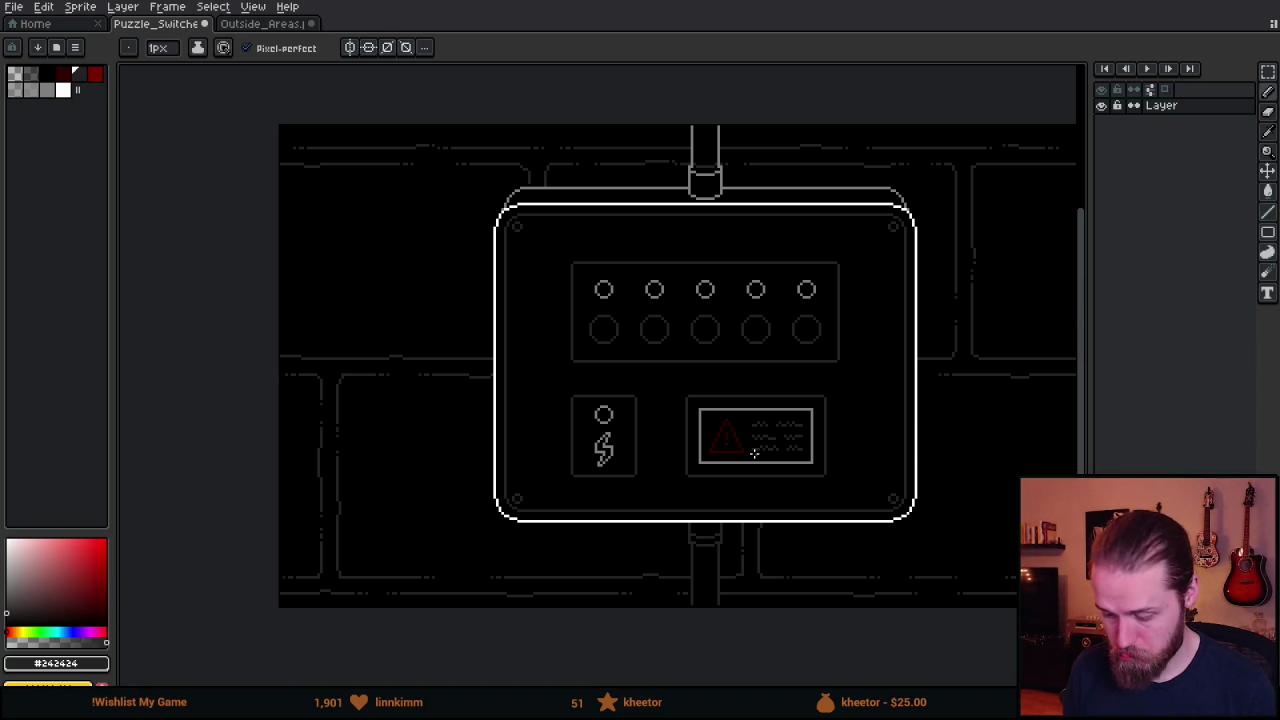
scroll(740, 457, "up", 1)
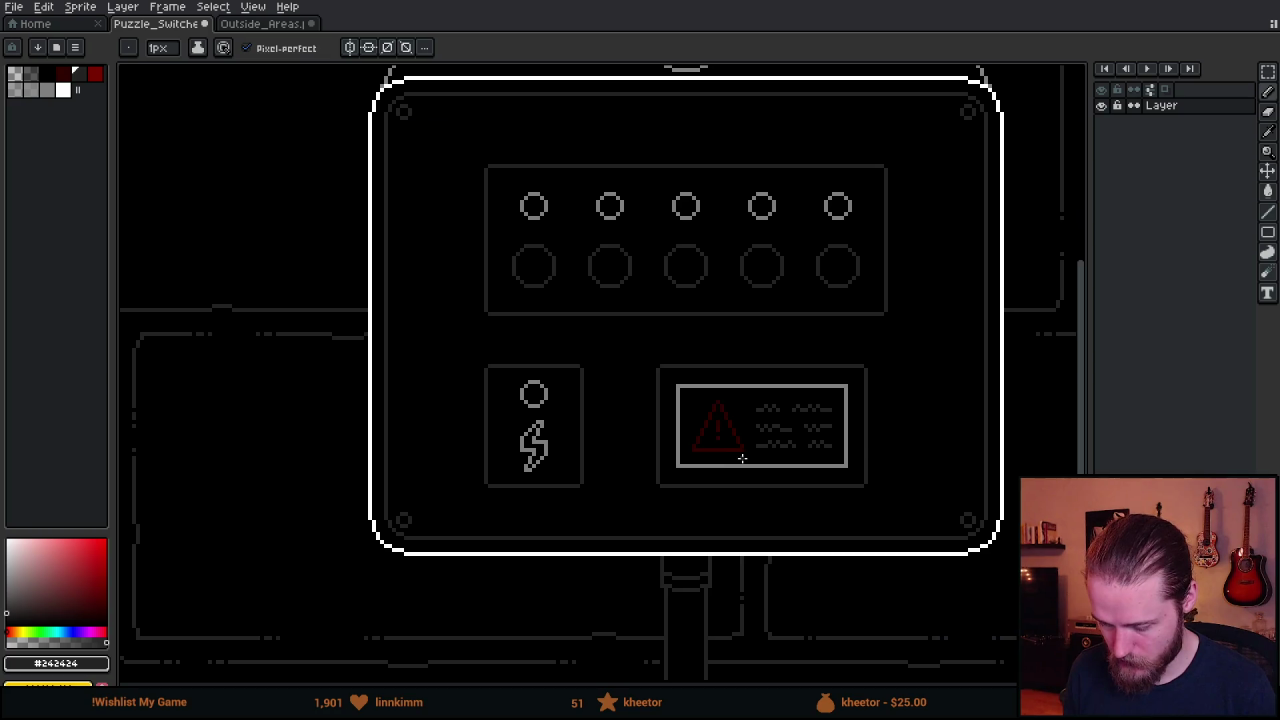
left_click_drag(805, 467, 730, 457)
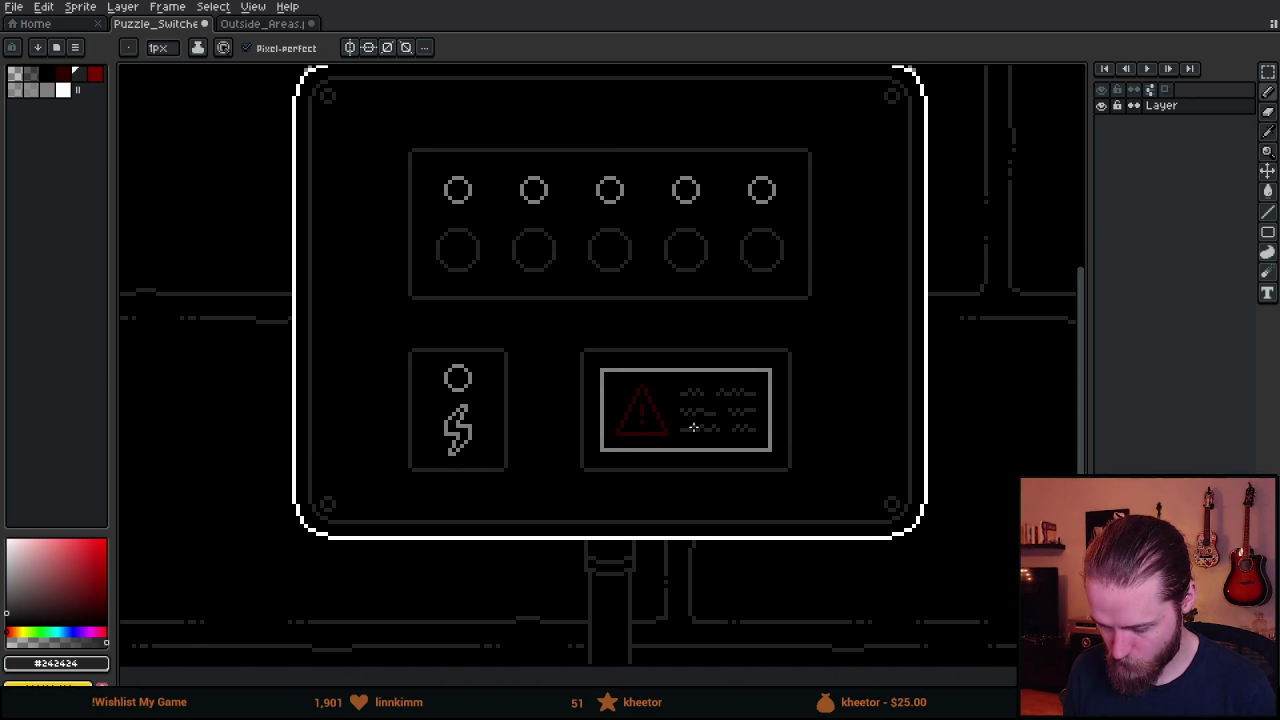
scroll(684, 431, "down", 1)
scroll(709, 420, "up", 2)
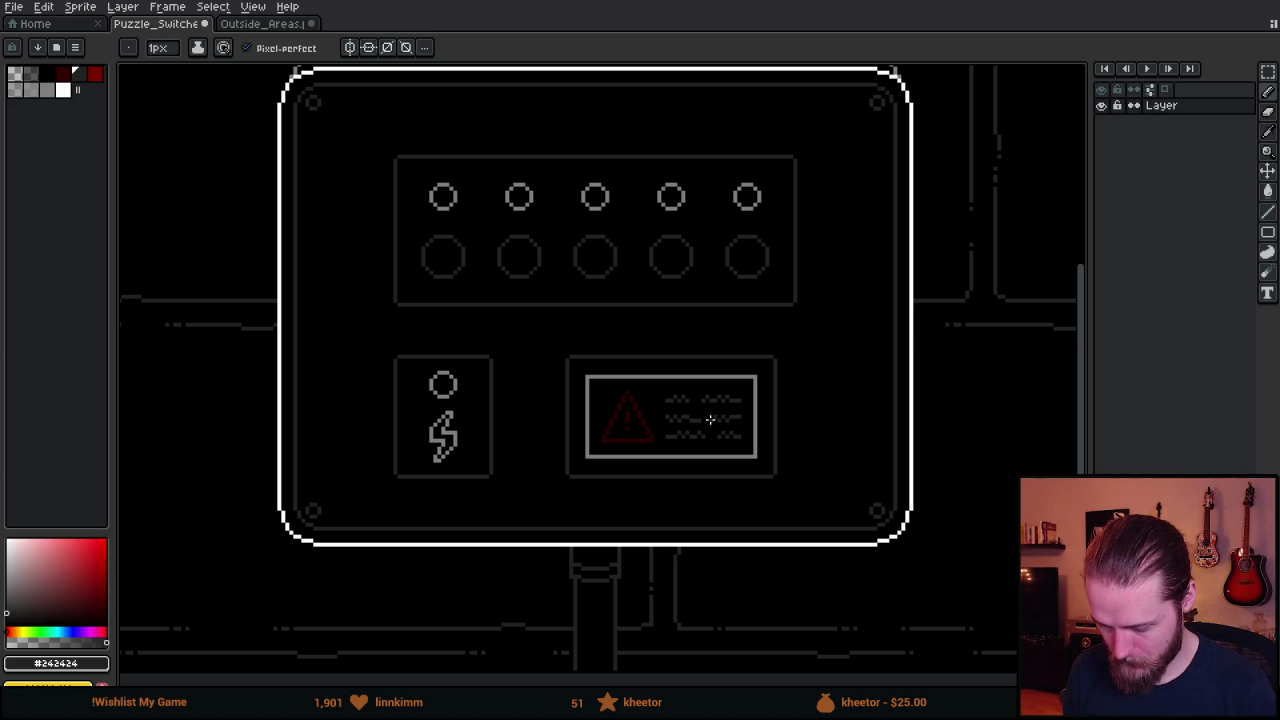
Move the warning panel about 32 pixels right to widen the gap.
key("m")
mouse_move(487, 314)
left_mouse_down()
mouse_move(828, 509)
mouse_move(837, 531)
left_mouse_up()
mouse_move(751, 491)
left_mouse_down()
mouse_move(790, 497)
mouse_move(780, 494)
left_mouse_up()
key("ctrl+d")
left_click_drag(834, 240, 886, 446)
key("ctrl+d")
Pick black from the canvas and fill the leftover grey bar with it.
key("i")
left_click(566, 306)
key("g")
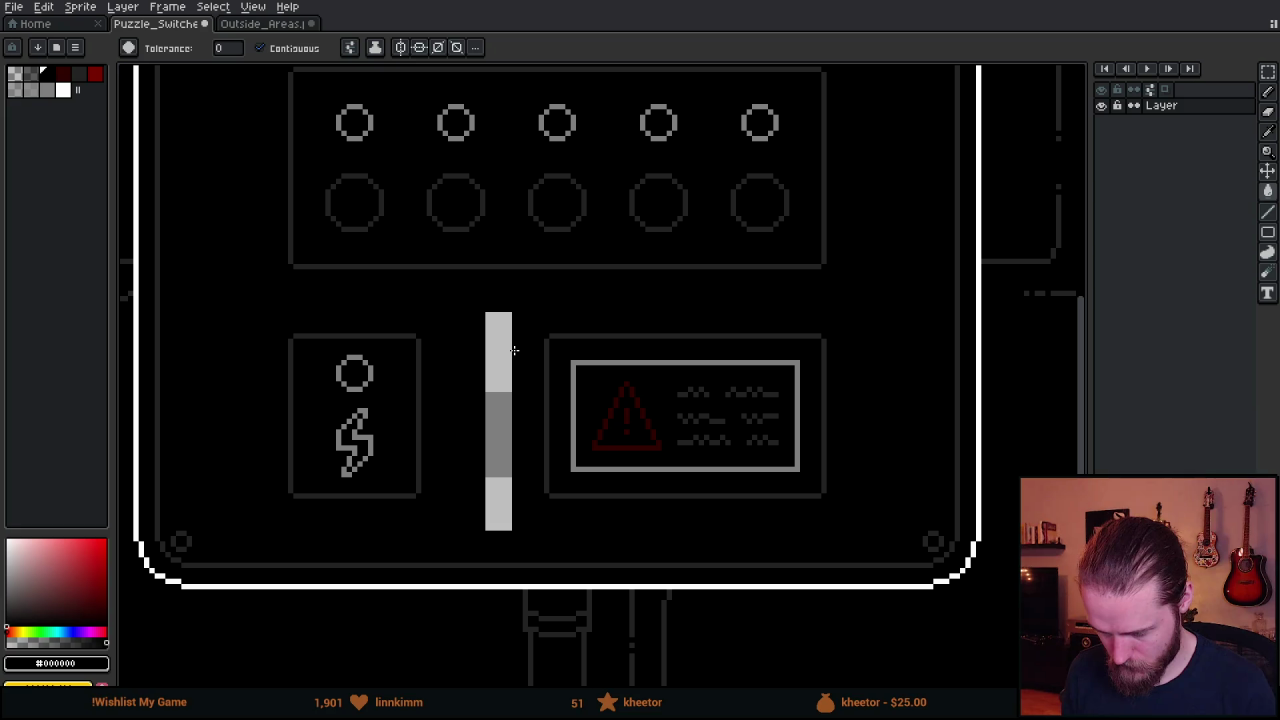
left_click(513, 349)
scroll(510, 352, "down", 3)
scroll(516, 396, "up", 1)
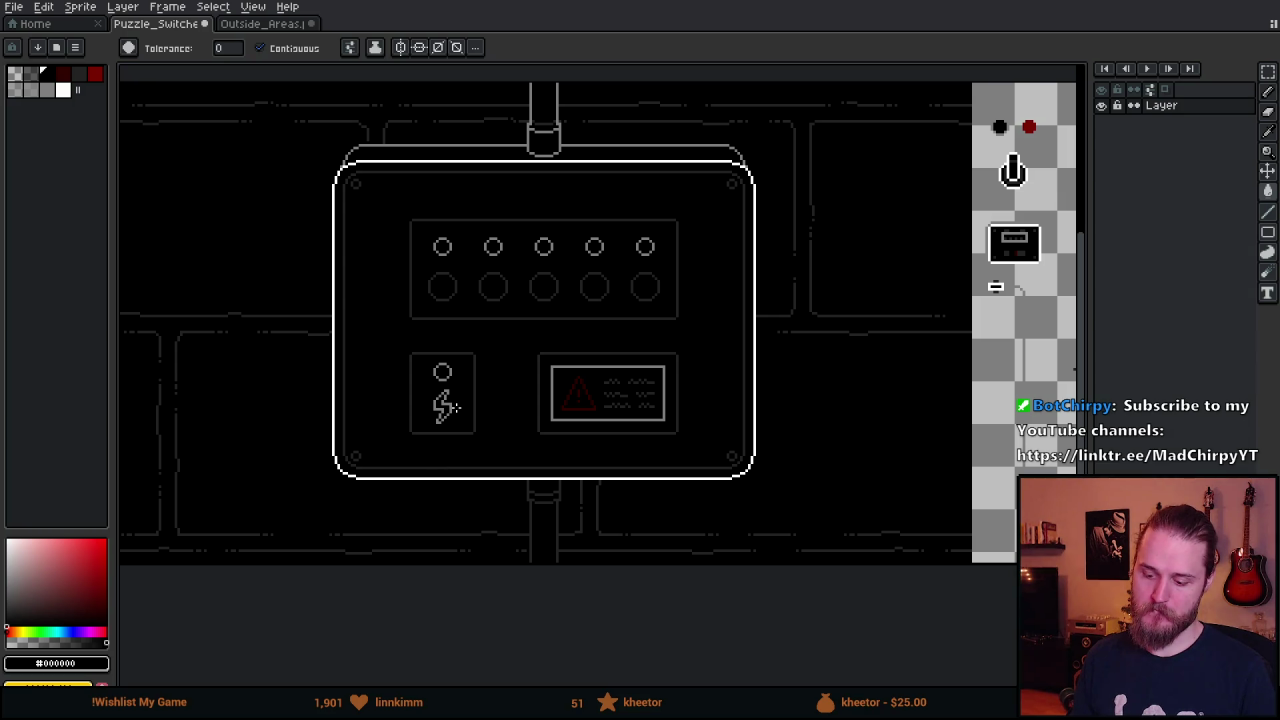
key("v")
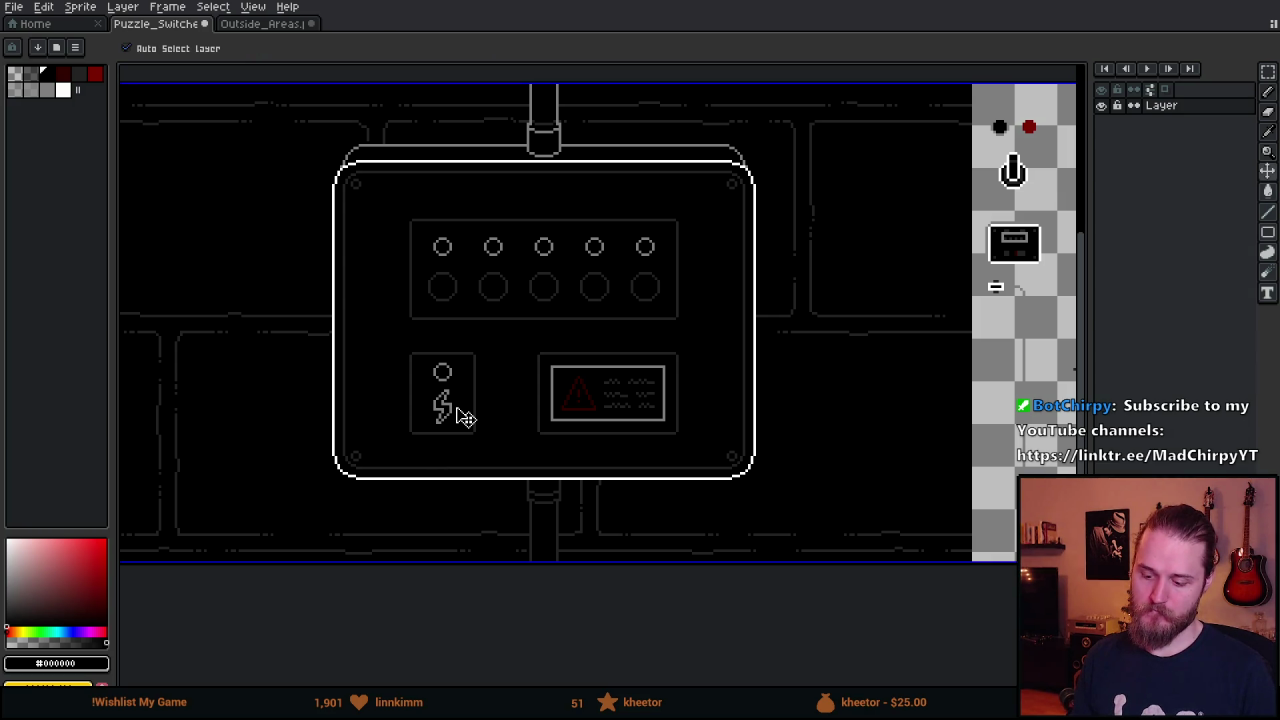
key("g")
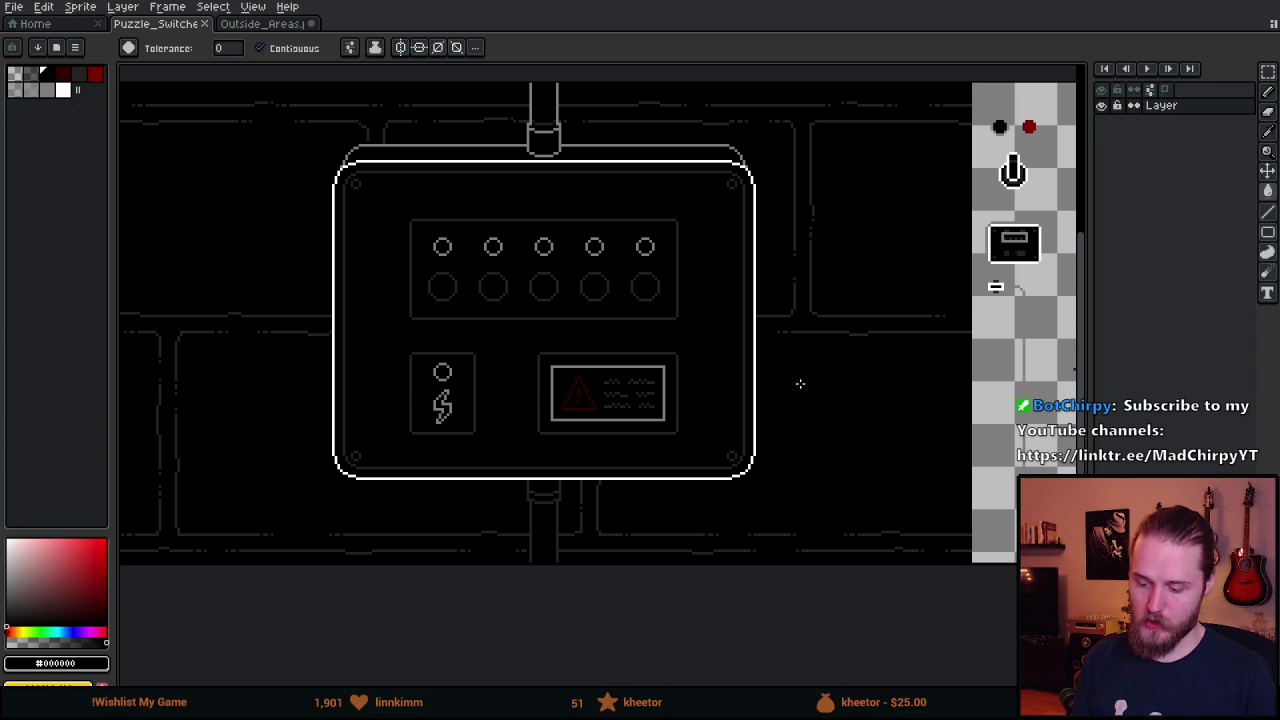
scroll(912, 305, "right", 10)
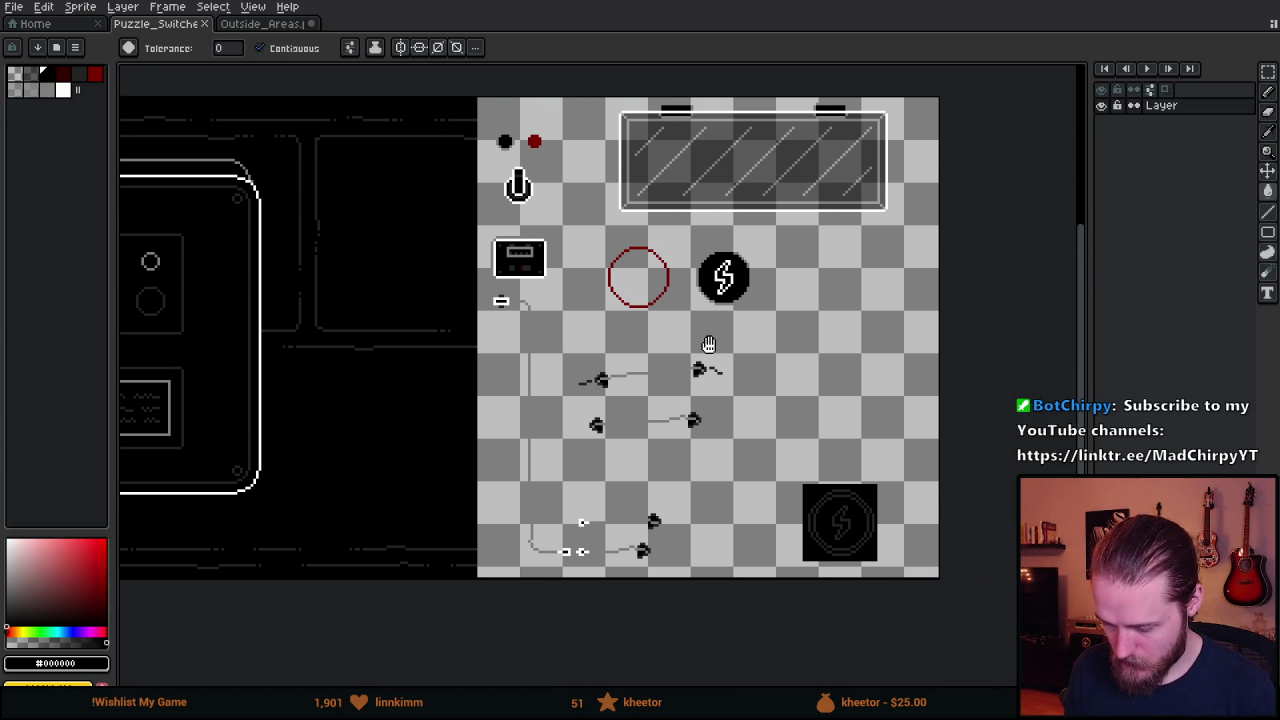
On the small switch box, widen the left #242424 block and add a matching dark grey block on the right.
scroll(515, 248, "up", 5)
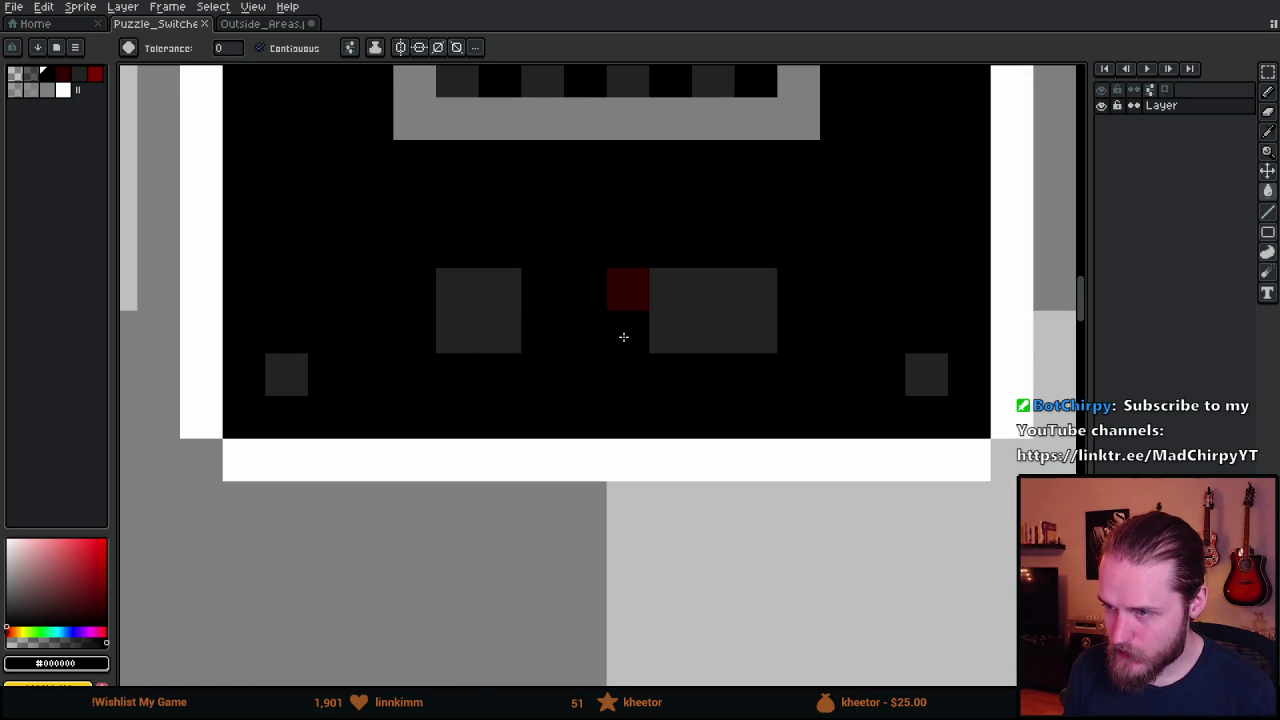
scroll(696, 342, "down", 5)
left_click_drag(696, 342, 900, 330)
scroll(992, 320, "up", 5)
scroll(992, 320, "down", 5)
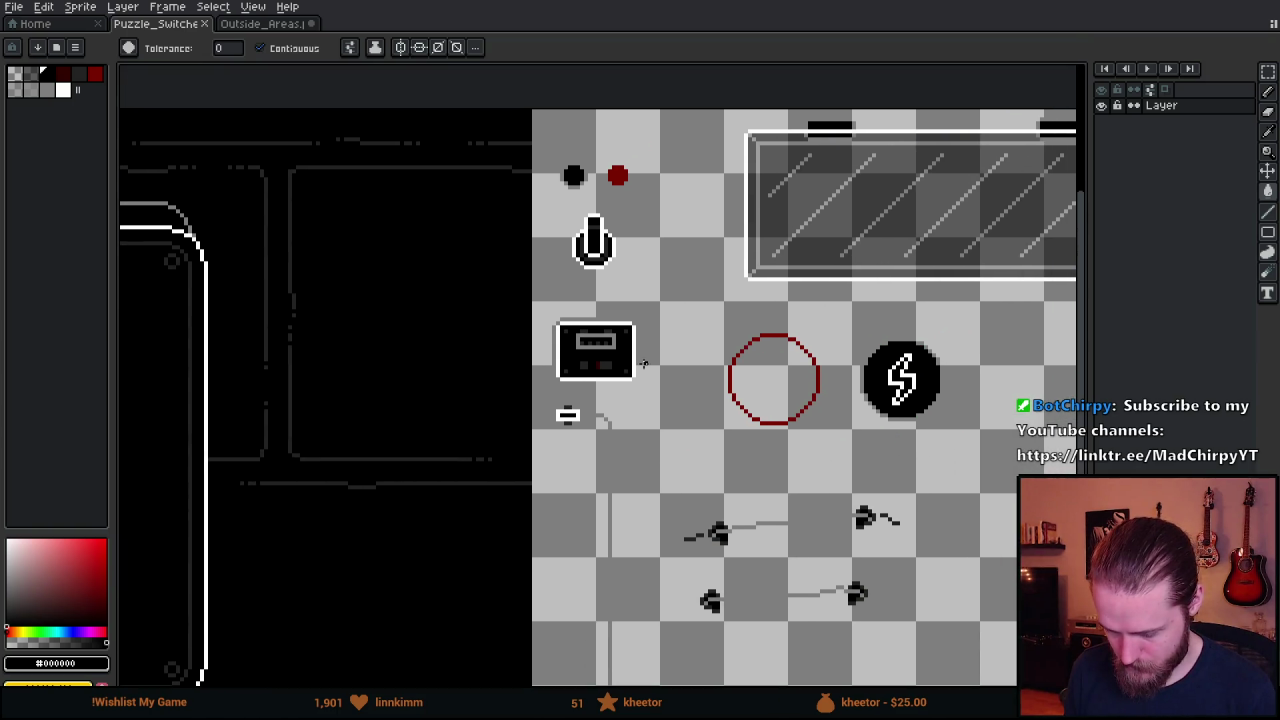
scroll(591, 367, "up", 5)
key("i")
left_click(517, 323)
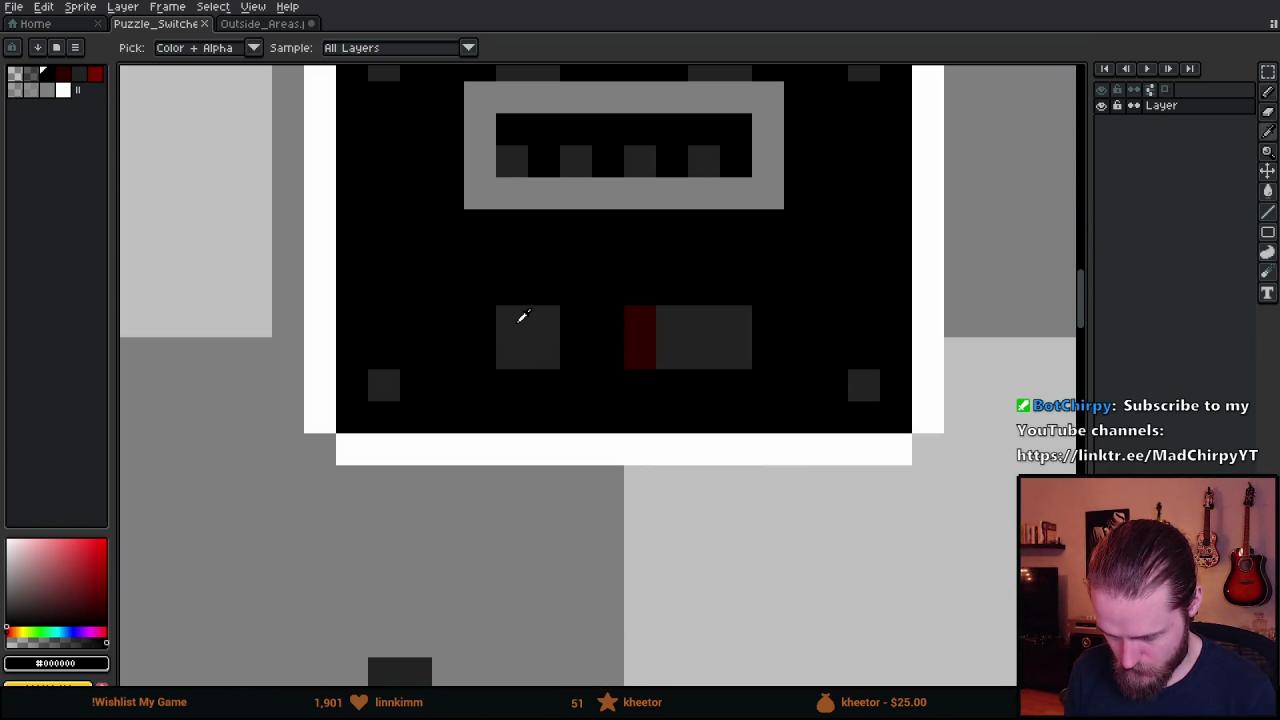
key("b")
left_click(486, 320)
left_click(478, 342)
key("i")
key("b")
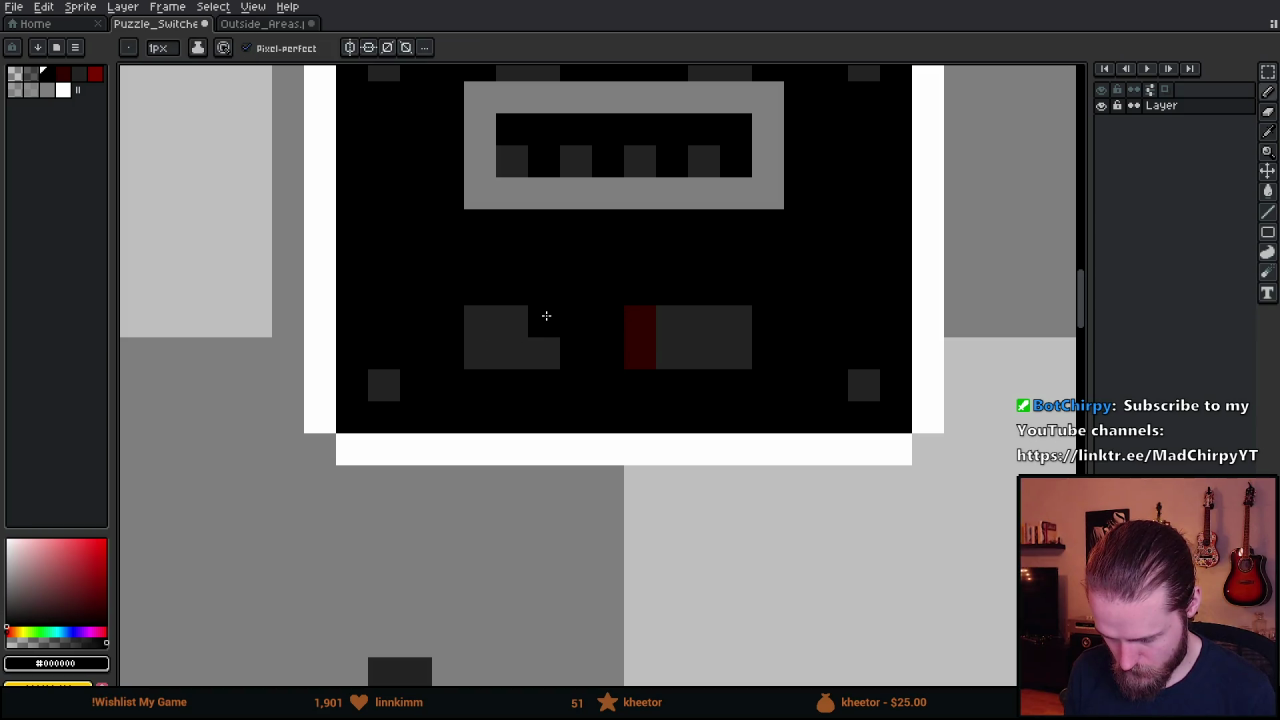
key("i")
key("b")
left_click(765, 315)
left_click(763, 346)
Paint the small switch box's red column over in black.
key("i")
left_click(617, 280)
key("b")
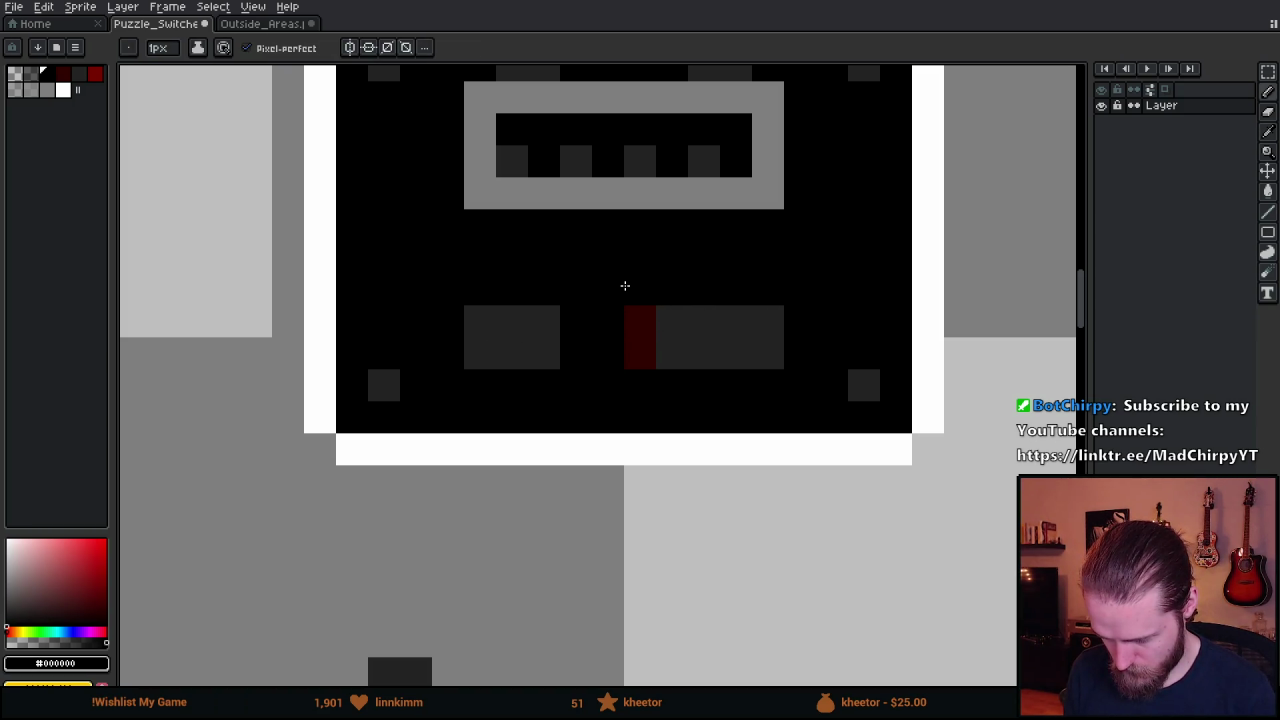
left_click_drag(640, 320, 643, 360)
On the large switch-box artwork, fill the top row above and between the dark blocks in dark grey.
scroll(647, 362, "down", 2)
scroll(647, 362, "down", 3)
mouse_move(672, 465)
left_mouse_down()
mouse_move(929, 367)
mouse_move(722, 417)
left_mouse_up()
scroll(604, 228, "up", 5)
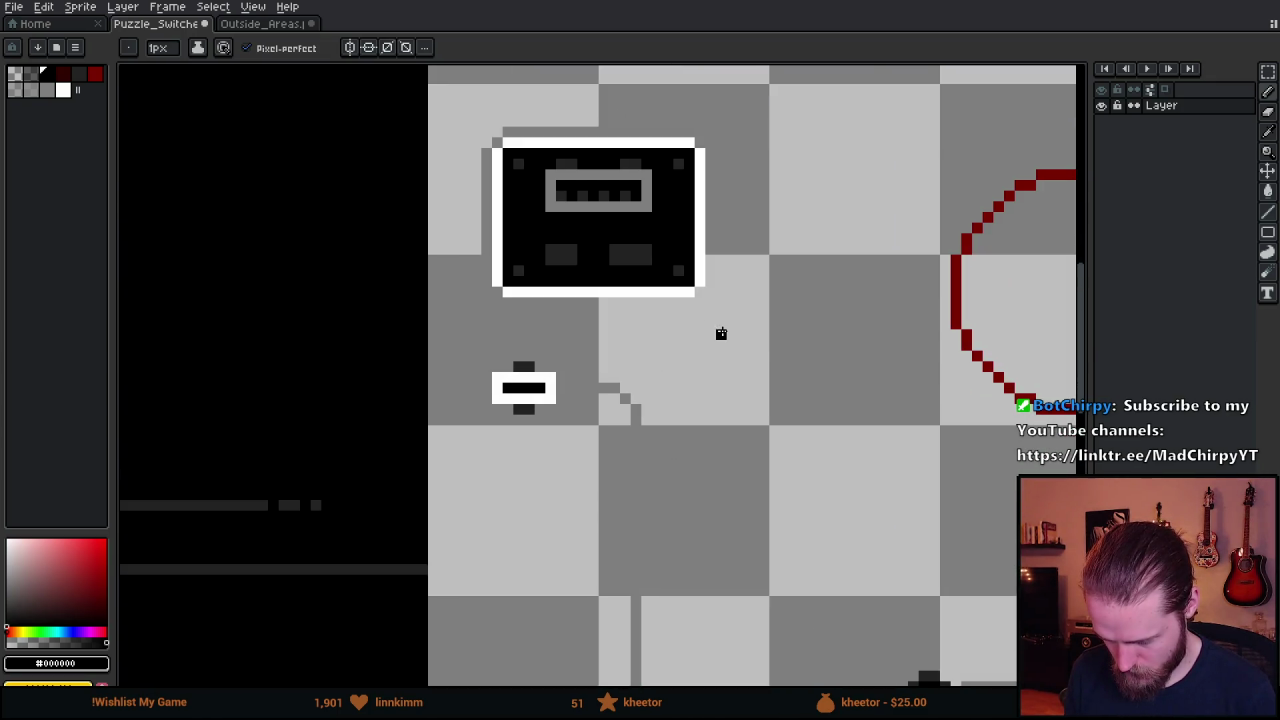
scroll(631, 389, "down", 3)
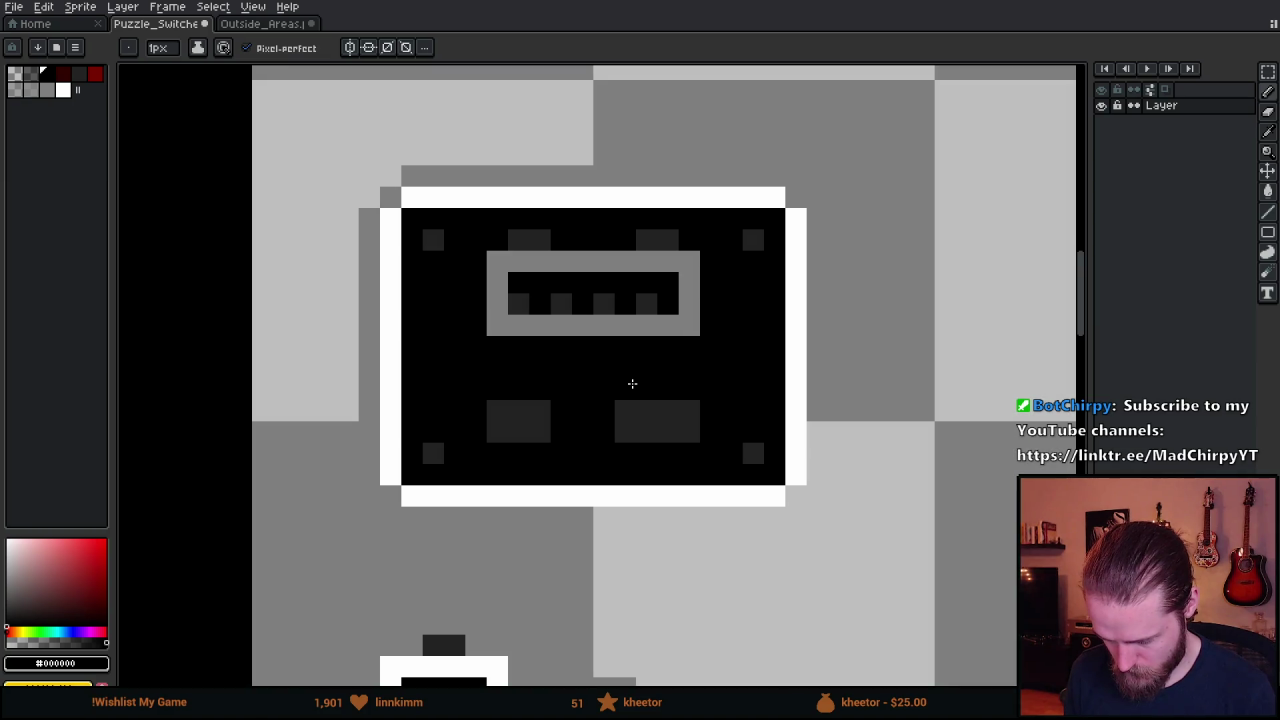
left_click(534, 423, "alt")
left_click(500, 386)
left_click_drag(500, 386, 534, 382)
left_click(625, 388)
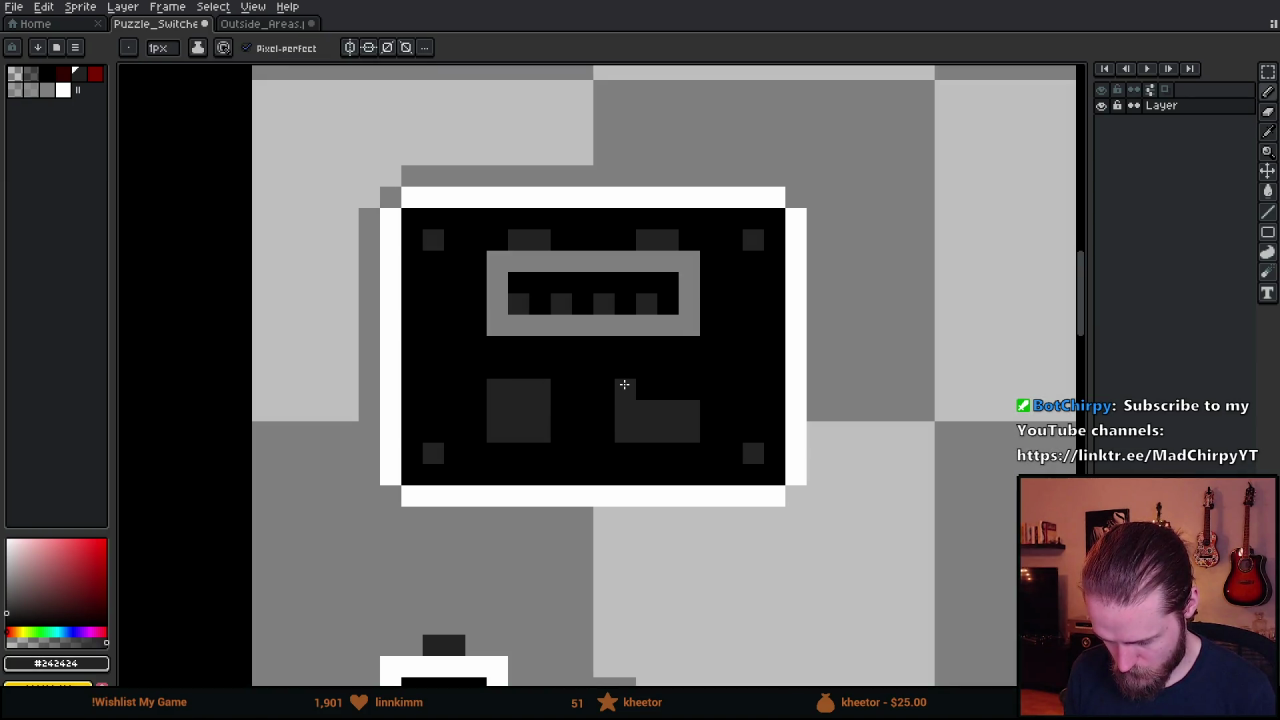
left_click_drag(626, 384, 691, 384)
left_click(583, 390)
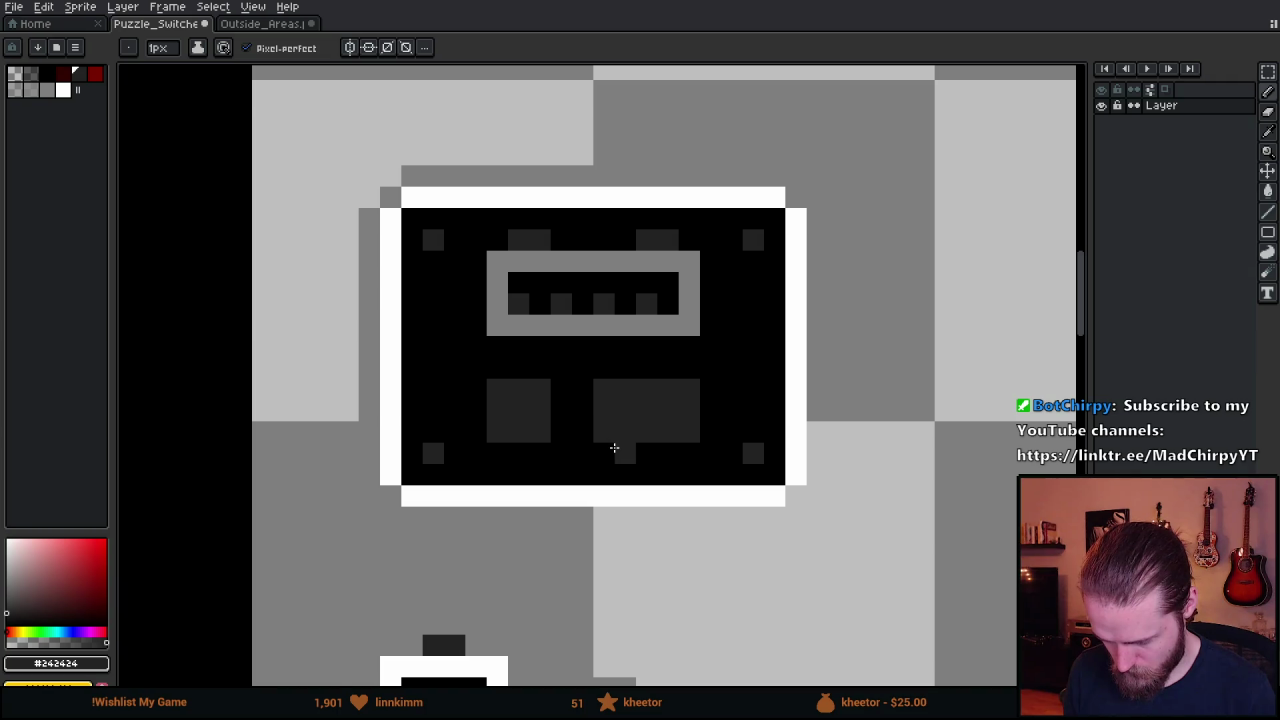
Add a black pixel in the left square and a black horizontal slot in the right square.
scroll(617, 449, "down", 4)
left_click_drag(592, 510, 802, 372)
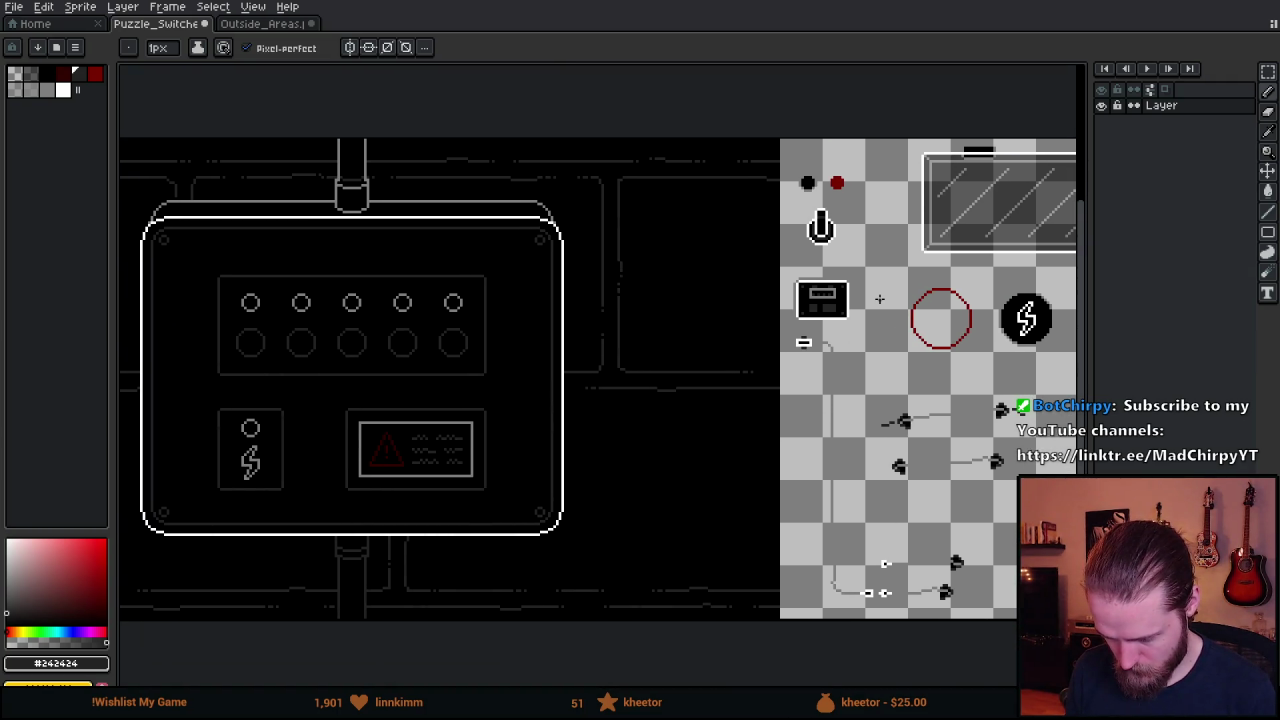
scroll(879, 298, "up", 5)
left_click(568, 438, "alt")
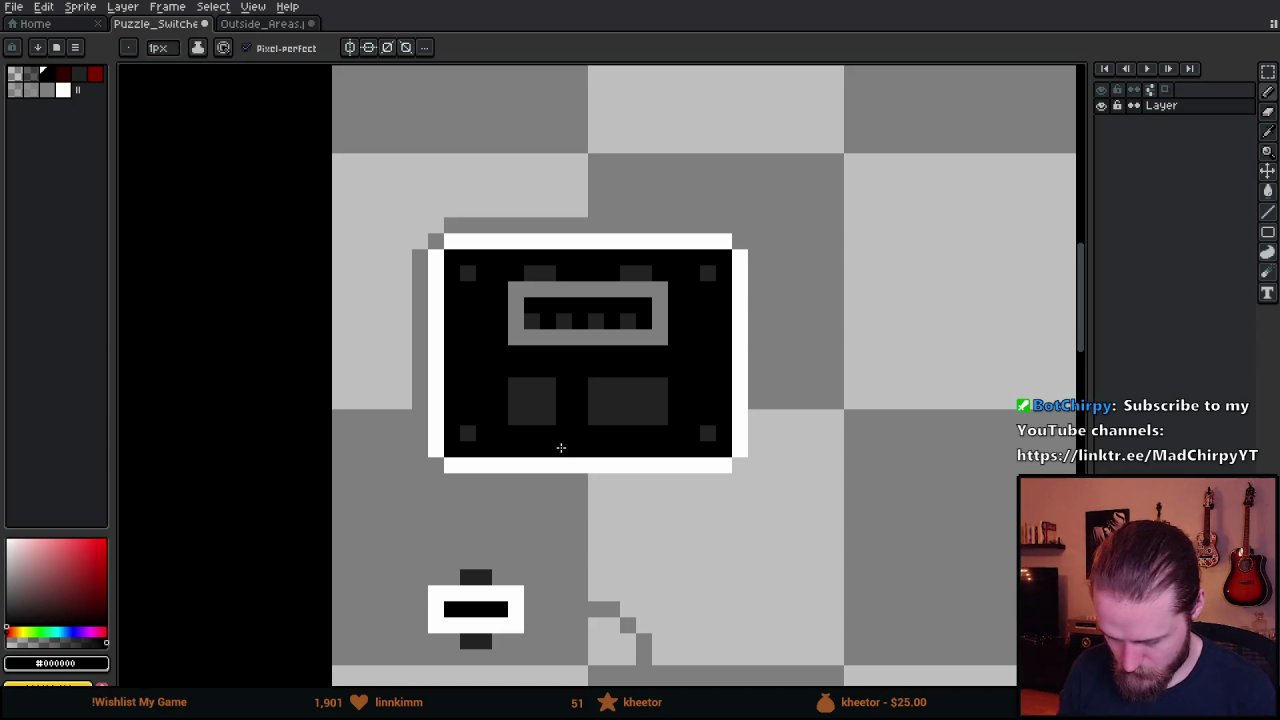
left_click(531, 401)
left_click_drag(606, 401, 650, 401)
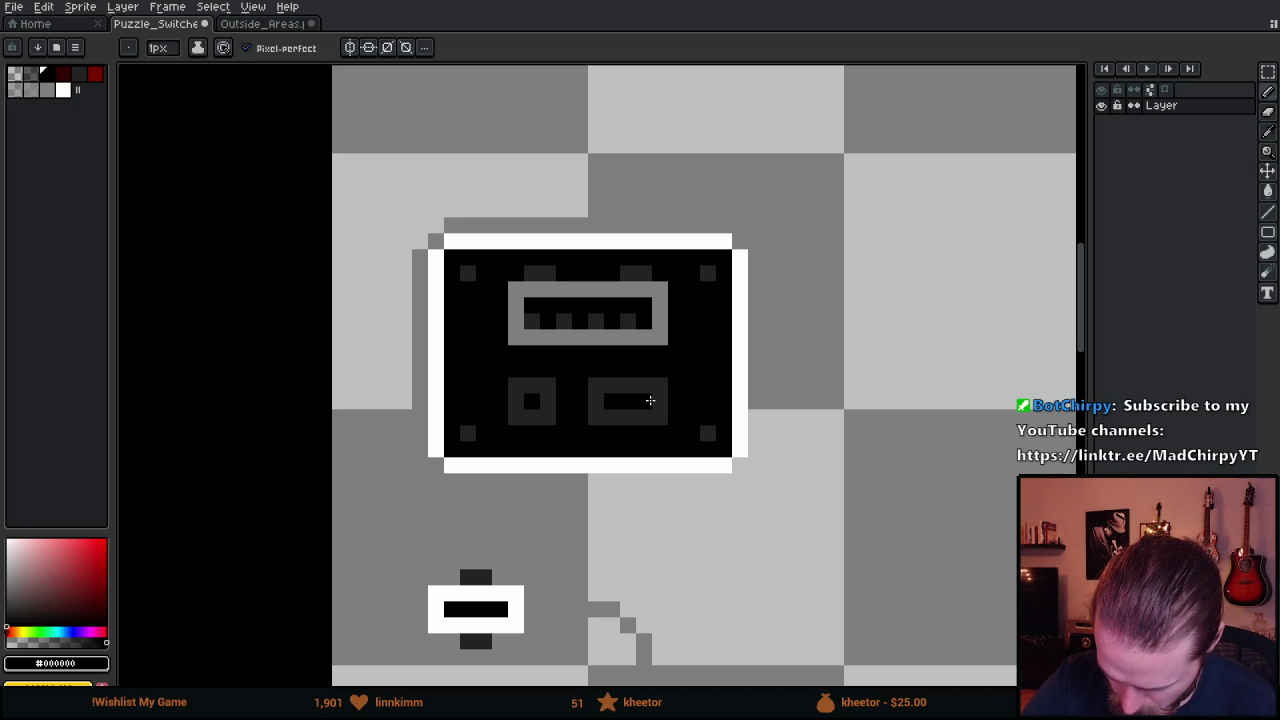
Add a dark red #7b0000 dot at the slot's left end, then pick a brighter red.
scroll(813, 422, "down", 5)
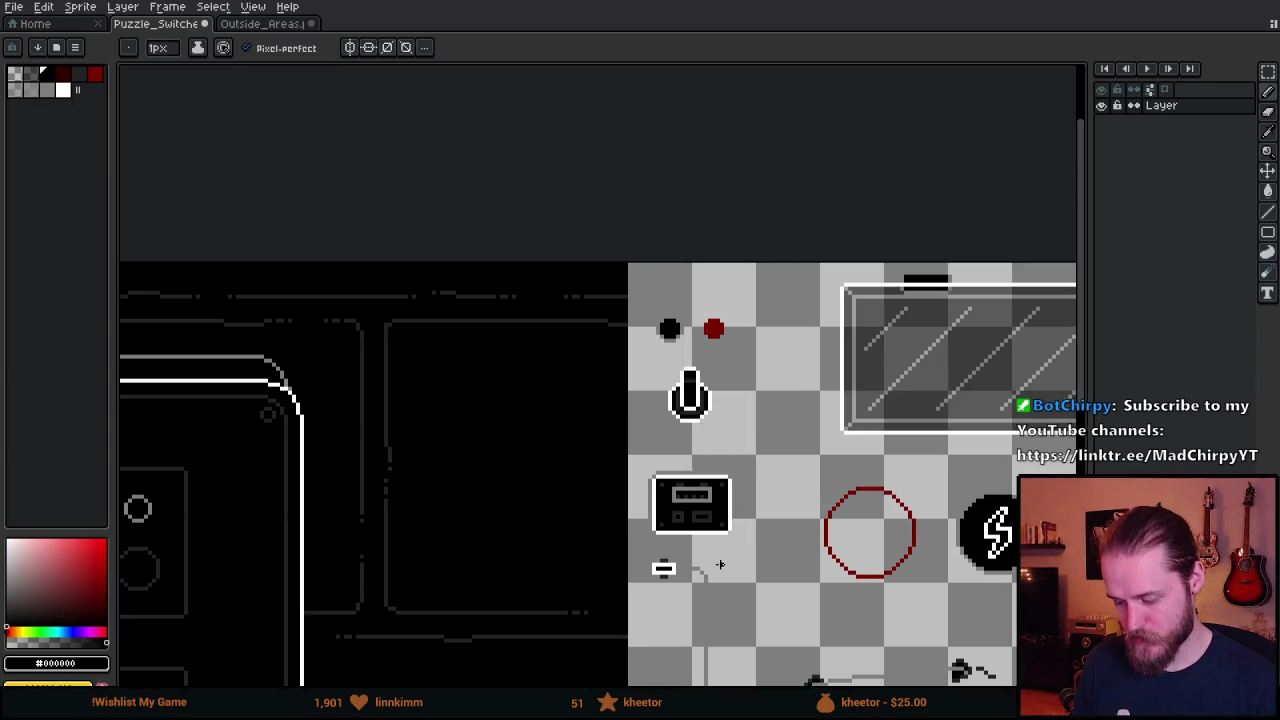
left_click_drag(813, 422, 880, 371)
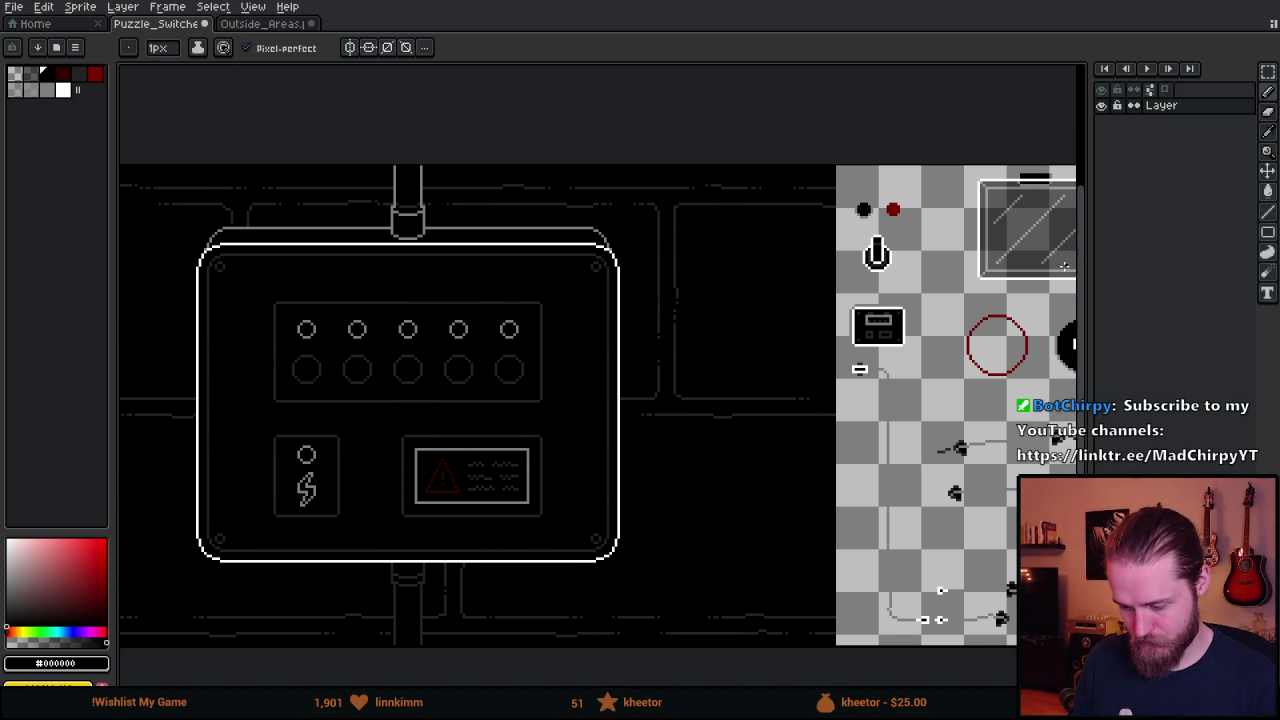
scroll(936, 257, "up", 3)
key("i")
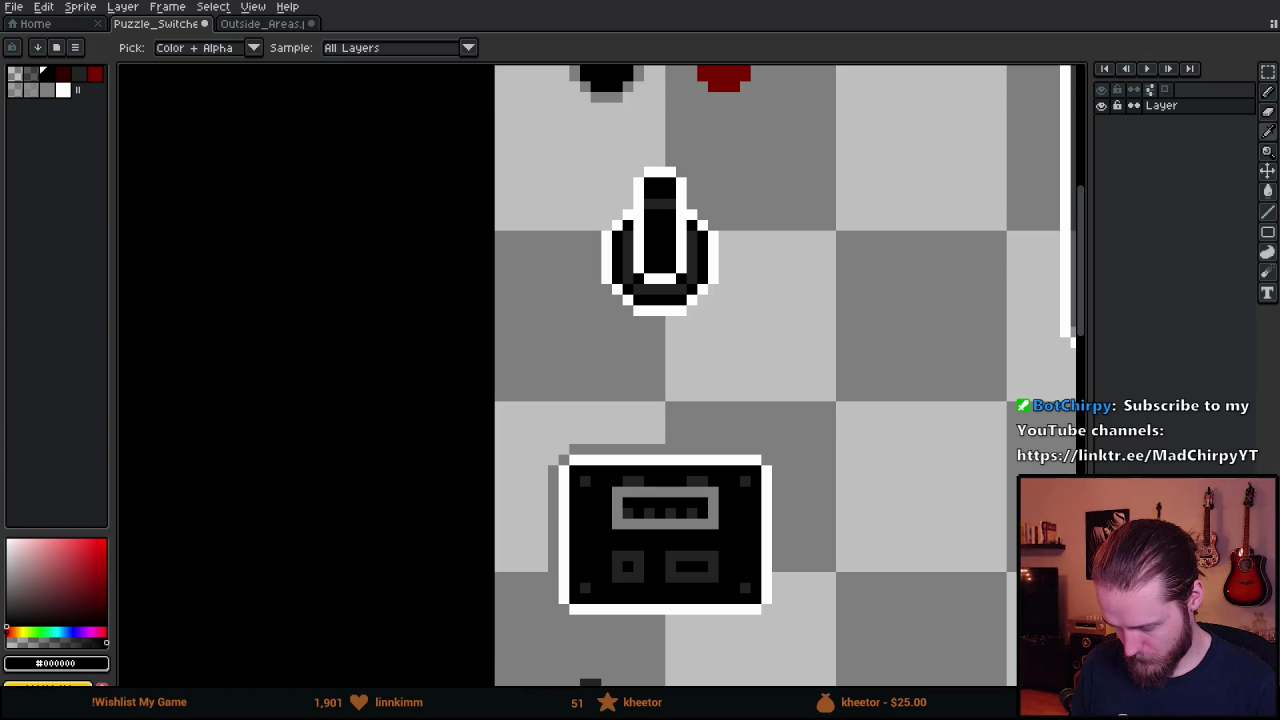
left_click(723, 80)
key("b")
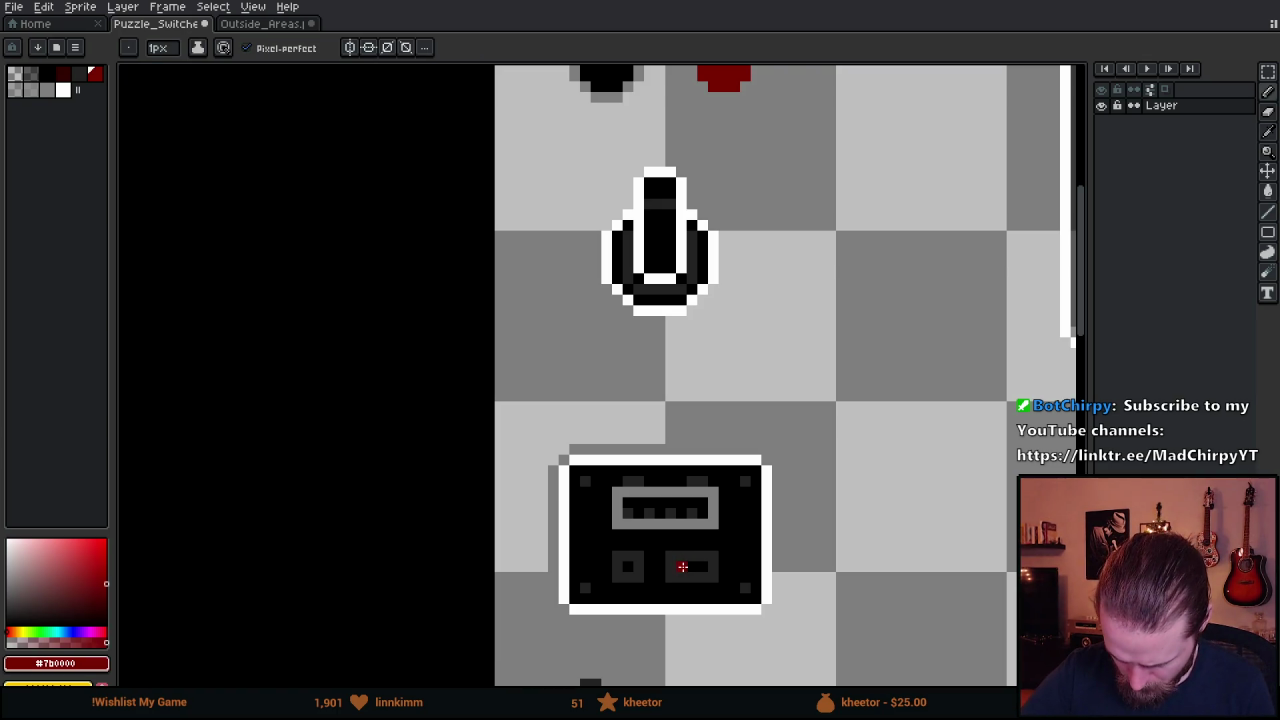
left_click(678, 565, "alt")
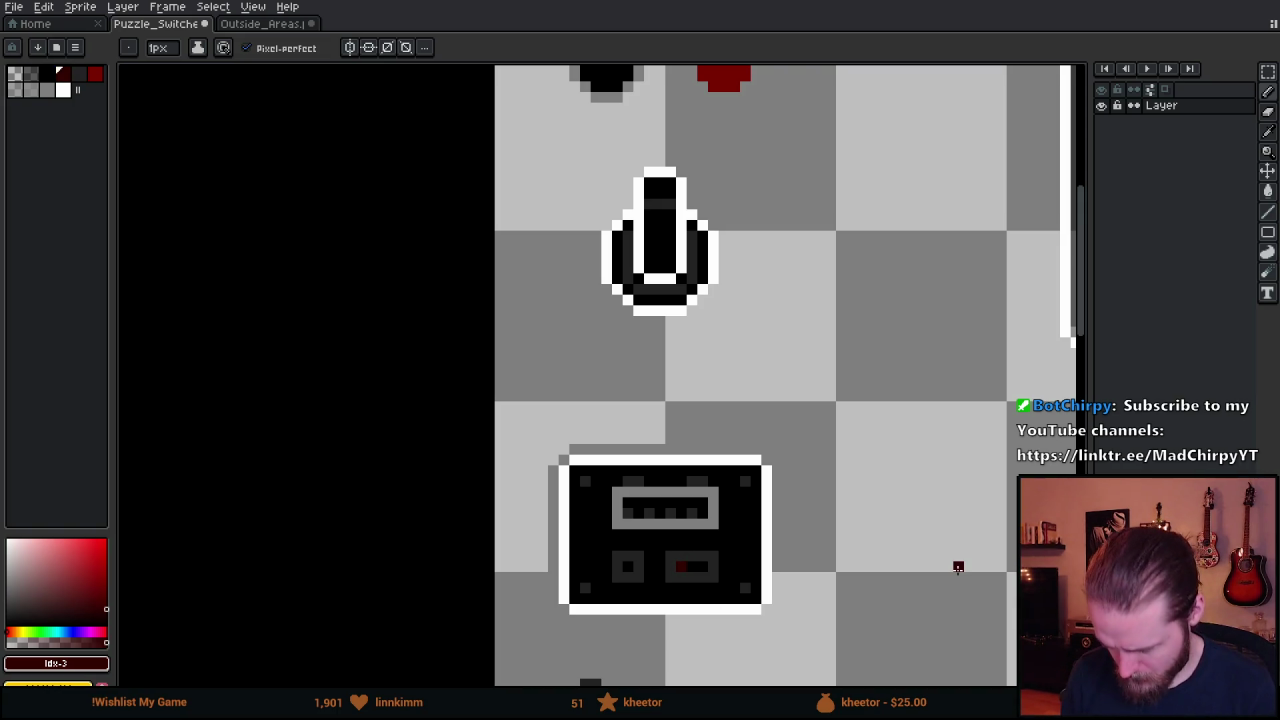
scroll(749, 524, "down", 2)
scroll(879, 382, "down", 2)
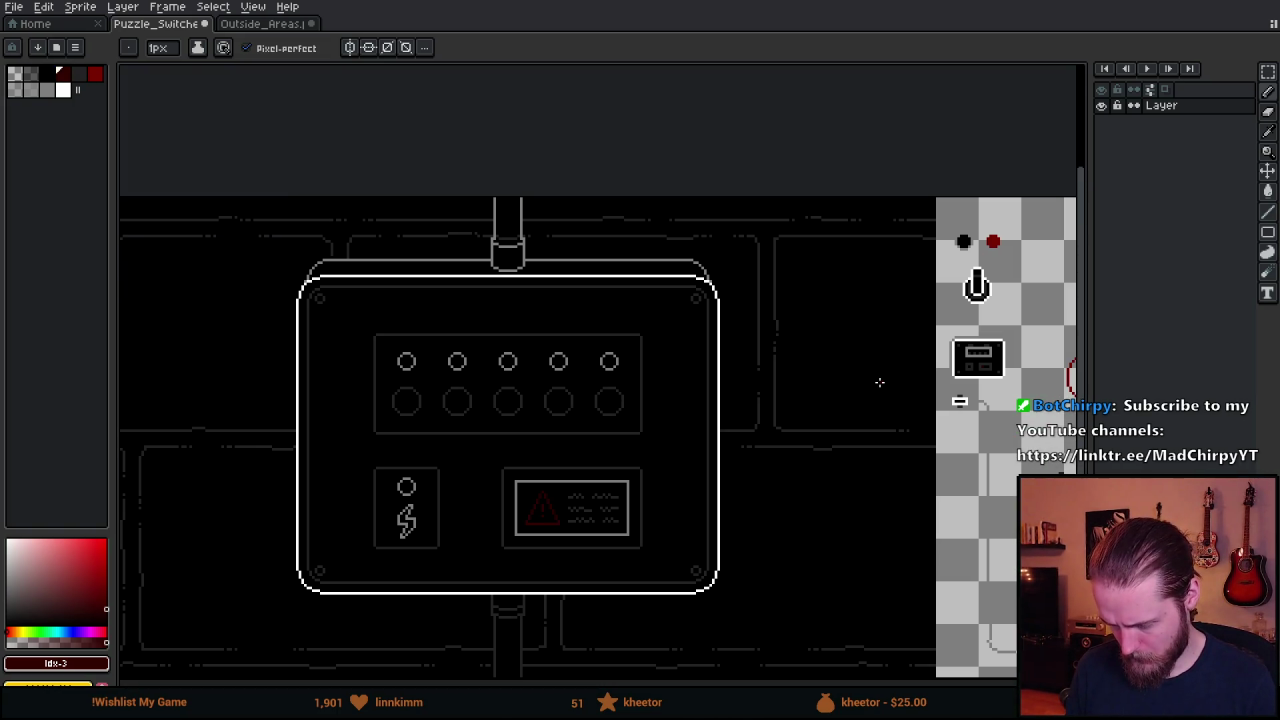
key("v")
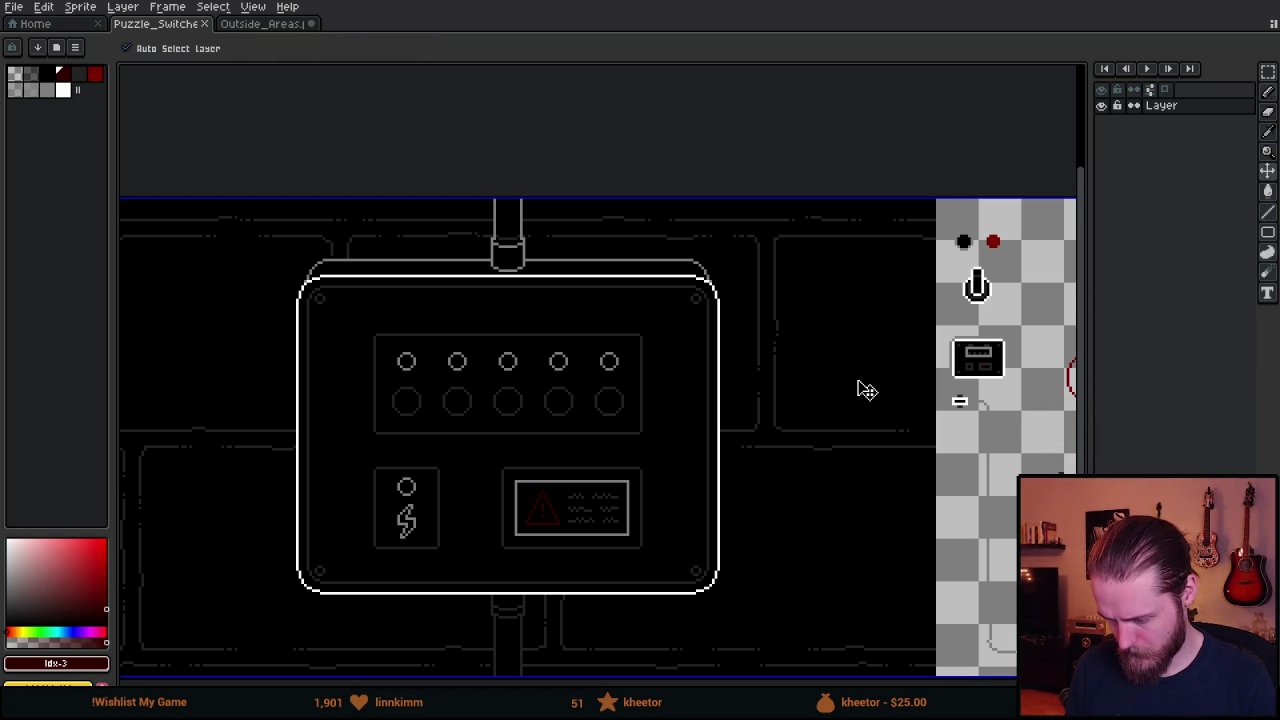
key("b")
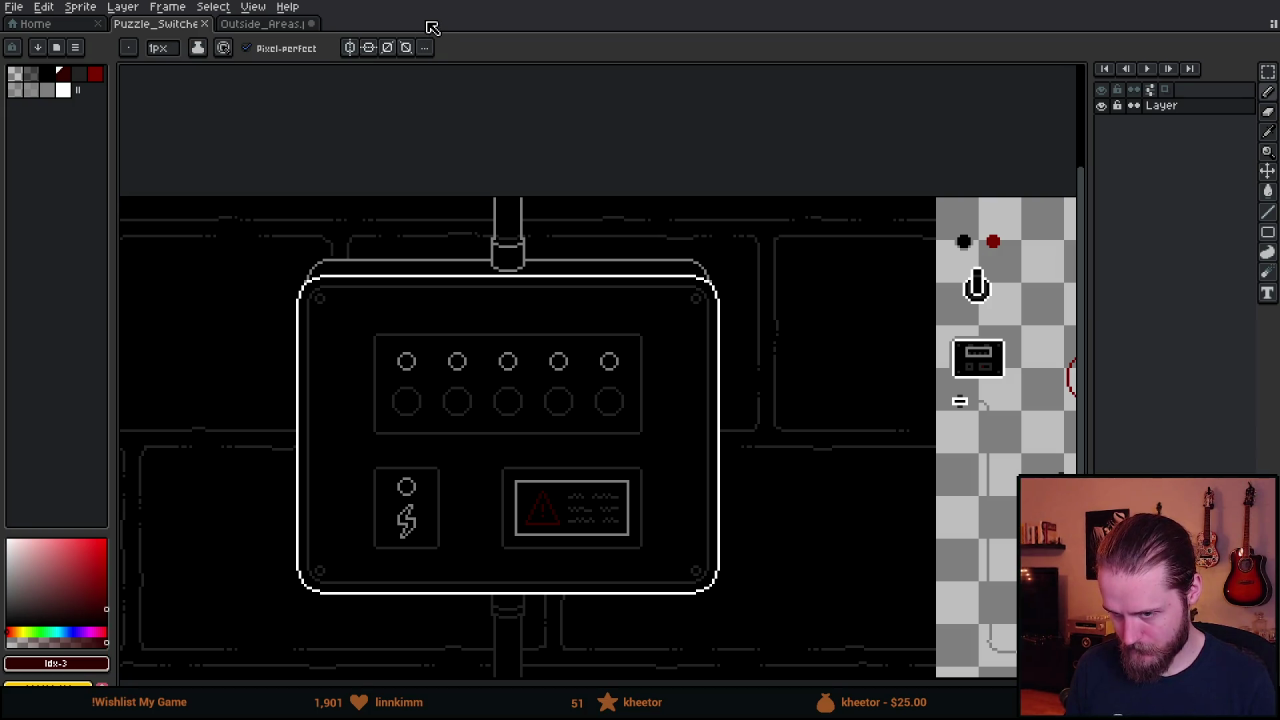
scroll(975, 368, "up", 4)
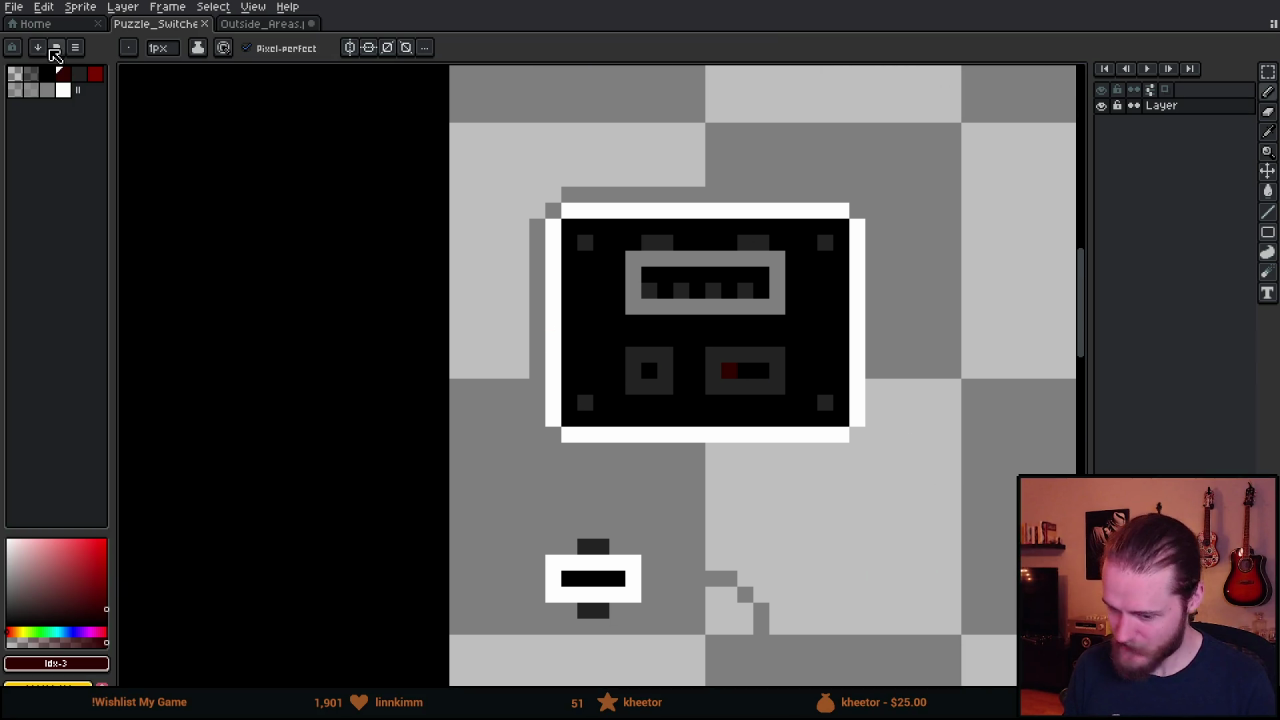
left_click(95, 75)
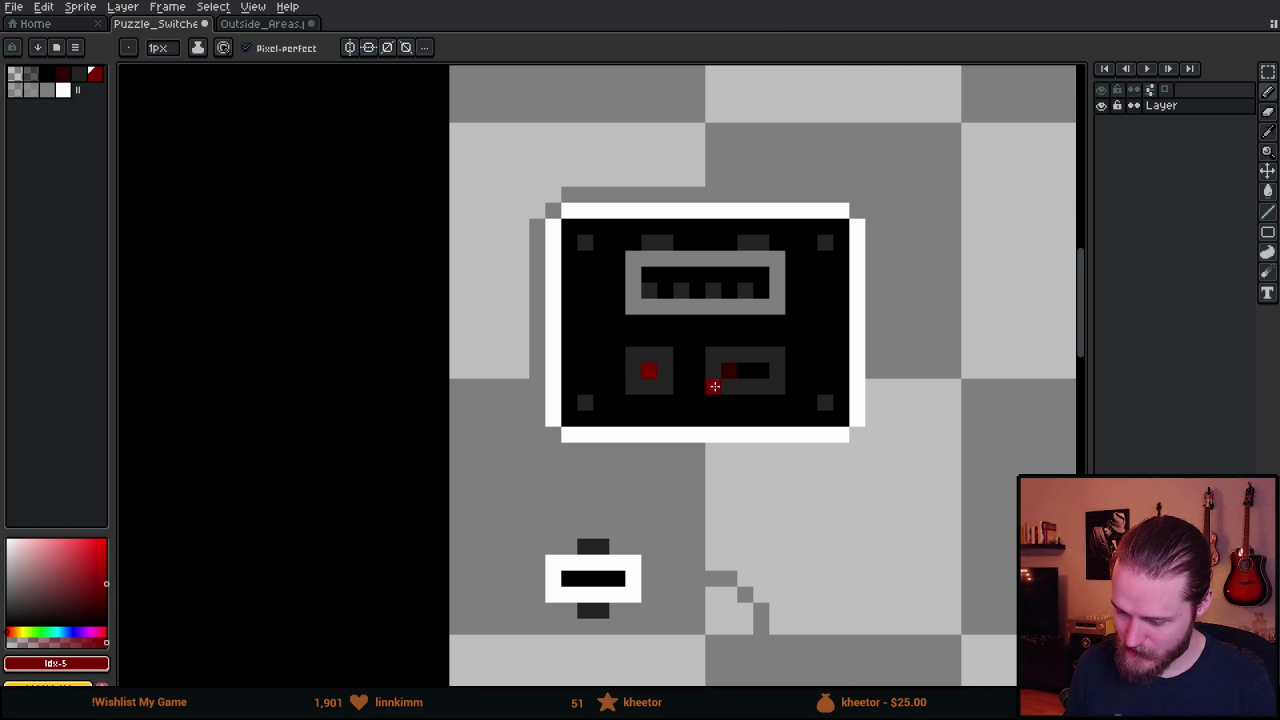
Save the sprite sheet with Ctrl+S and switch back to Unity.
scroll(709, 380, "down", 4)
left_click_drag(605, 495, 831, 405)
scroll(831, 405, "down", 1)
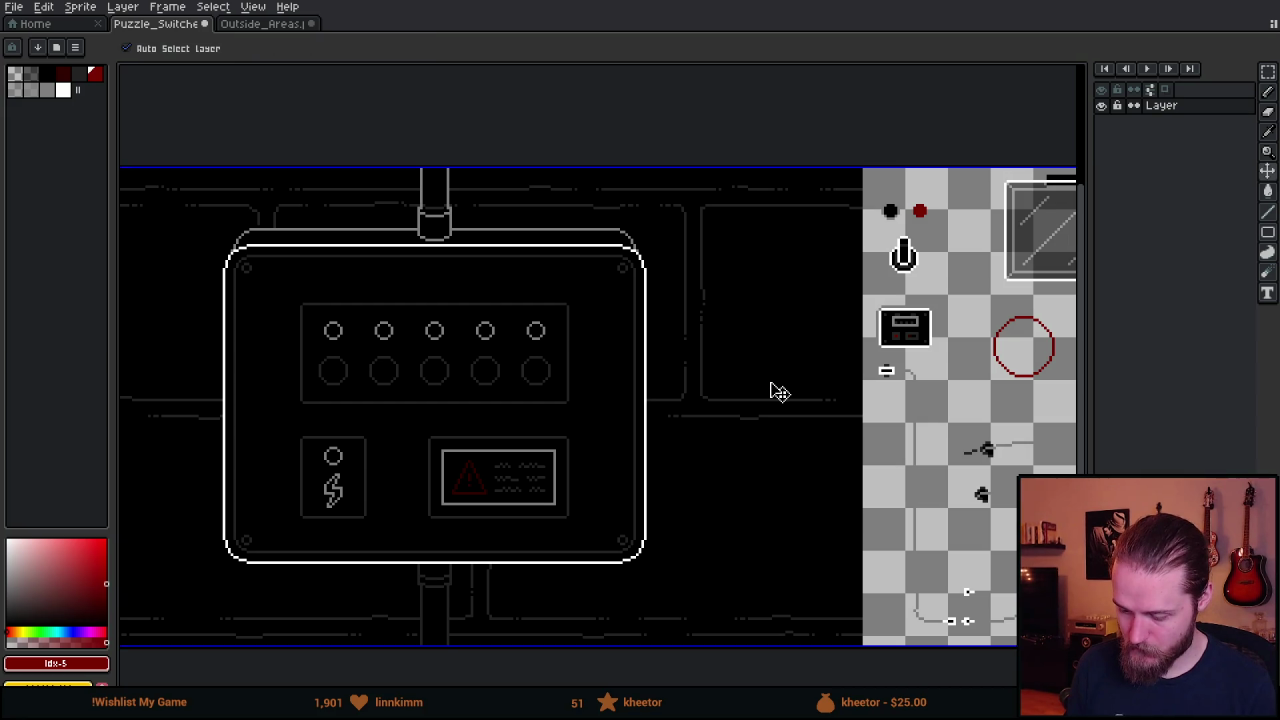
key("ctrl+s")
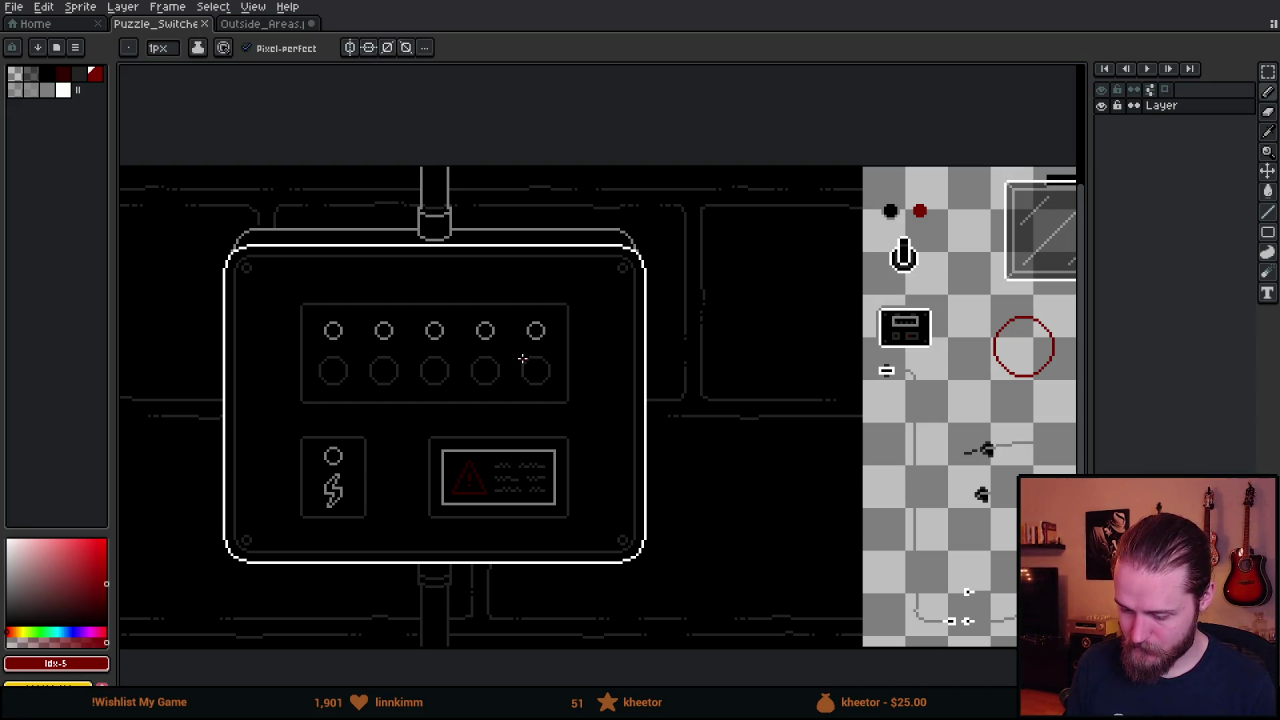
scroll(529, 358, "down", 3)
scroll(450, 375, "up", 3)
key("v")
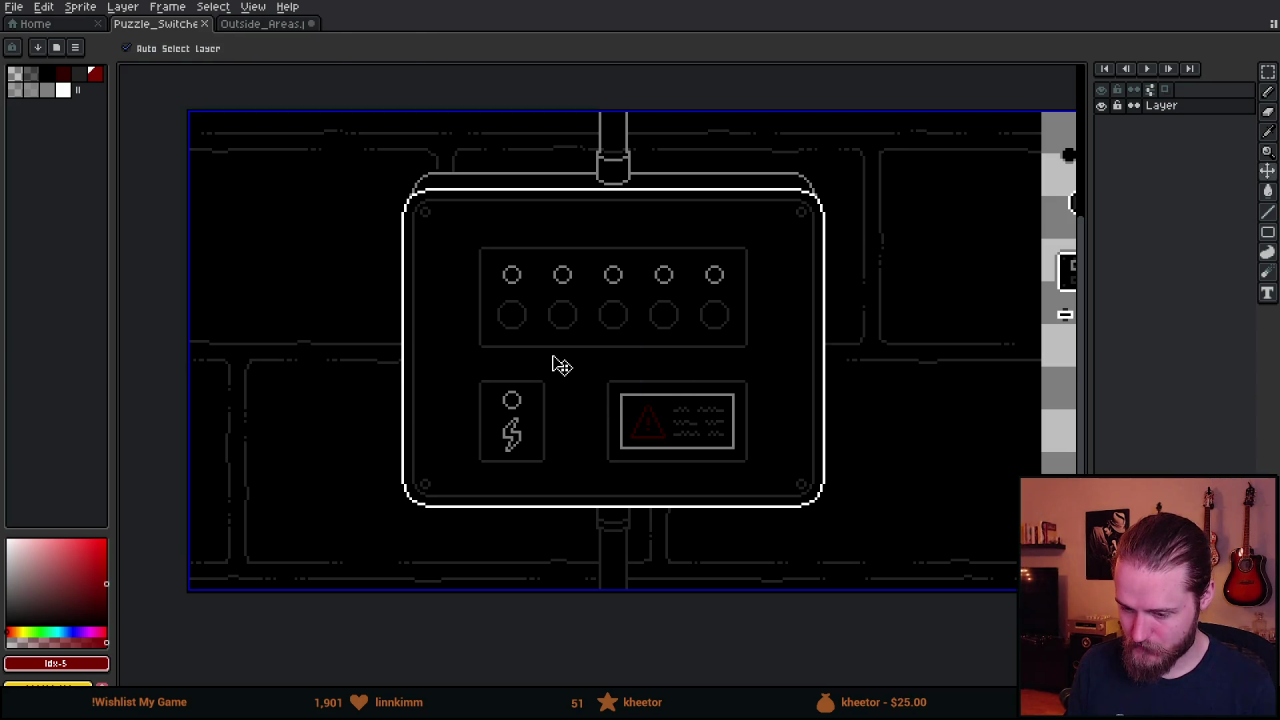
key("b")
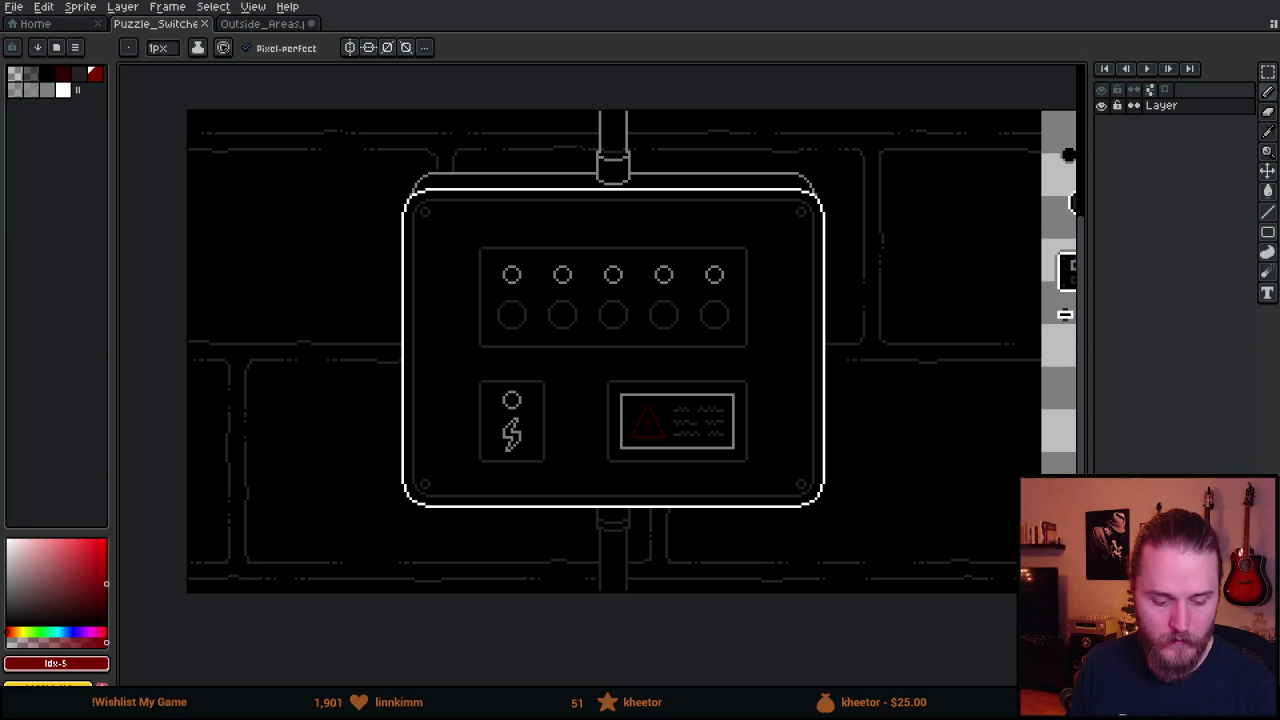
key("alt+Tab")
left_click_drag(718, 557, 714, 428)
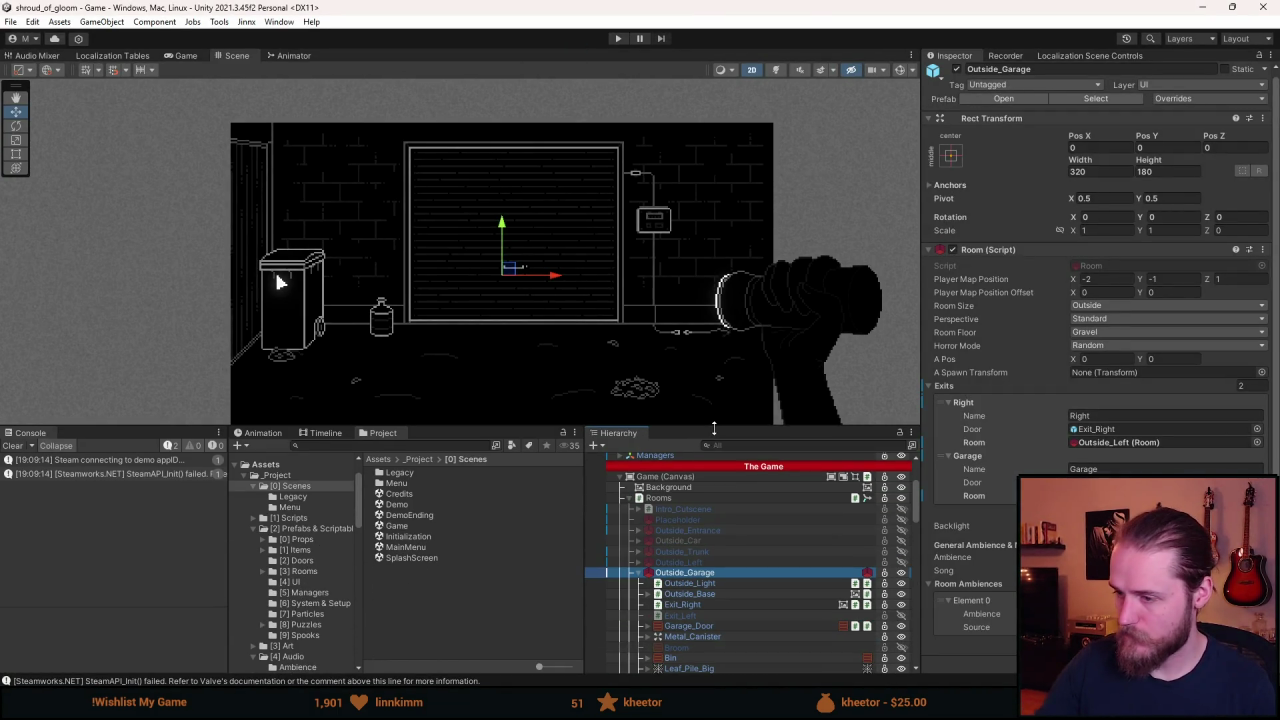
Show Switches_Close_Up, frame Power_Light, and set its Pos X to -35.5.
scroll(746, 548, "down", 10)
left_click(712, 523)
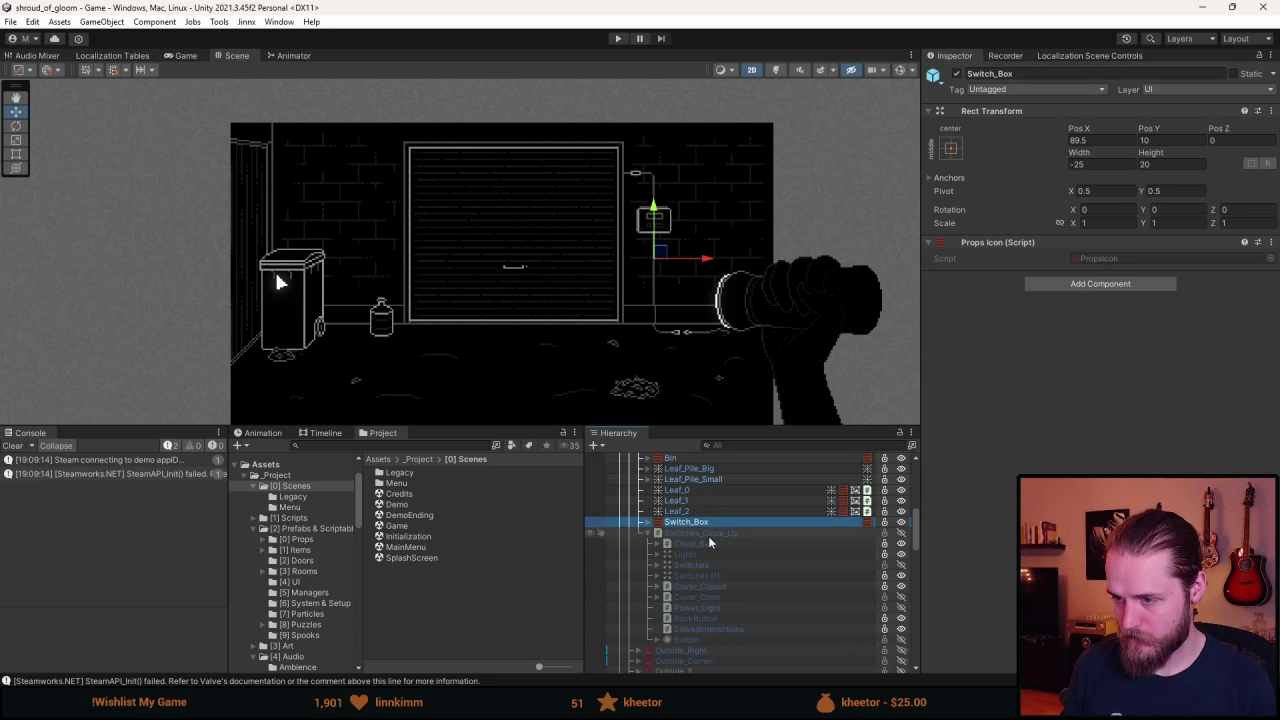
left_click(708, 533)
key("alt+shift+a")
left_click(705, 609)
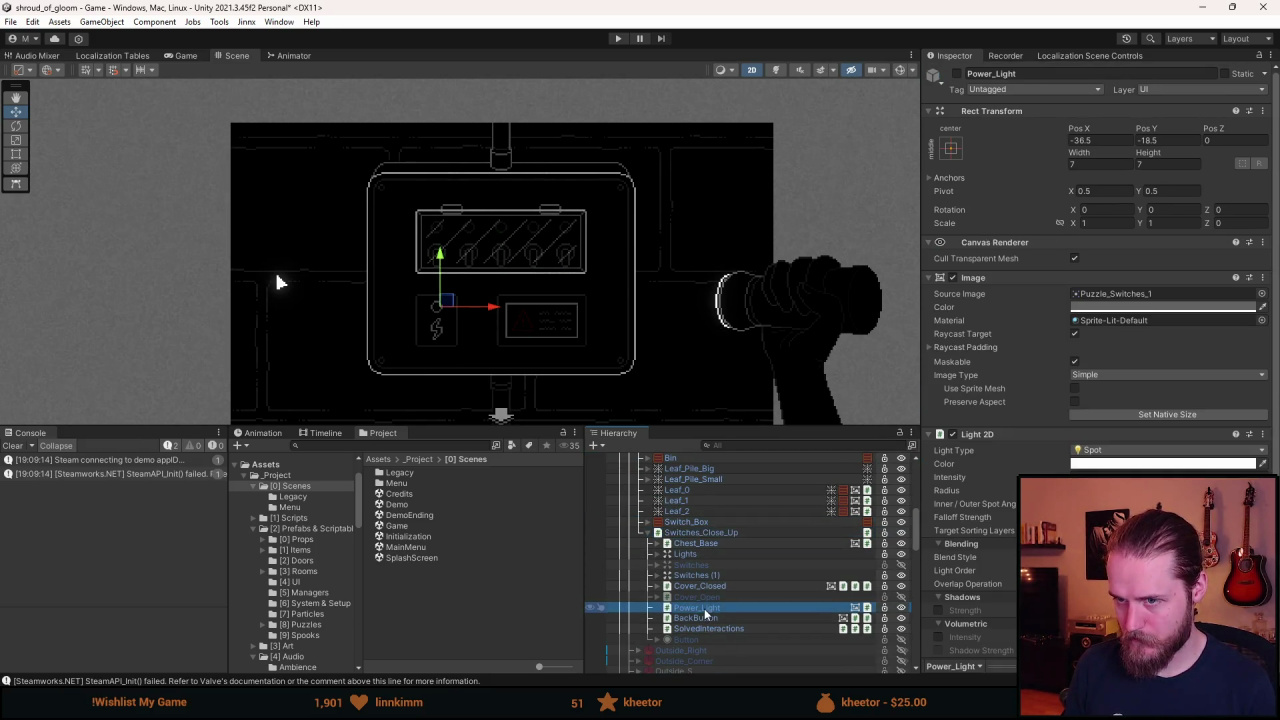
key("f")
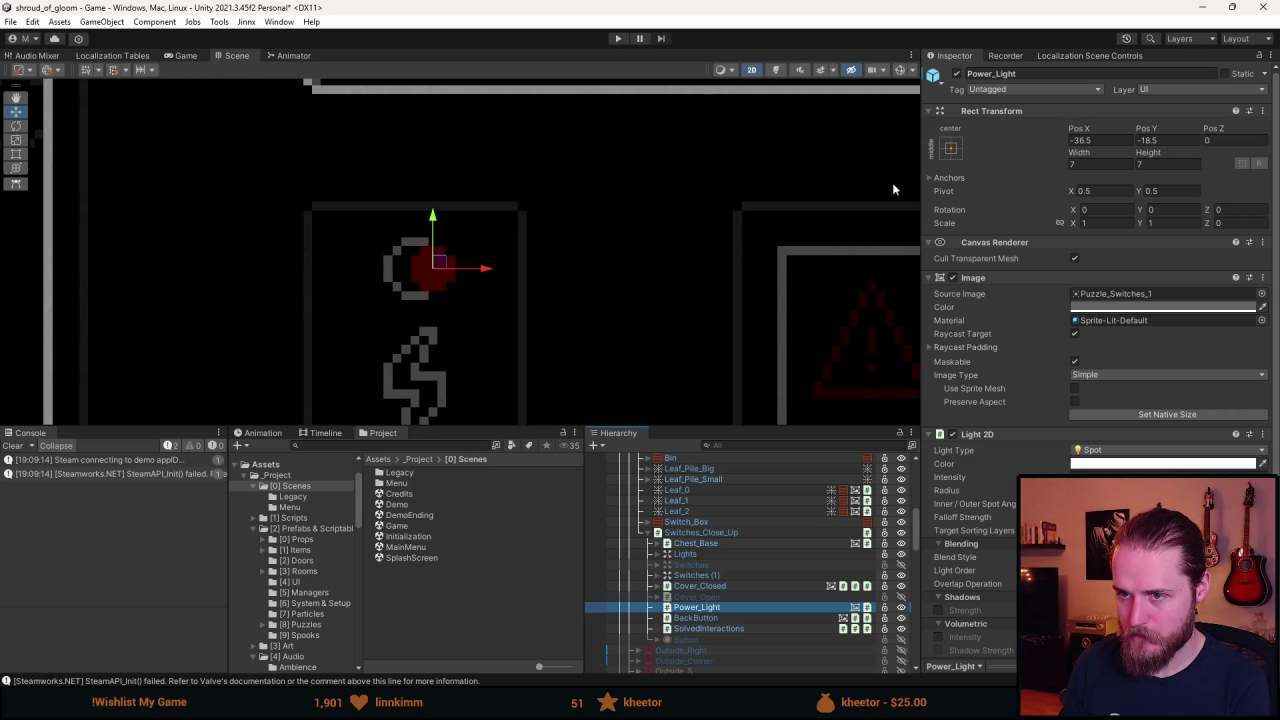
left_click(1083, 141)
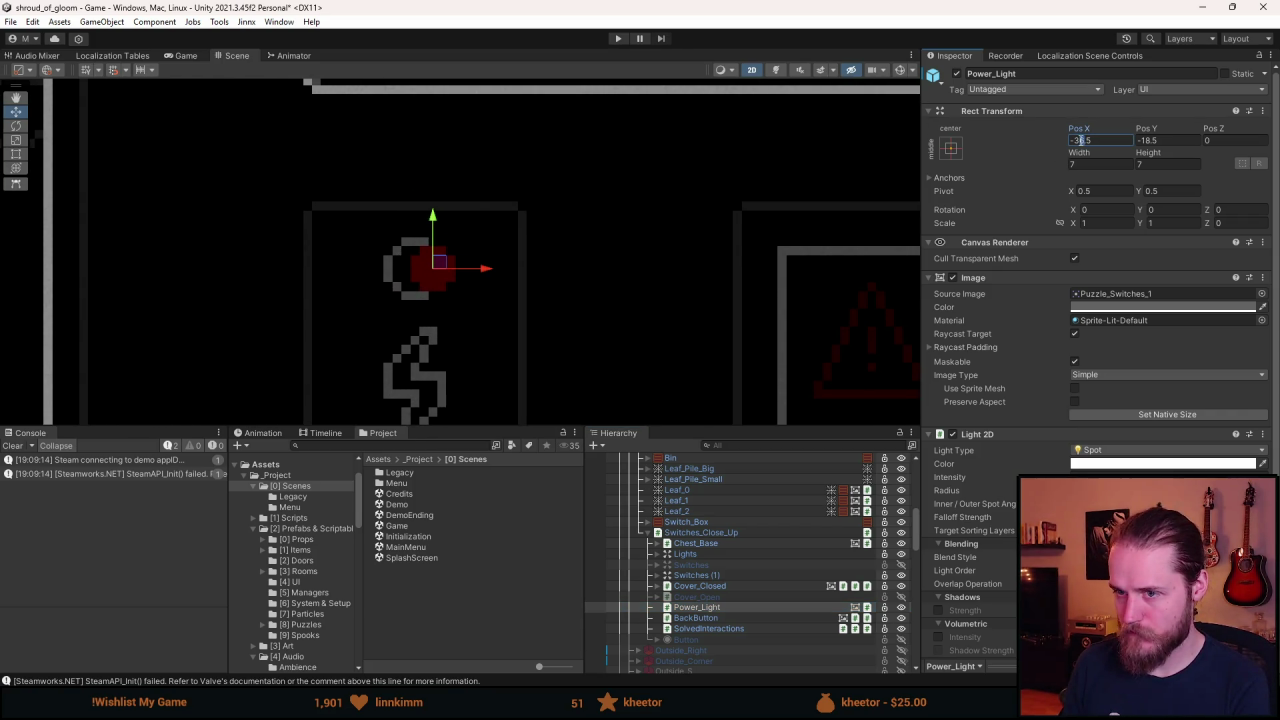
type("-35.5")
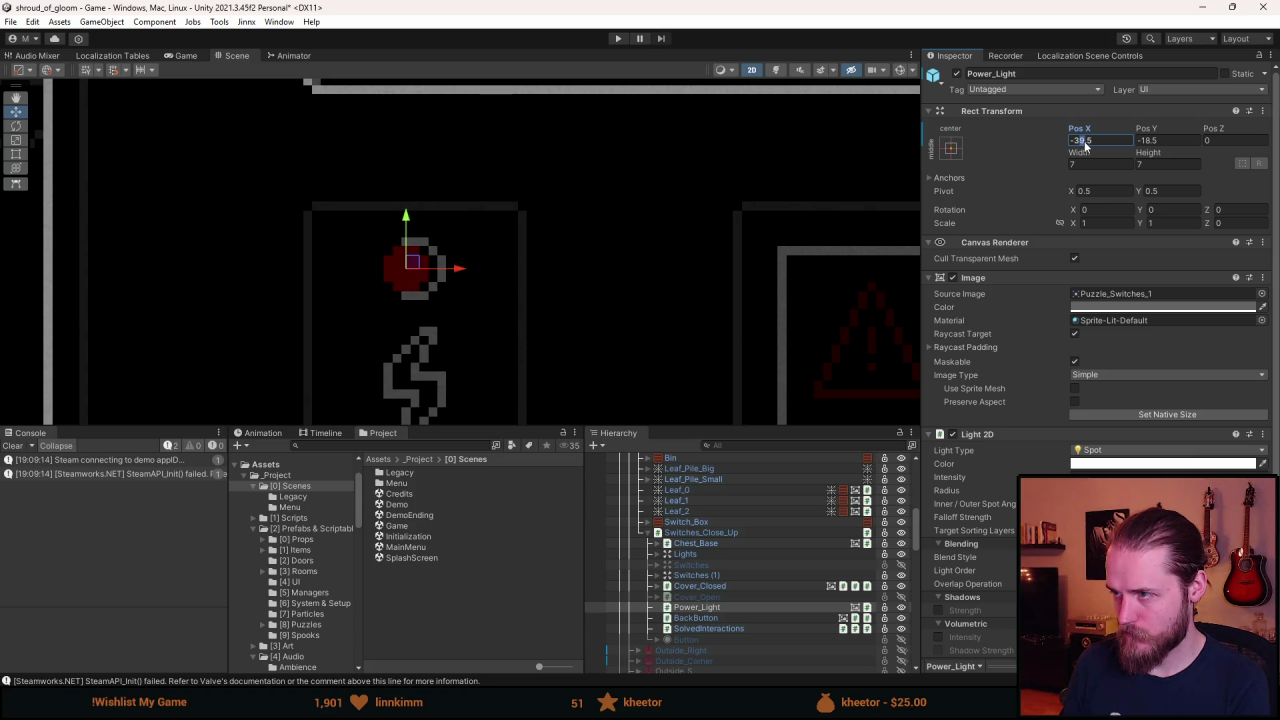
Hide Switches_Close_Up and start the game in play mode.
scroll(761, 254, "down", 5)
left_click(729, 608)
left_click(866, 532)
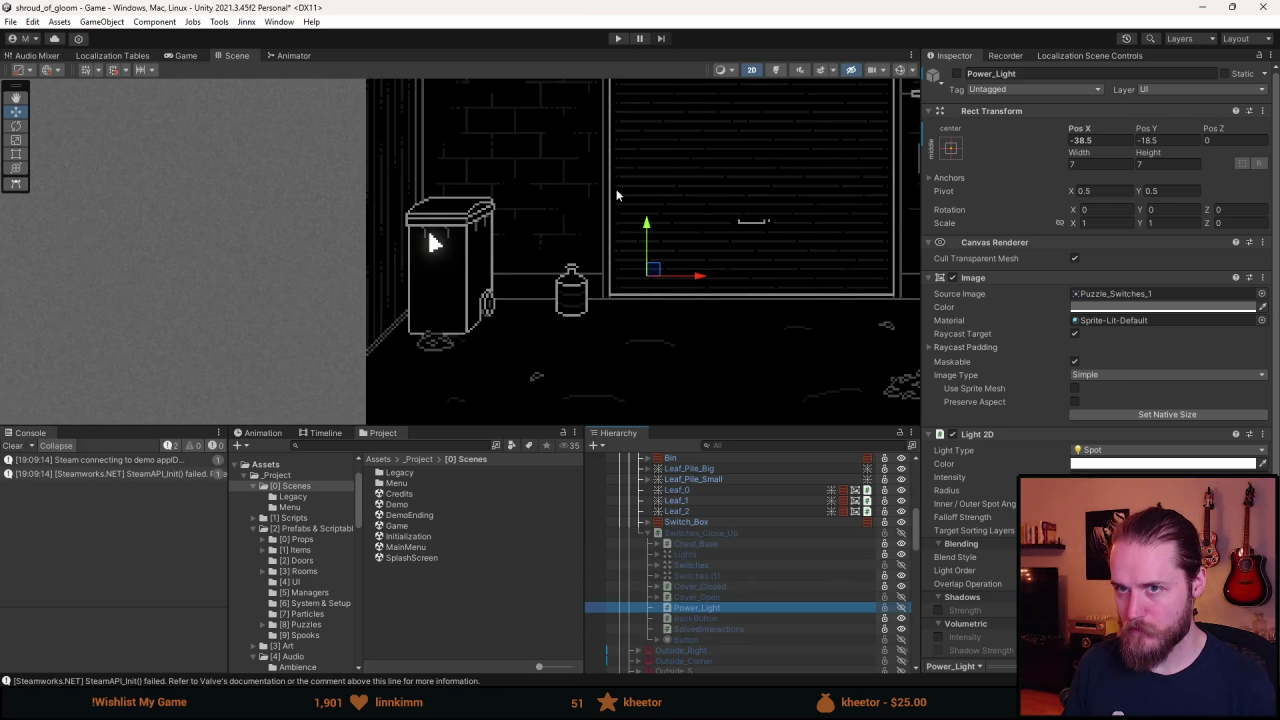
left_click(617, 38)
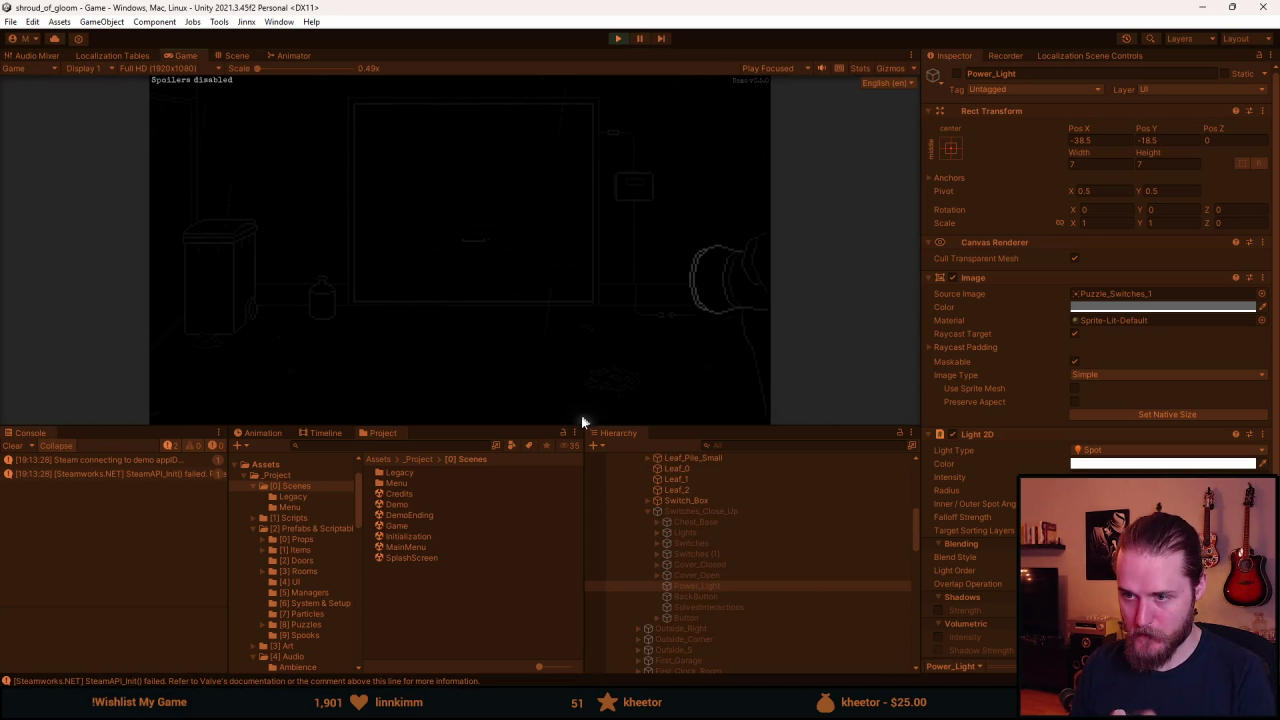
Enlarge the Game view, open the power box, lift the glass cover and try the unpowered switches.
left_click_drag(512, 428, 512, 606)
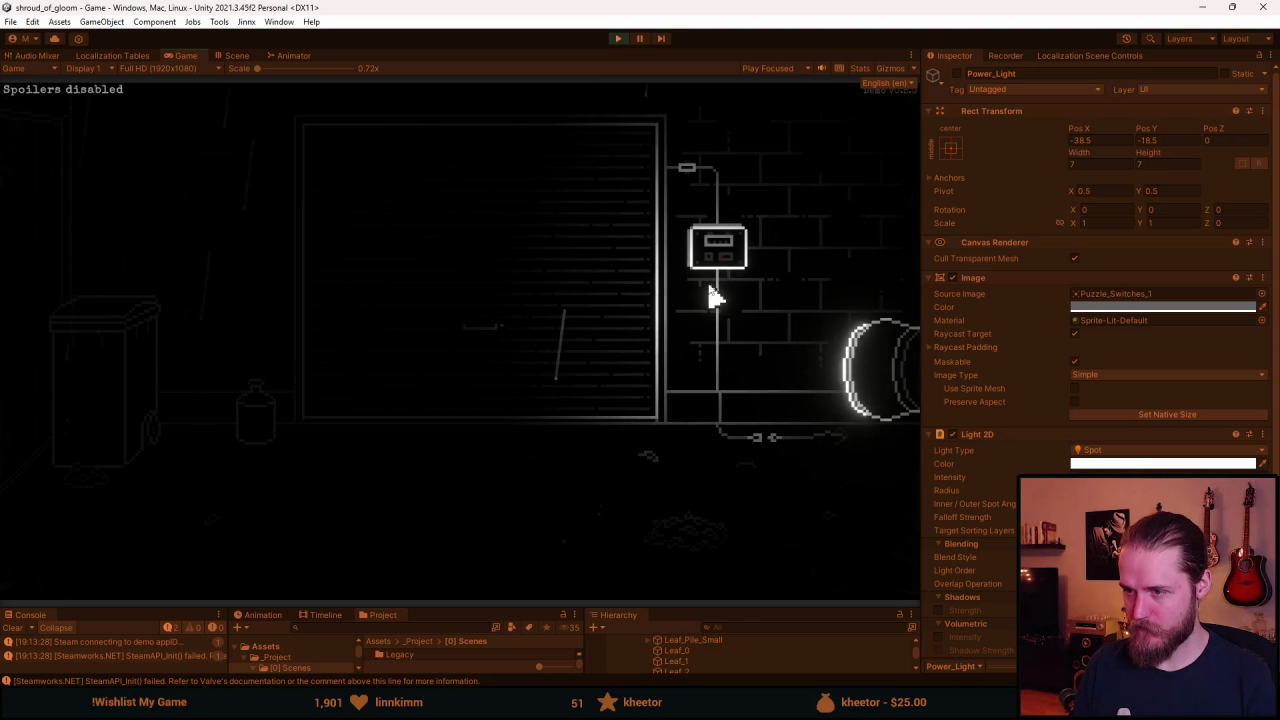
left_click(720, 255)
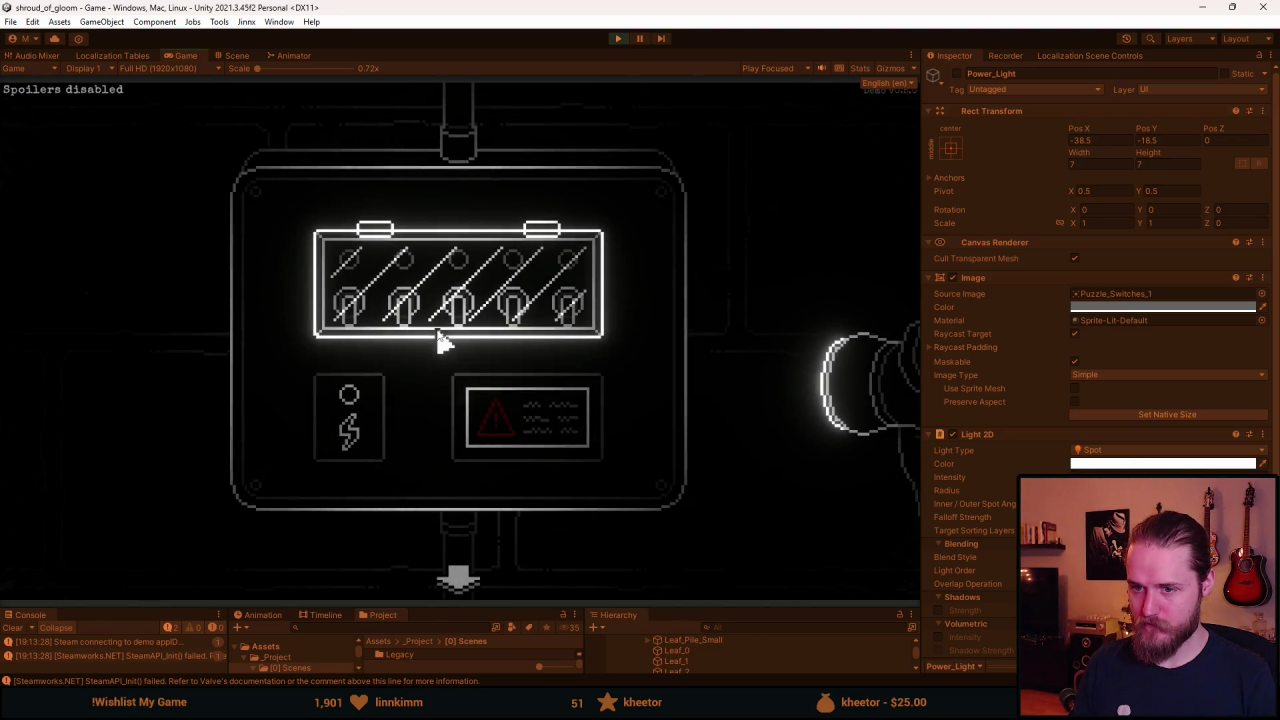
left_click(438, 334)
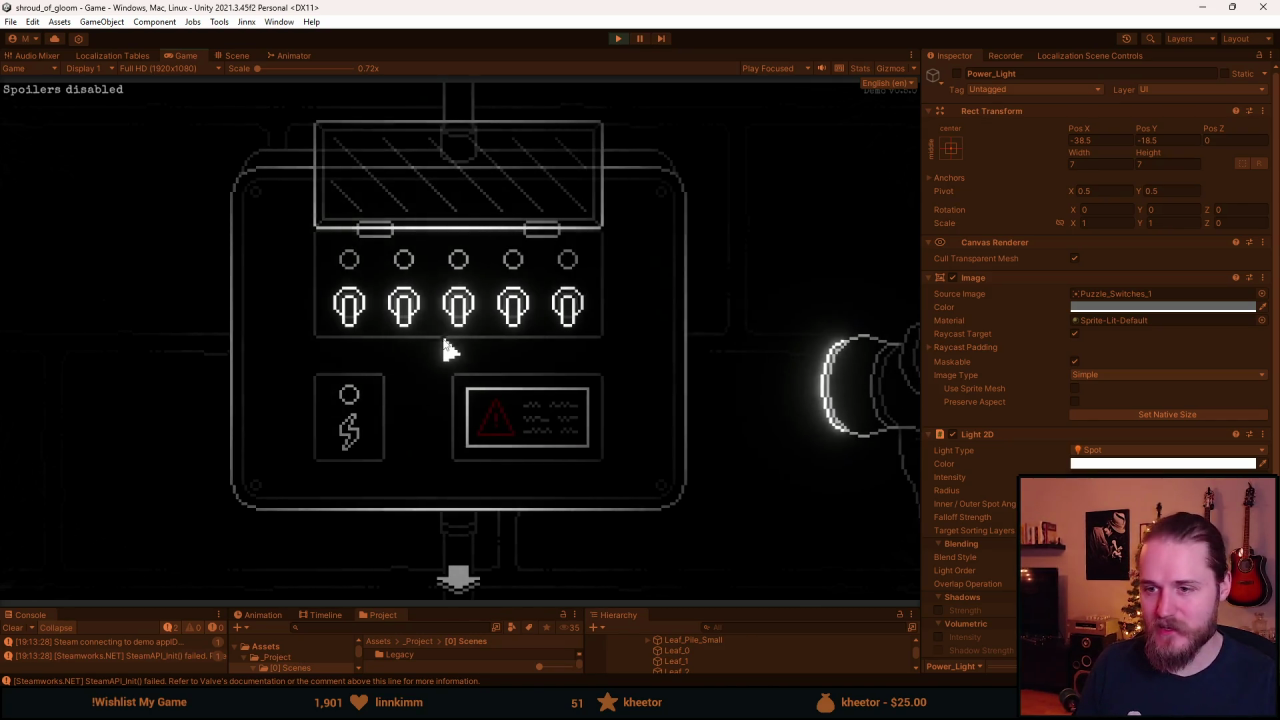
left_click(400, 320)
left_click(455, 310)
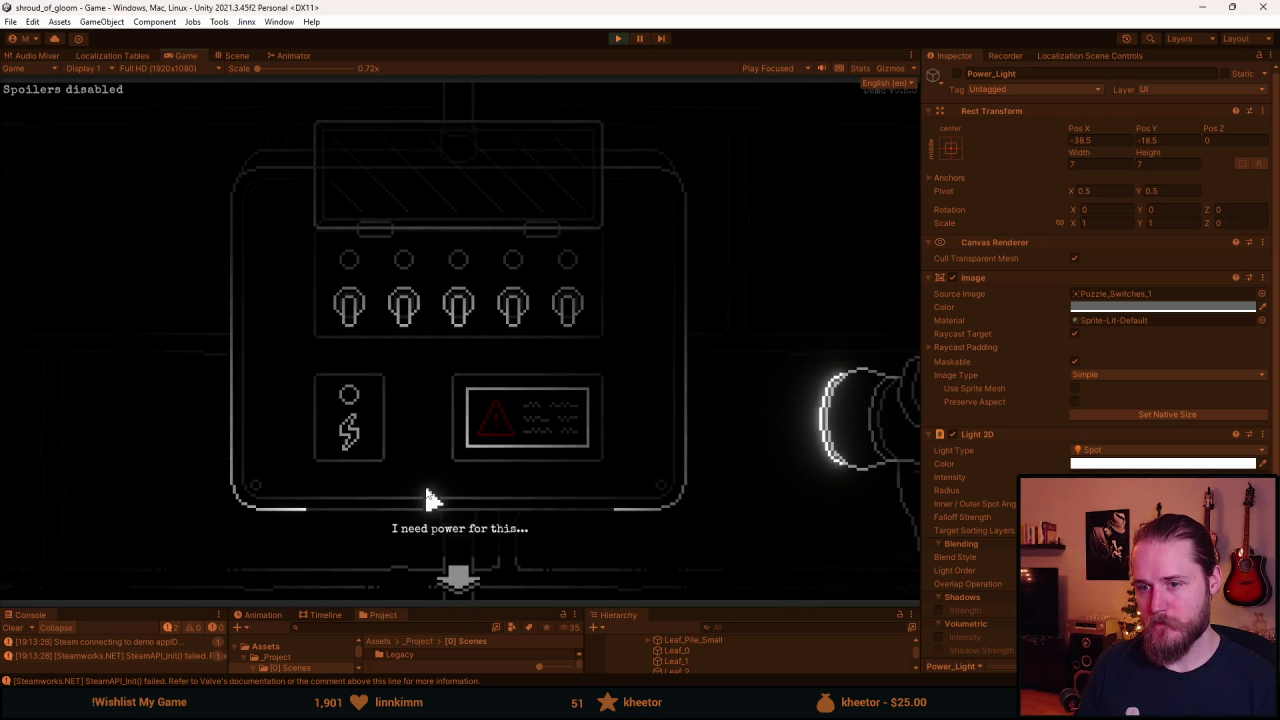
left_click(458, 578)
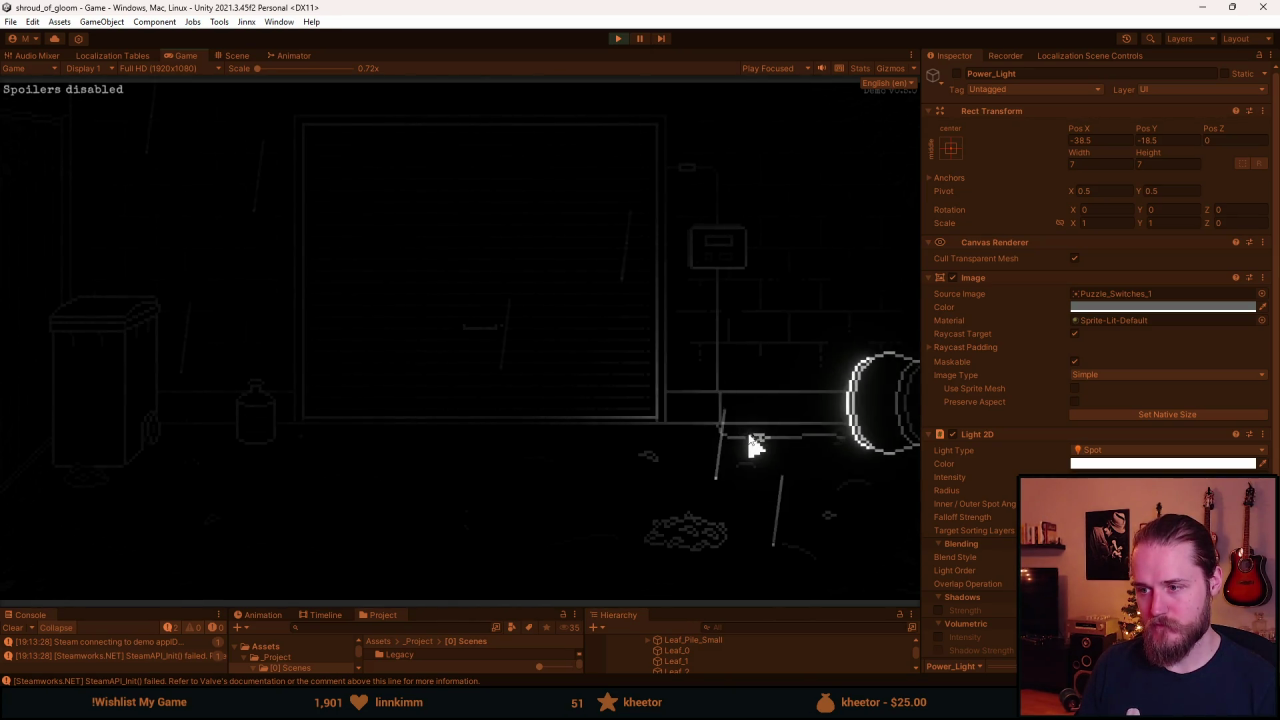
Reopen the power box and flip the switches until all five lights glow red.
left_click(728, 272)
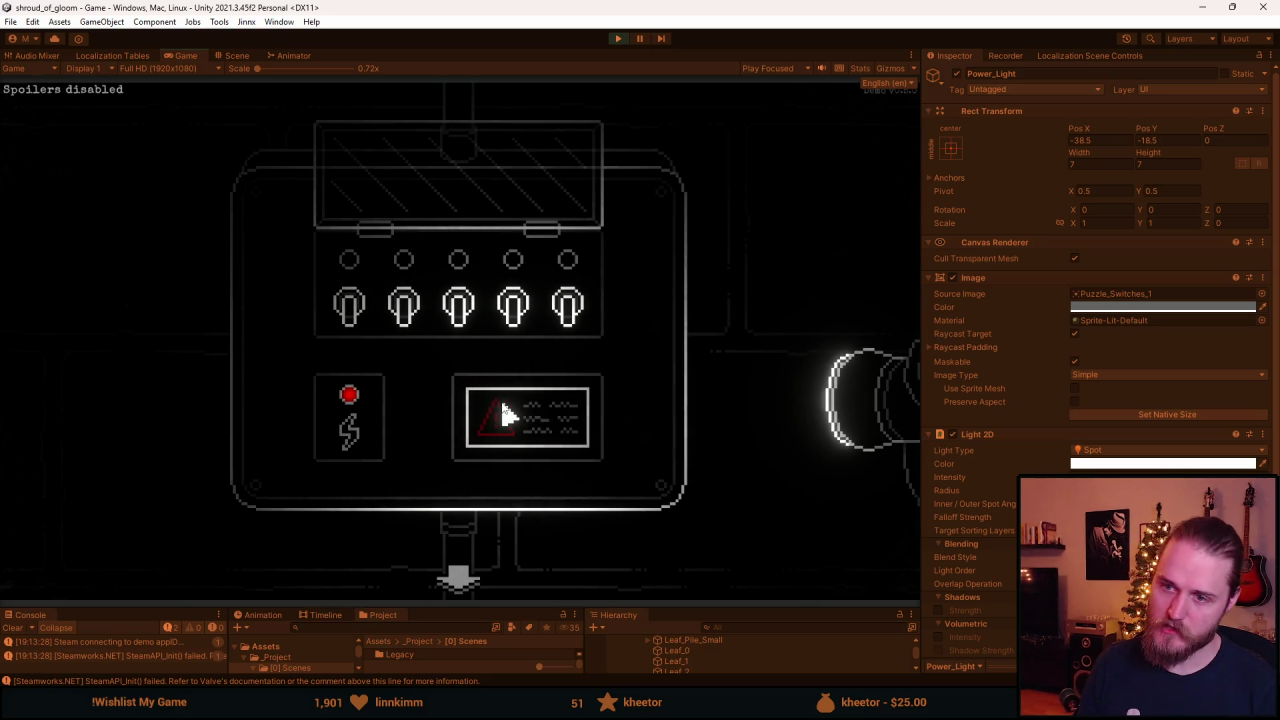
left_click(348, 308)
left_click(418, 335)
left_click(451, 326)
left_click(560, 326)
left_click(486, 309)
left_click(572, 315)
left_click(572, 315)
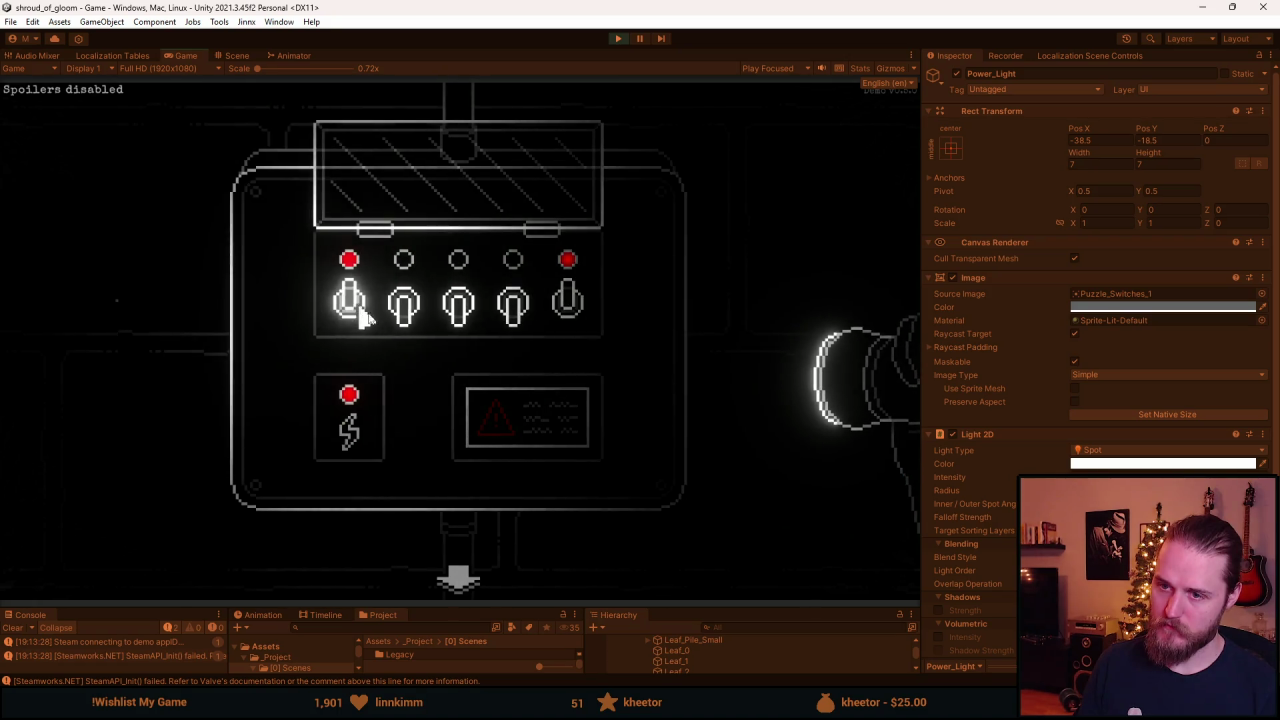
left_click(457, 309)
left_click(418, 322)
left_click(566, 306)
left_click(372, 318)
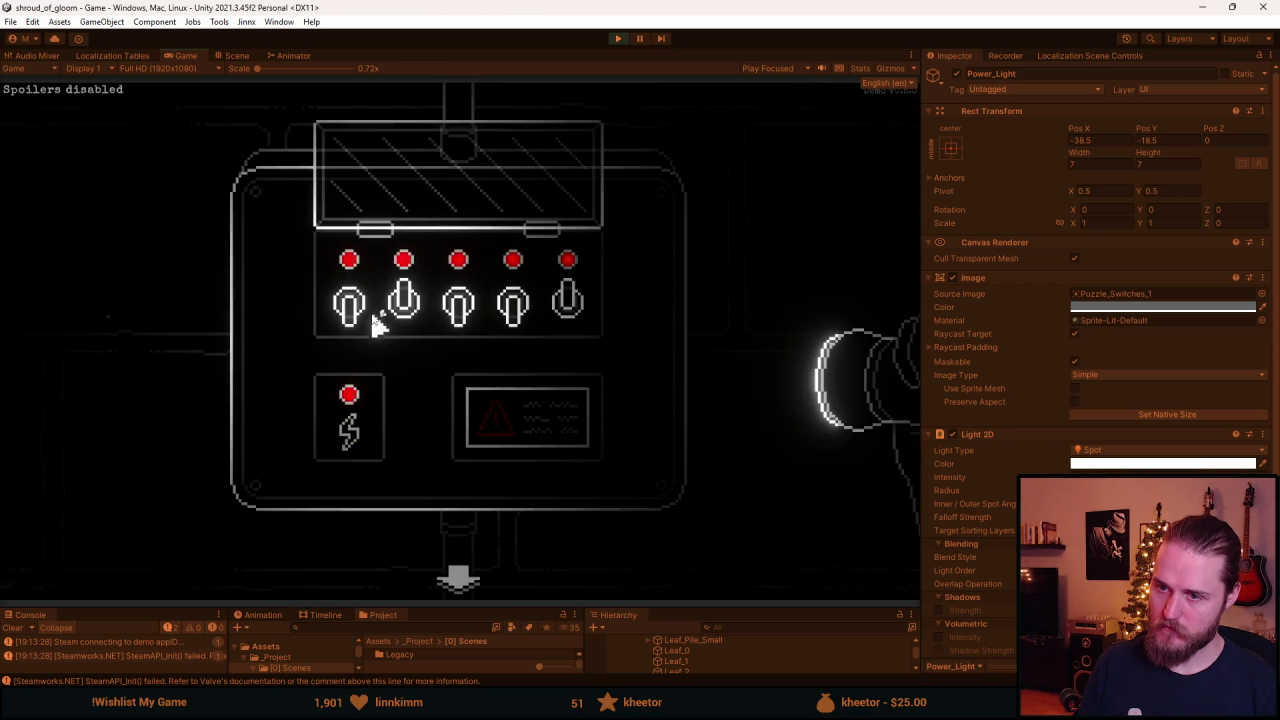
left_click(563, 309)
left_click(370, 316)
left_click(460, 318)
left_click(514, 320)
left_click(412, 328)
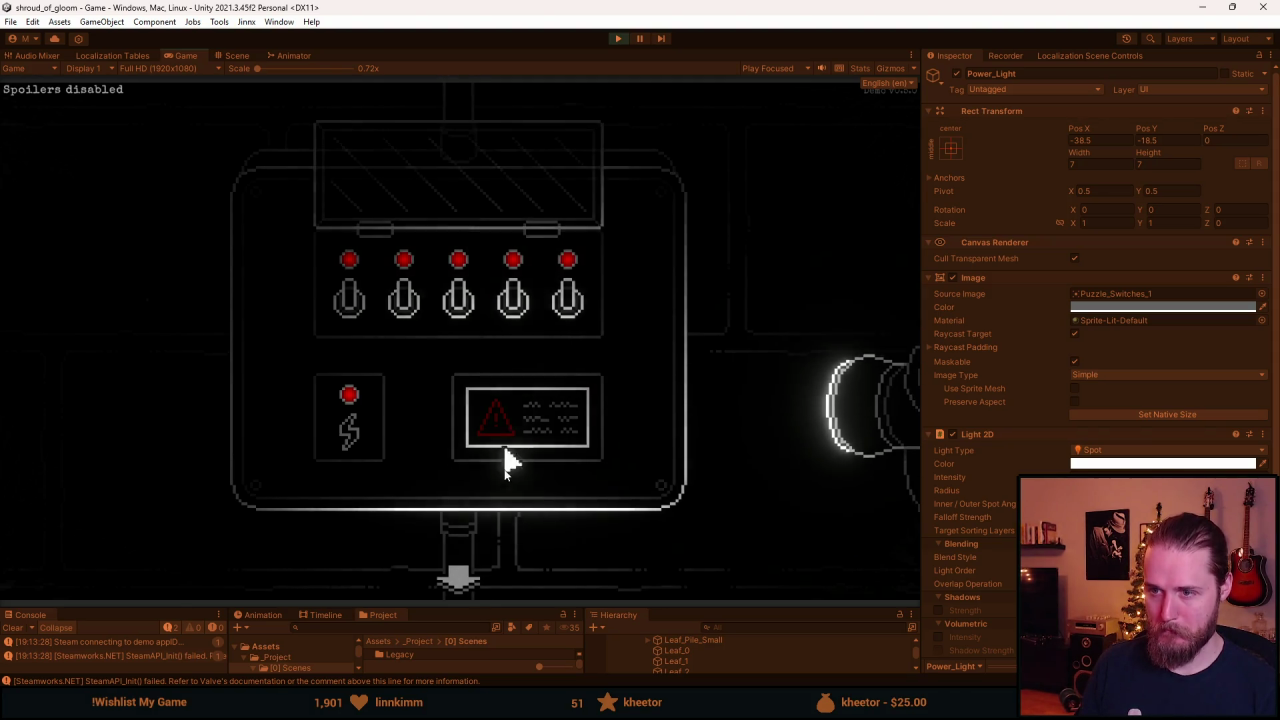
left_click(457, 579)
Pause and stop the game, then return to the sprite in Aseprite.
key("Escape")
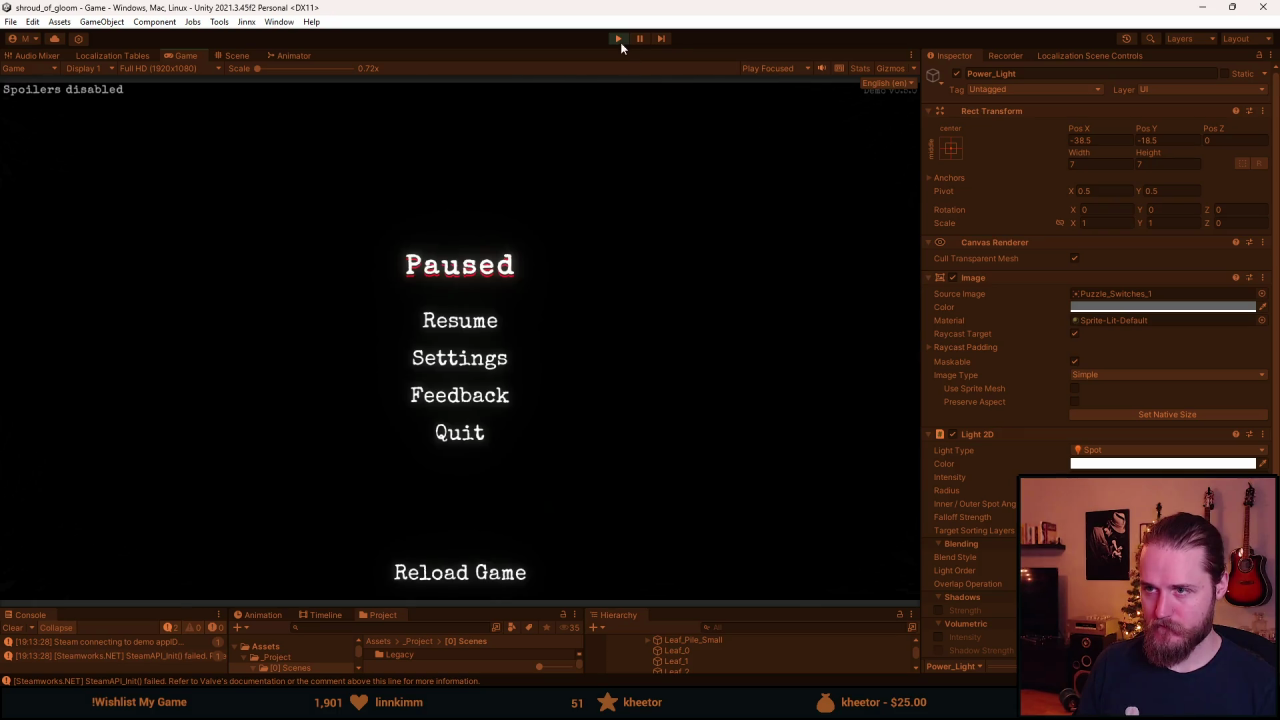
left_click(617, 38)
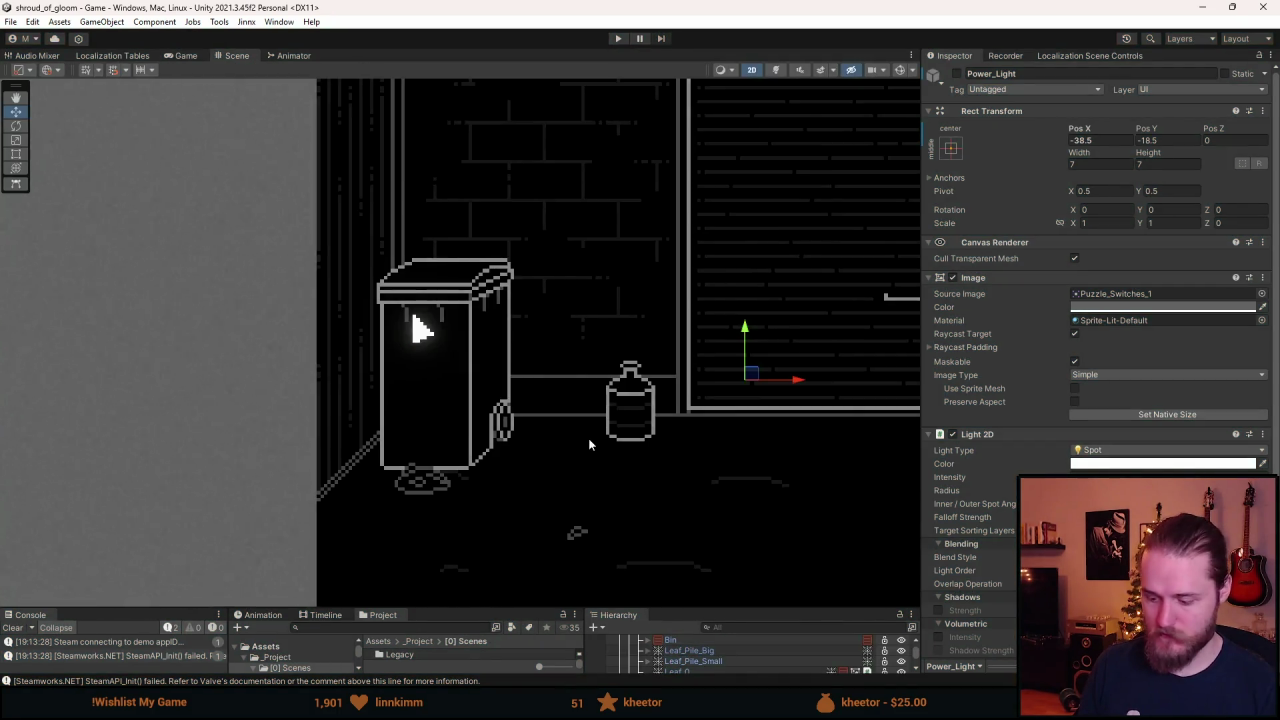
key("alt+Tab")
scroll(610, 400, "up", 2)
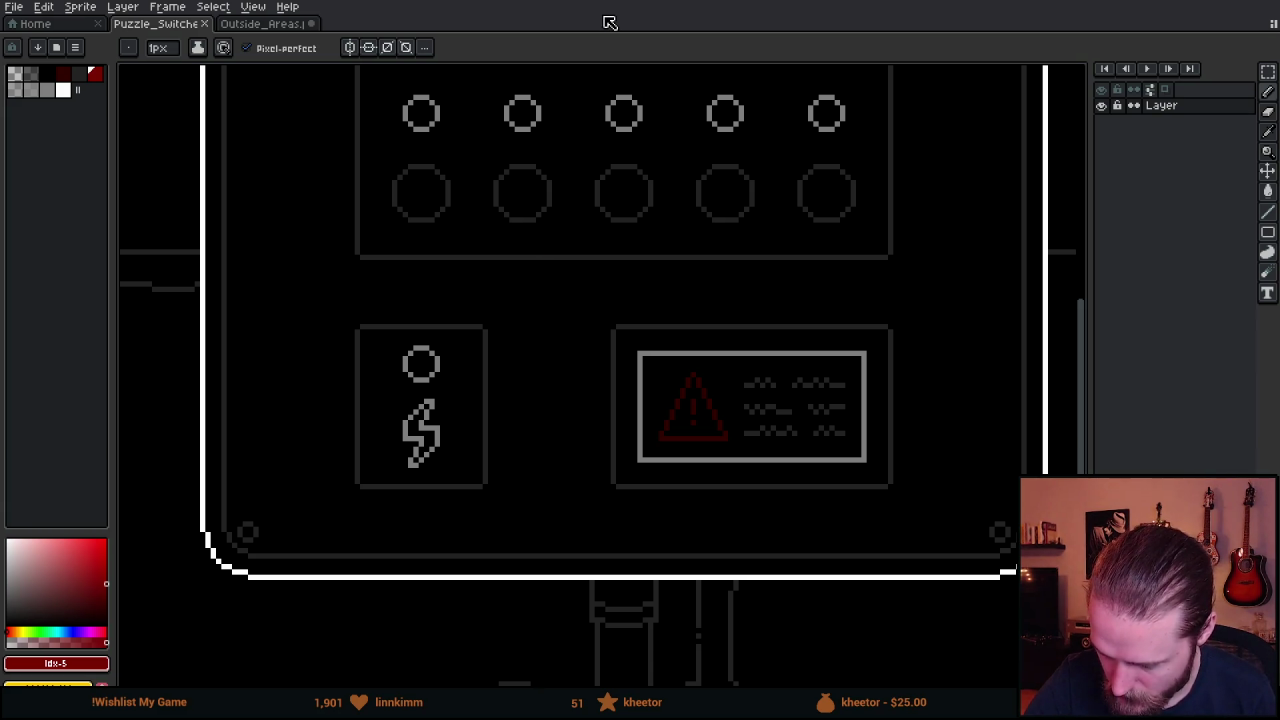
Pick #242424 from the box border and place the new panel's top-left and top-right corners.
left_click(556, 256, "alt")
mouse_move(567, 305)
left_mouse_down()
mouse_move(549, 511)
mouse_move(617, 414)
mouse_move(609, 460)
mouse_move(525, 368)
mouse_move(534, 383)
mouse_move(674, 380)
mouse_move(665, 388)
left_mouse_up()
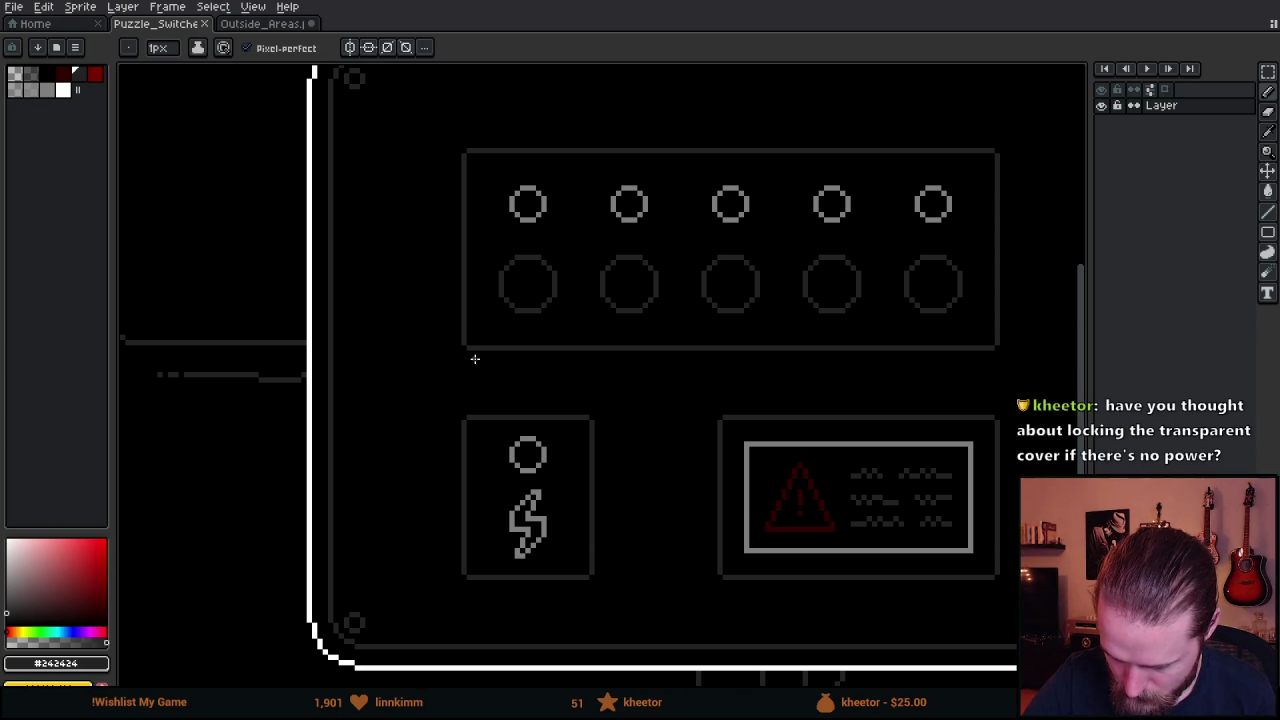
left_click_drag(646, 486, 546, 414)
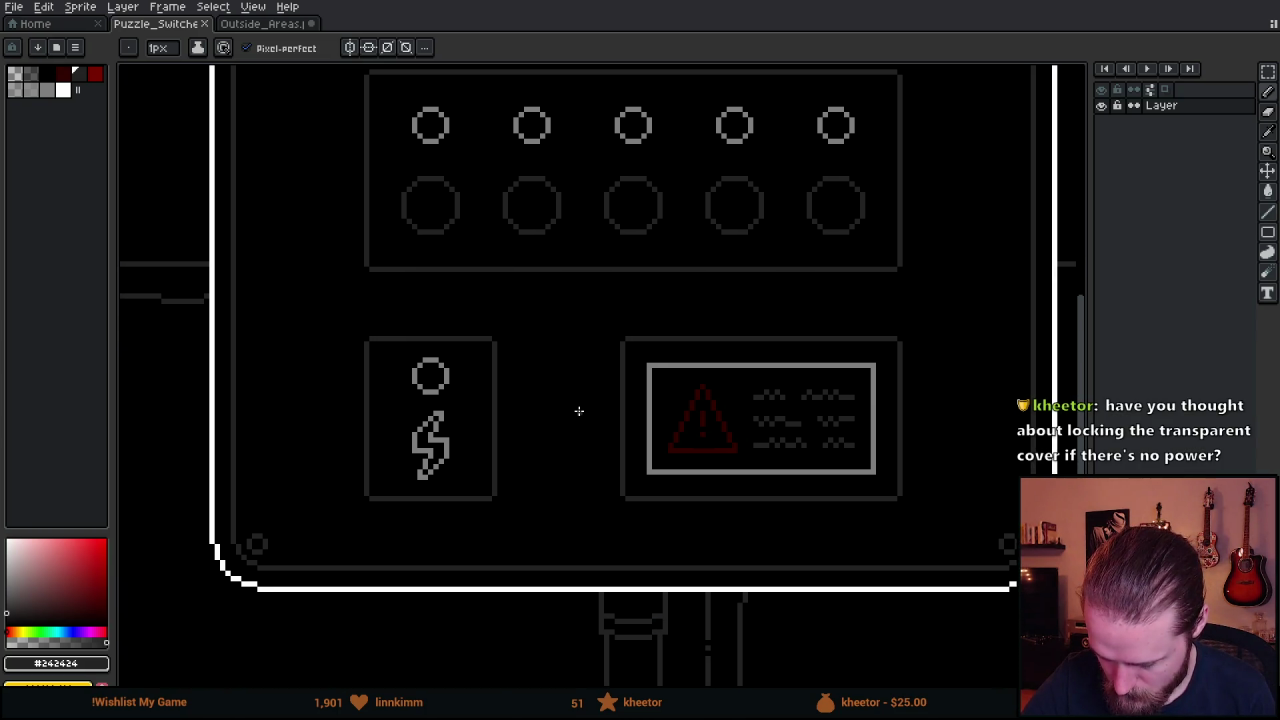
scroll(577, 428, "up", 4)
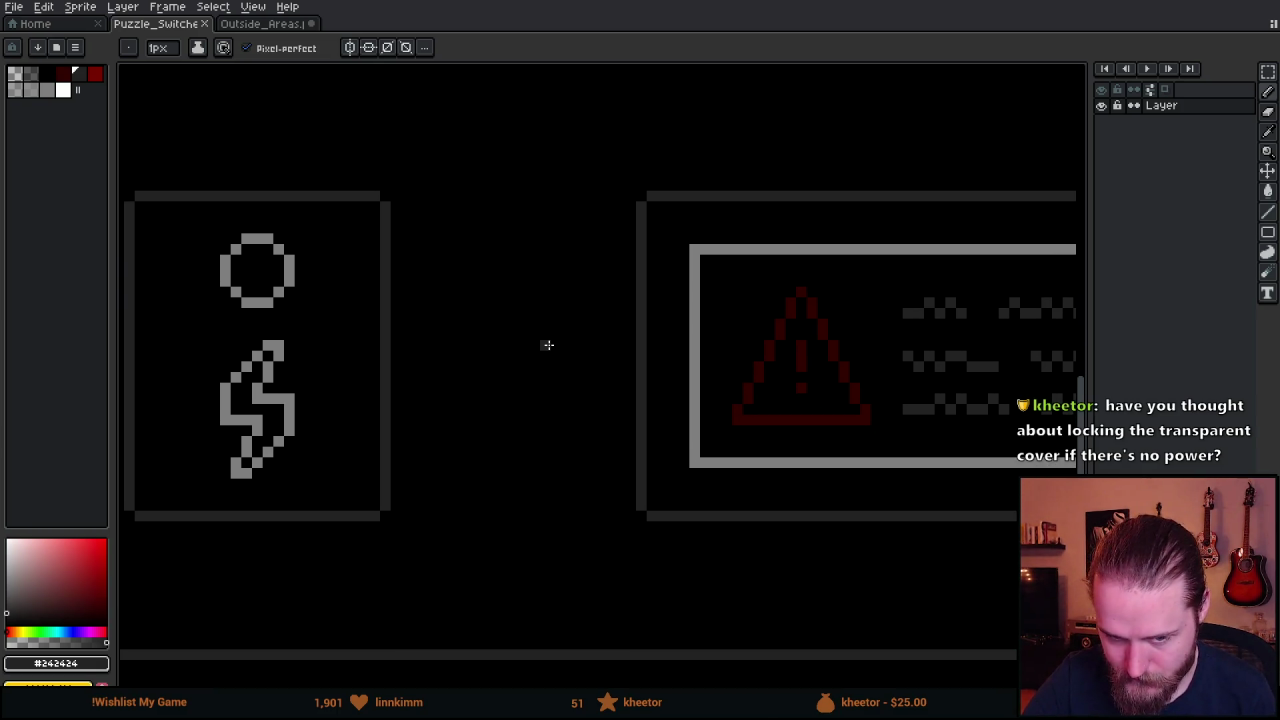
mouse_move(477, 363)
left_mouse_down()
mouse_move(450, 368)
mouse_move(518, 375)
left_mouse_up()
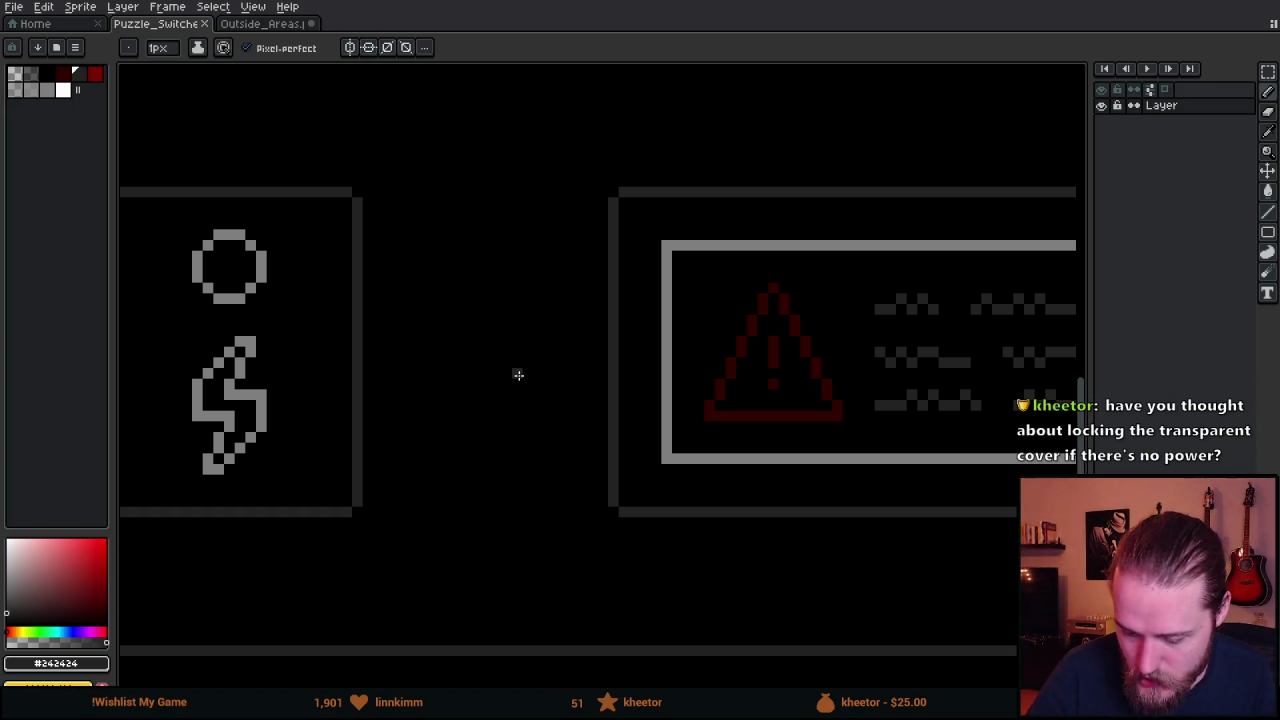
left_click(408, 207)
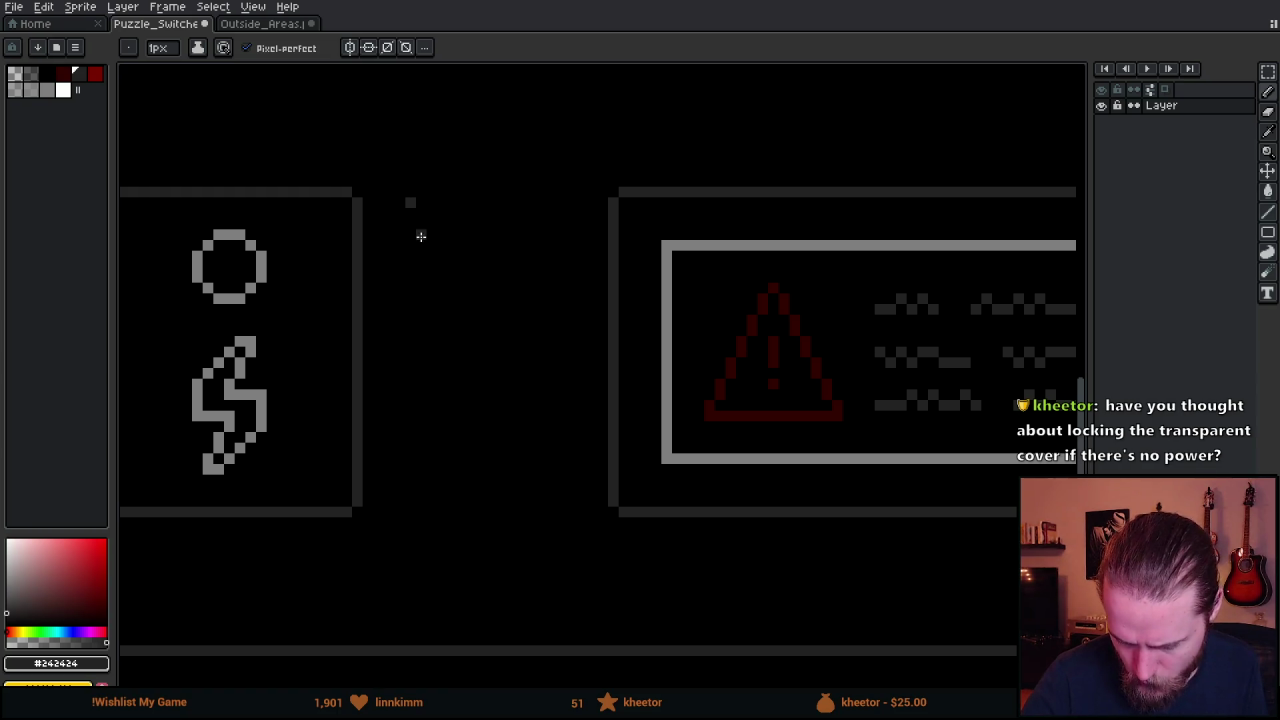
left_click(559, 205)
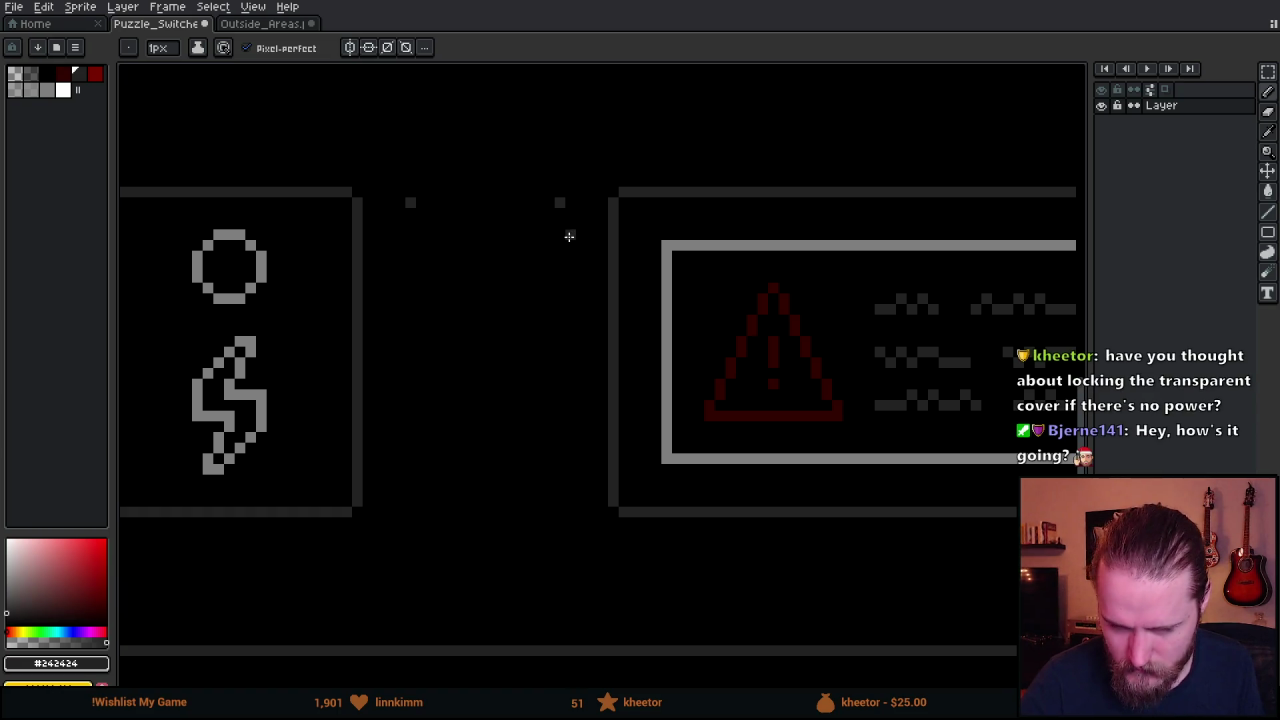
Draw the panel's left, right, top and bottom edges to close the rectangle.
scroll(537, 365, "left", 2)
scroll(537, 365, "down", 1)
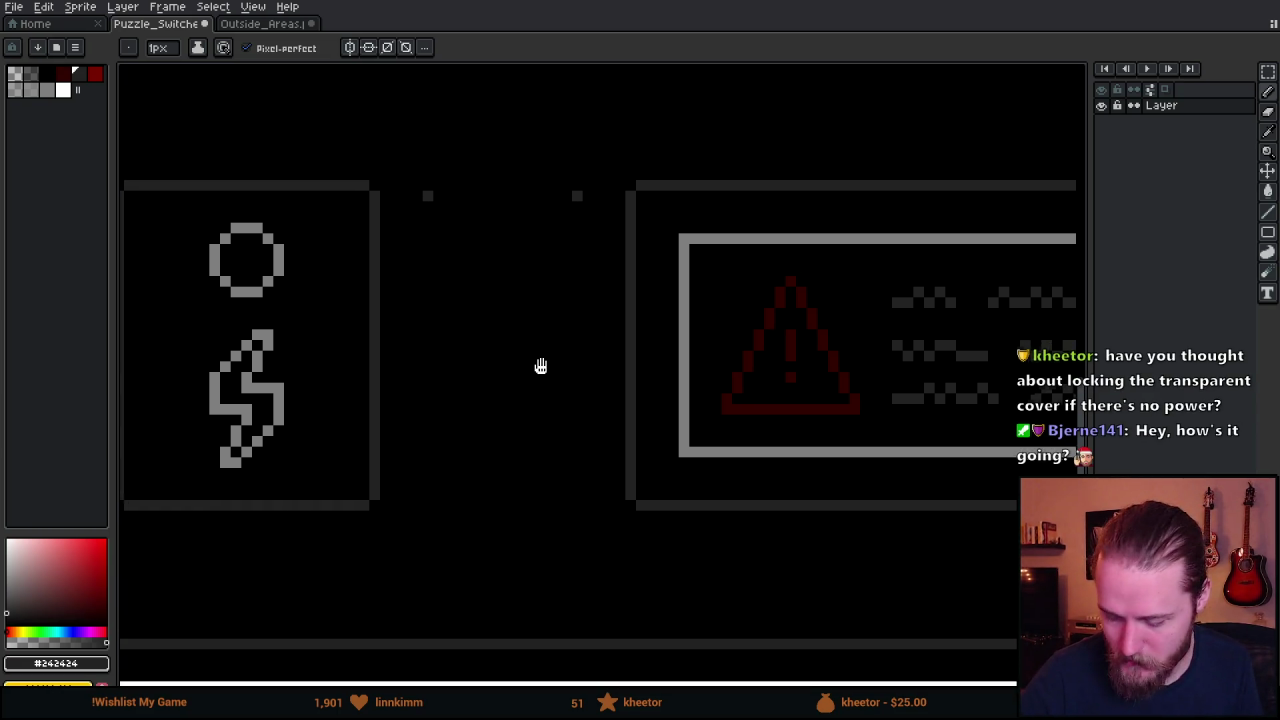
left_click(461, 442, "shift")
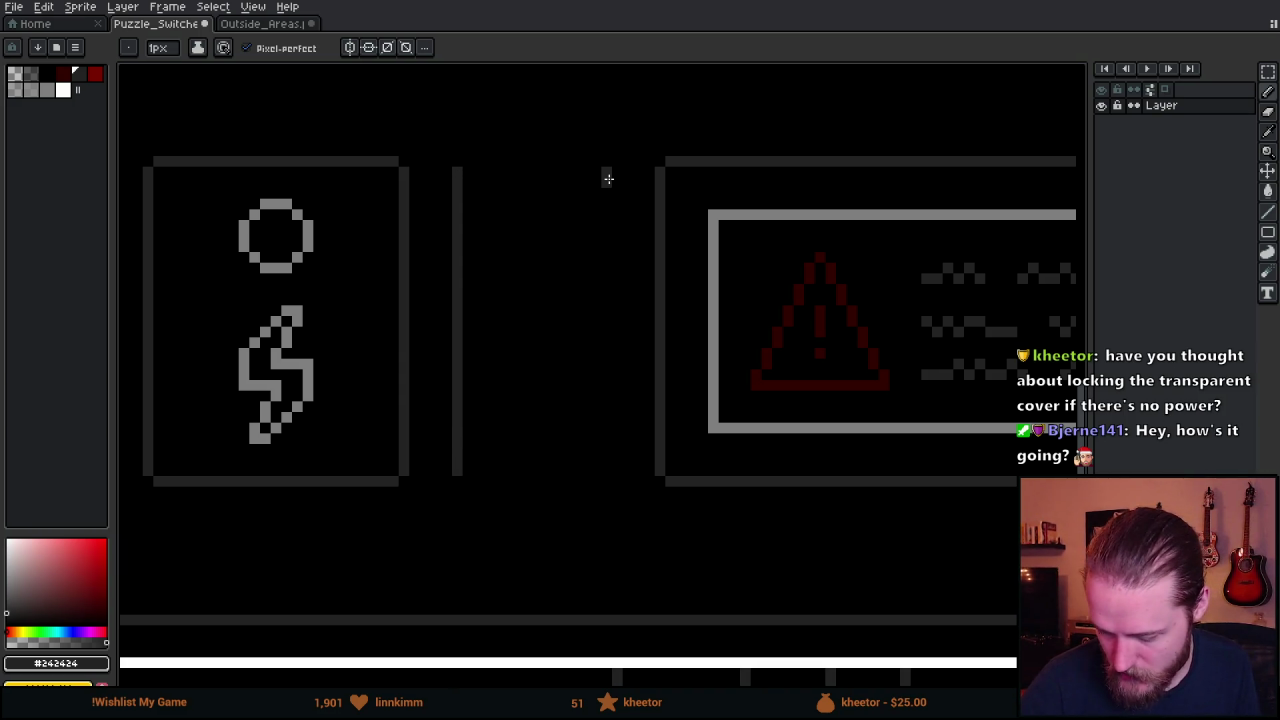
left_click(605, 455, "shift")
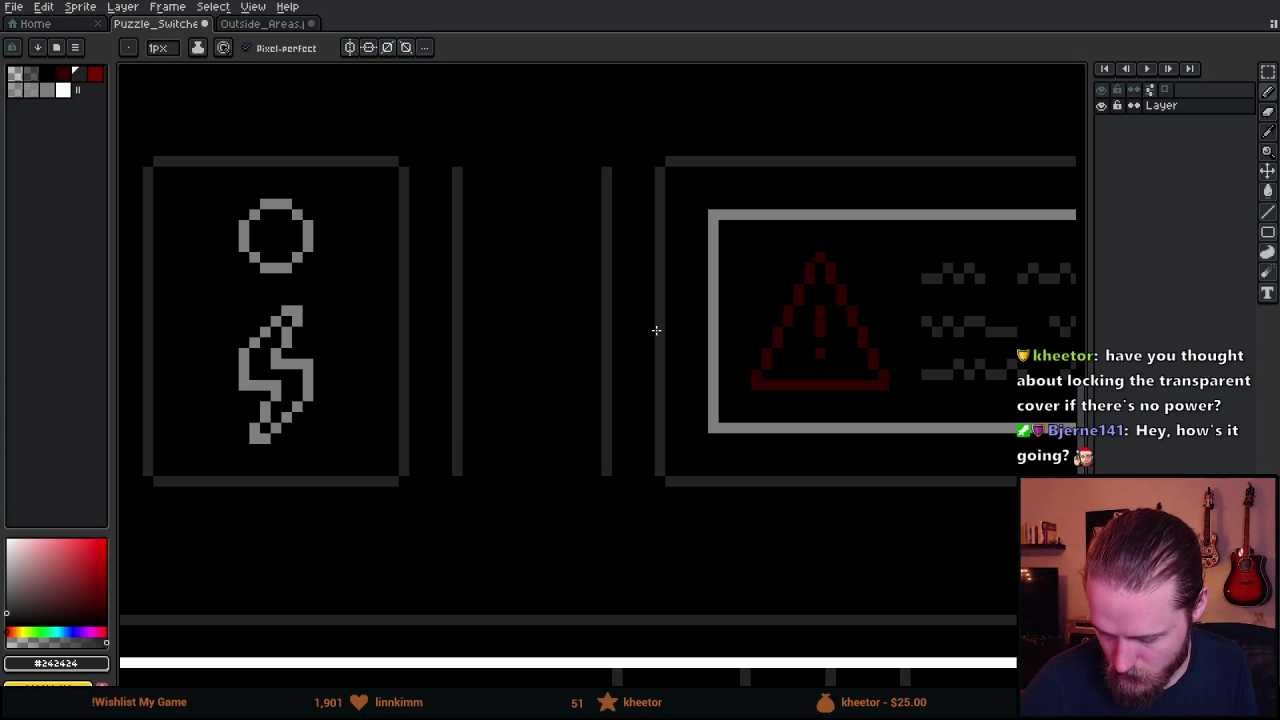
left_click(597, 164, "shift")
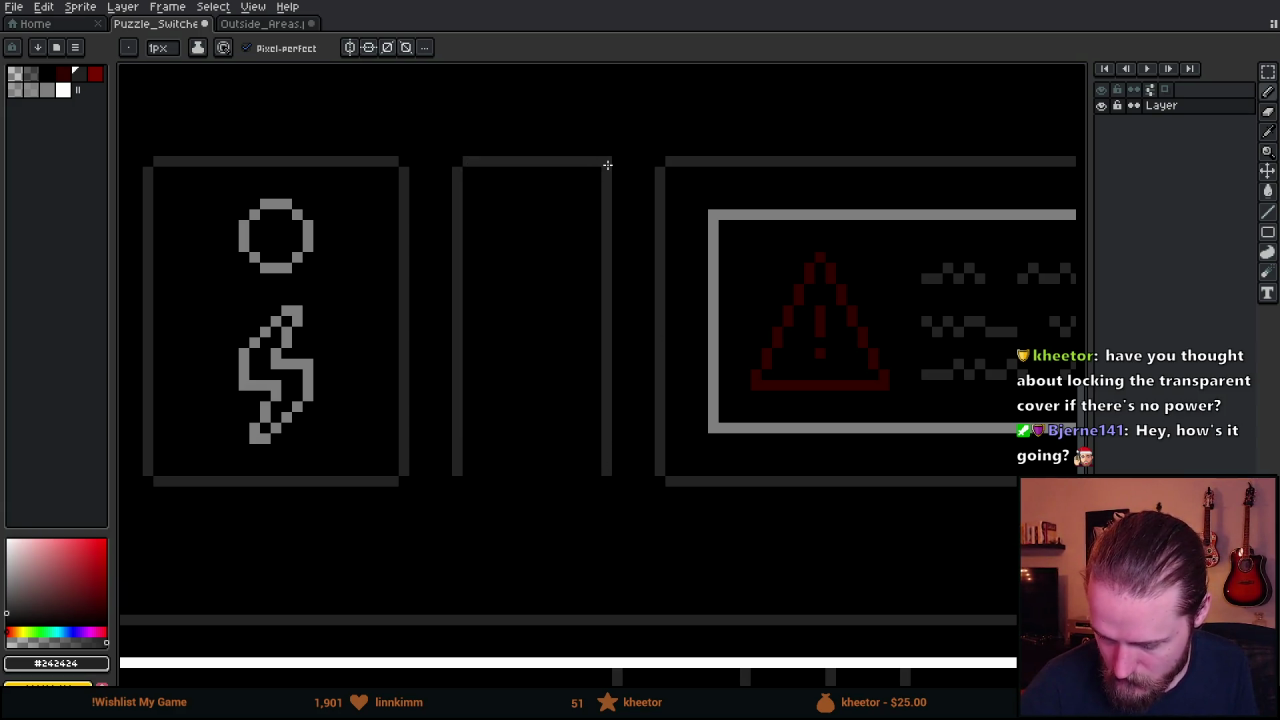
left_click(464, 483)
key("v")
key("b")
left_click(594, 479, "shift")
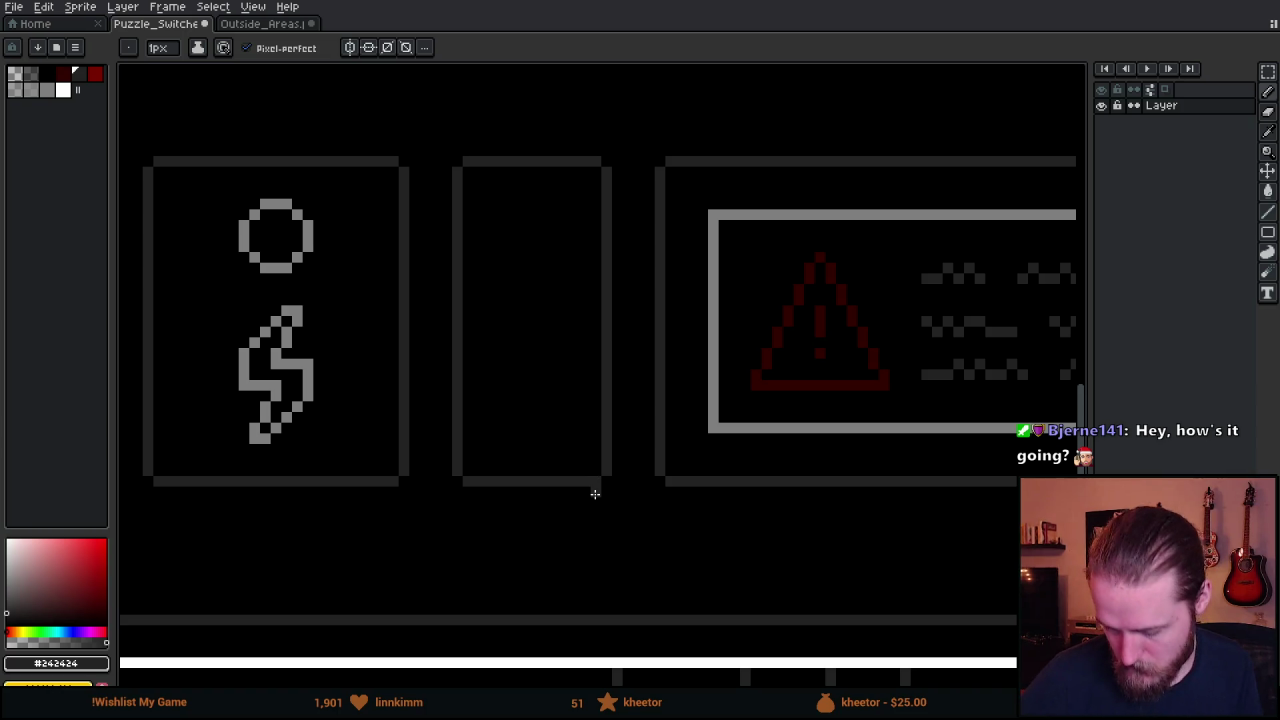
scroll(617, 343, "up", 2)
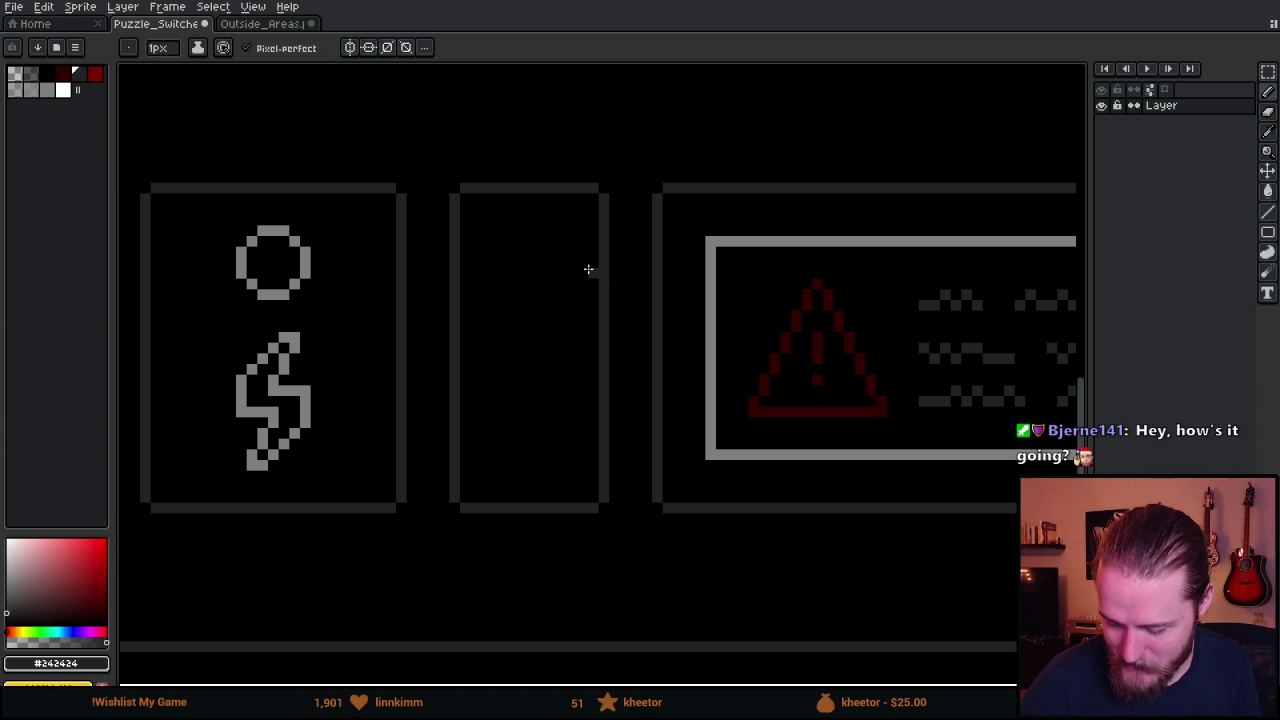
Draw five evenly spaced horizontal grey vent lines across the middle panel.
left_click(474, 211)
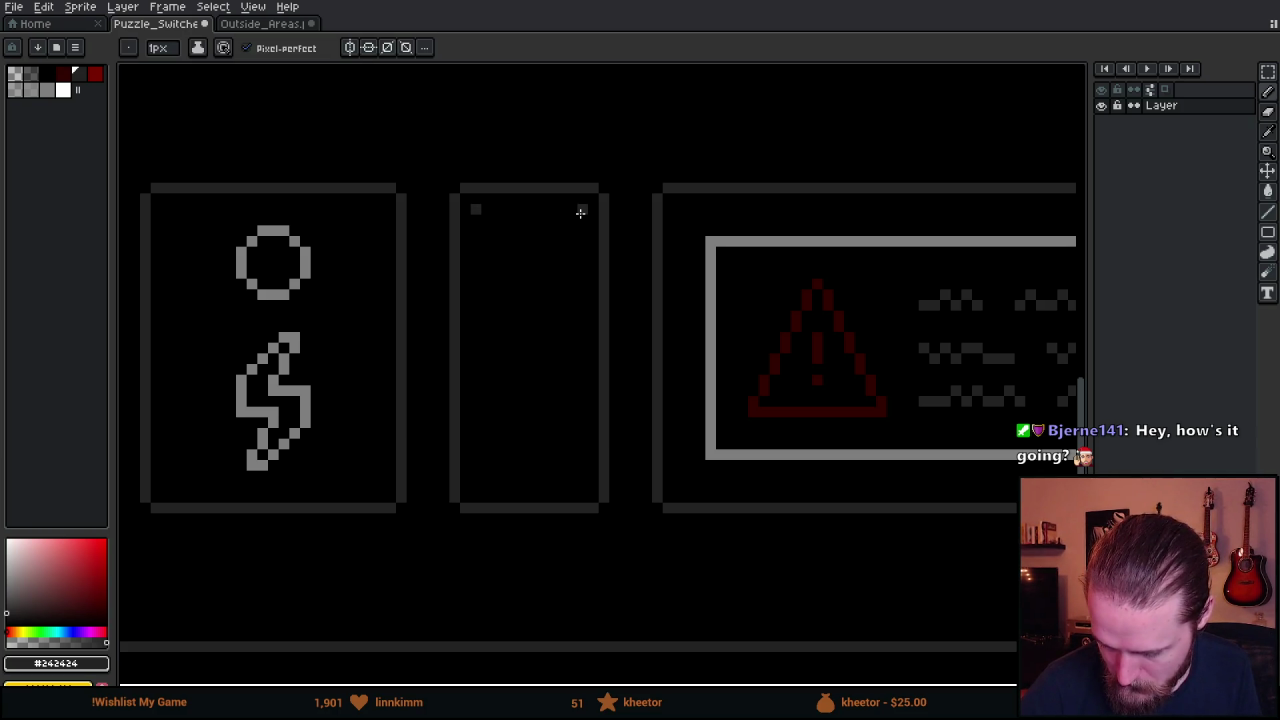
left_click(578, 213, "shift")
key("ctrl+z")
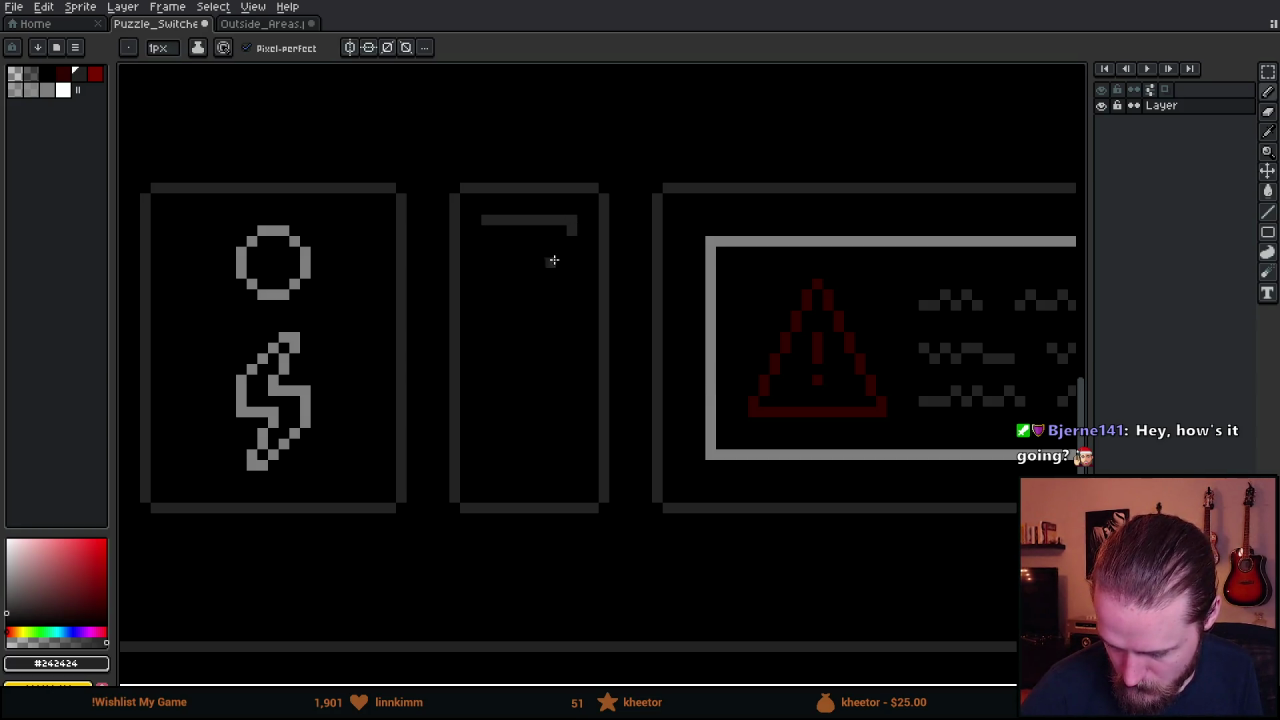
left_click(574, 221, "shift")
left_click(486, 251)
left_click(571, 251, "shift")
left_click(486, 283)
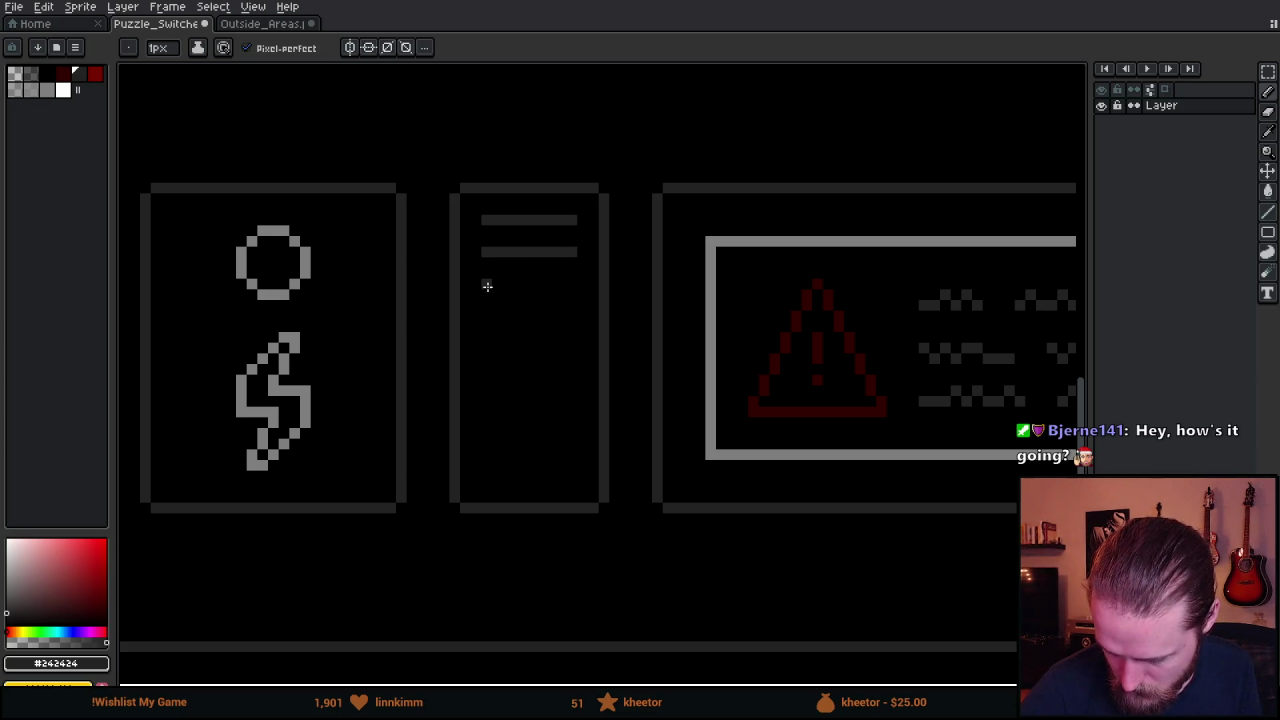
left_click(571, 283, "shift")
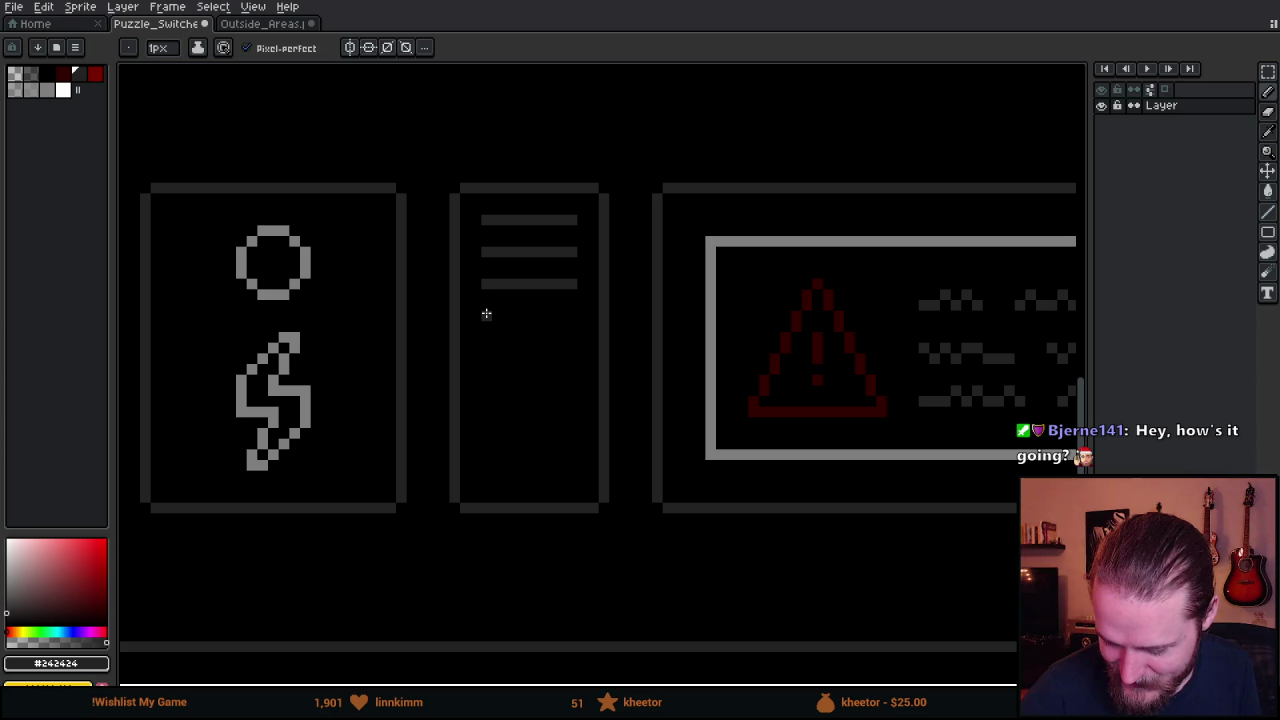
left_click(565, 316, "shift")
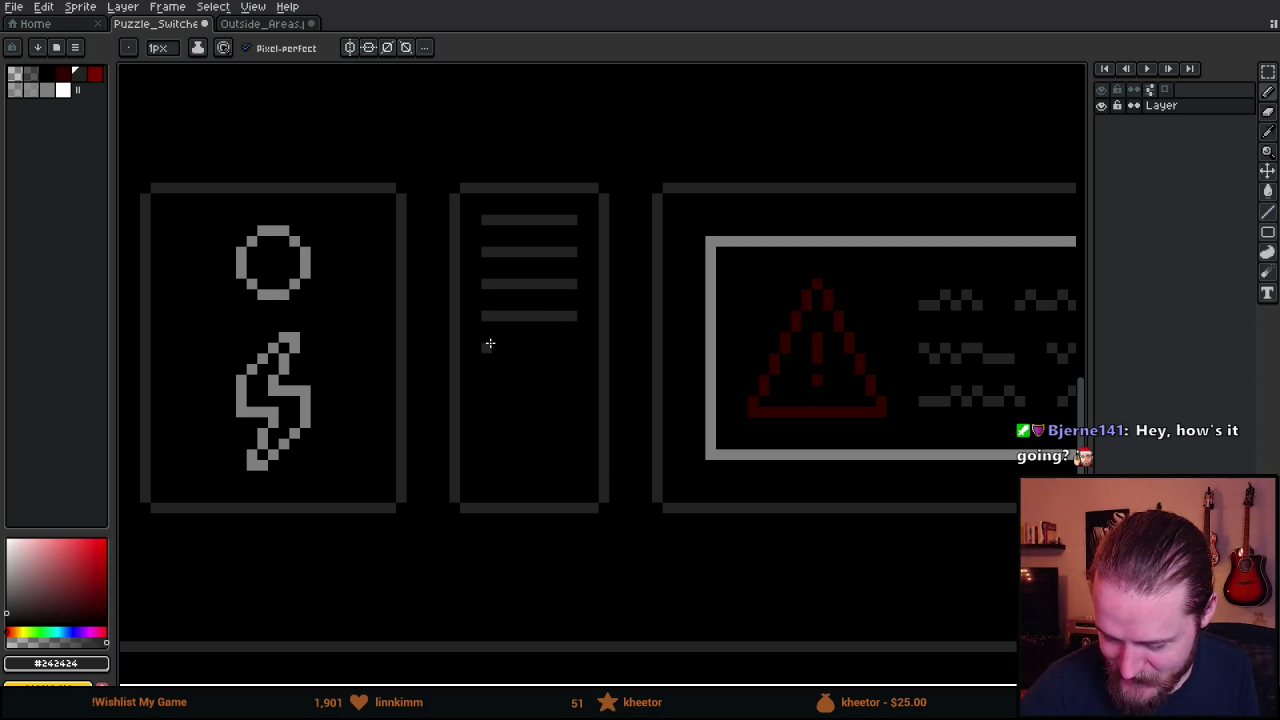
left_click(575, 348, "shift")
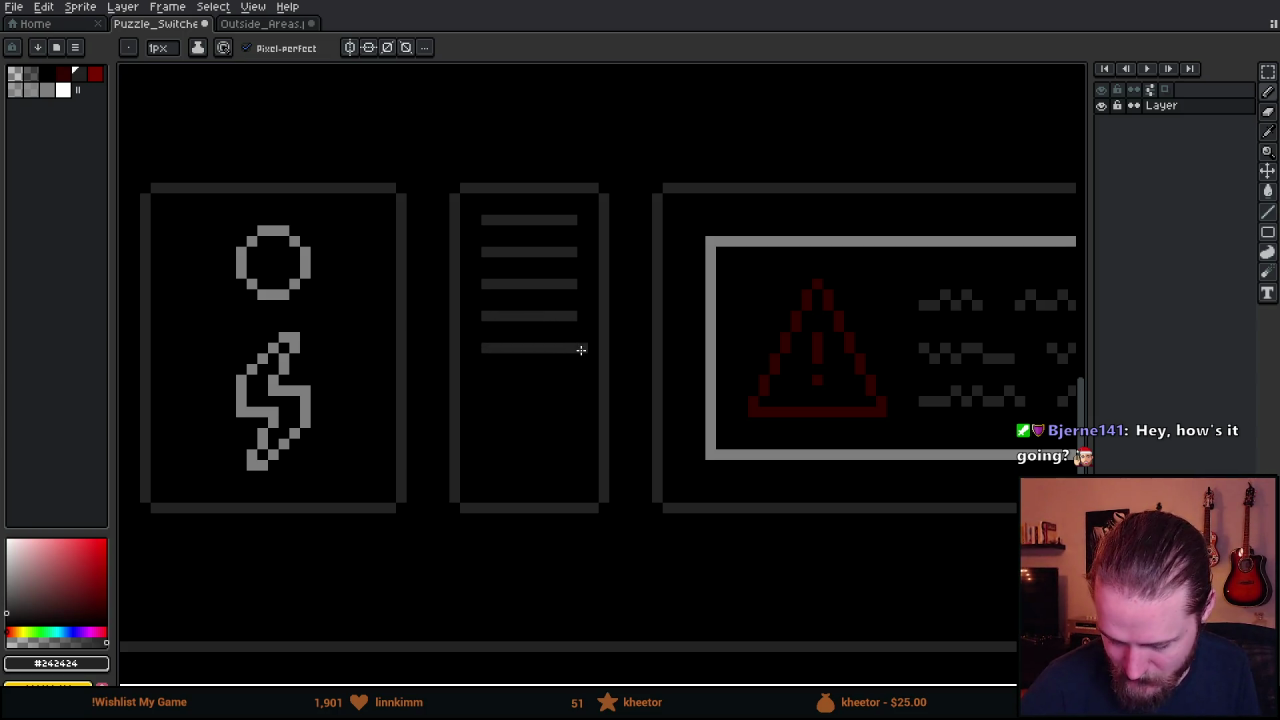
Marquee the five vent lines and drag a copy further down.
key("m")
left_click_drag(478, 212, 579, 355)
left_click_drag(543, 294, 549, 426)
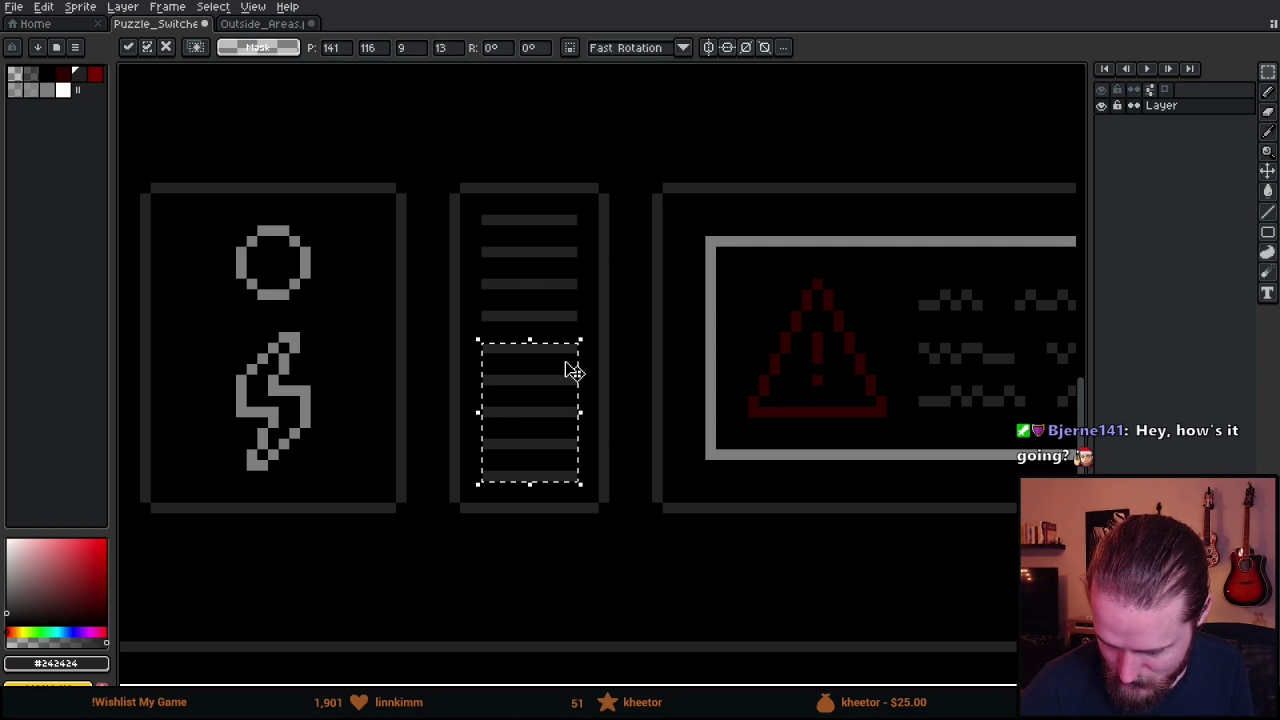
Drop the copied vent lines into place below the originals.
left_click(625, 273)
scroll(731, 440, "down", 5)
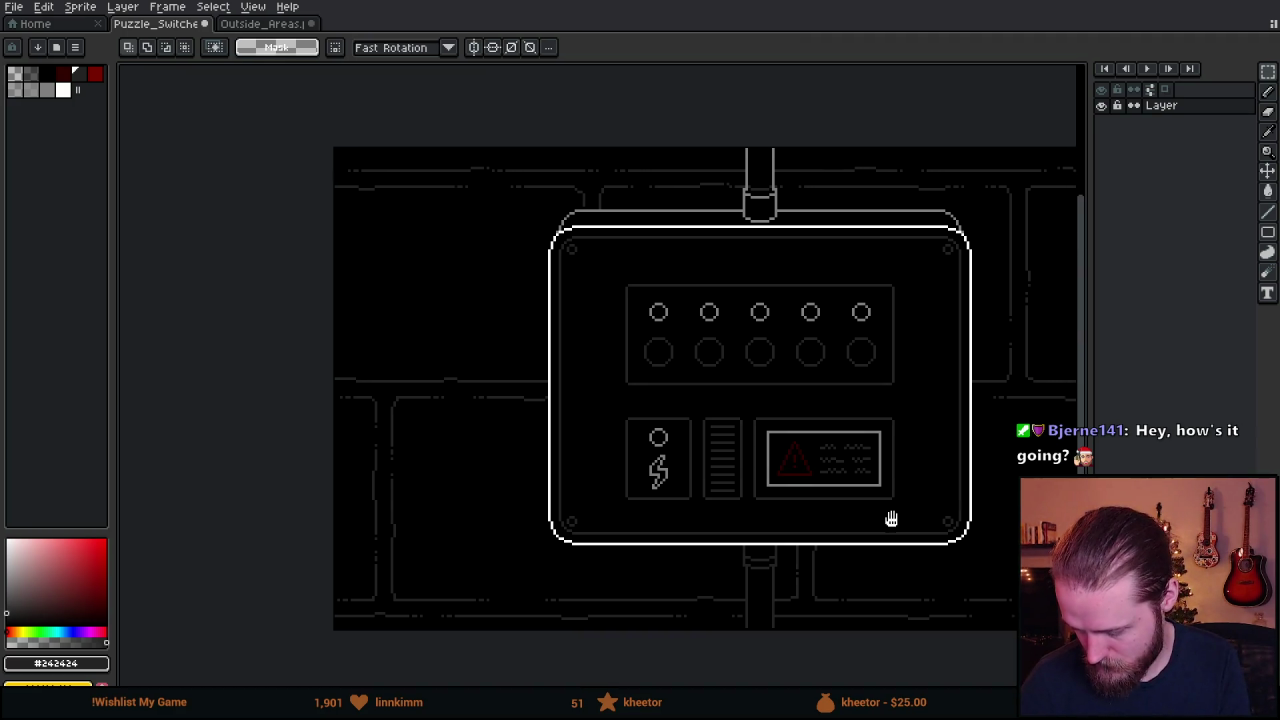
left_click_drag(889, 517, 813, 480)
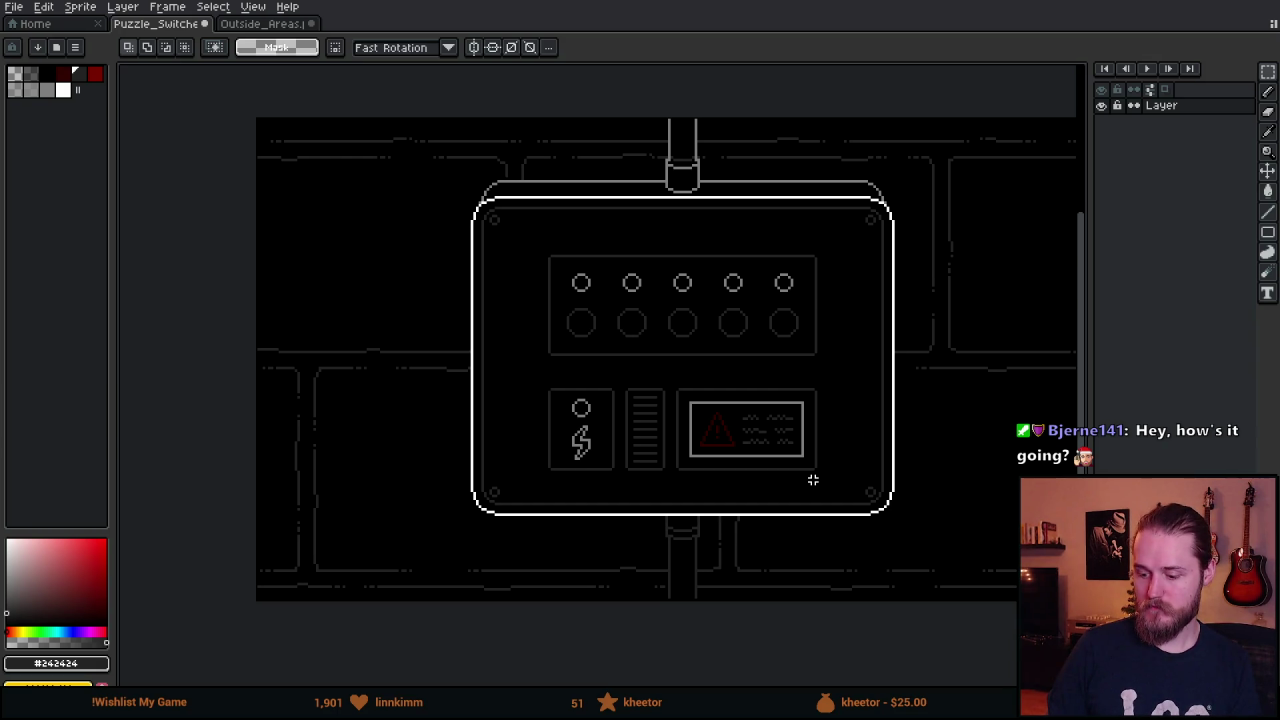
left_click_drag(811, 477, 807, 353)
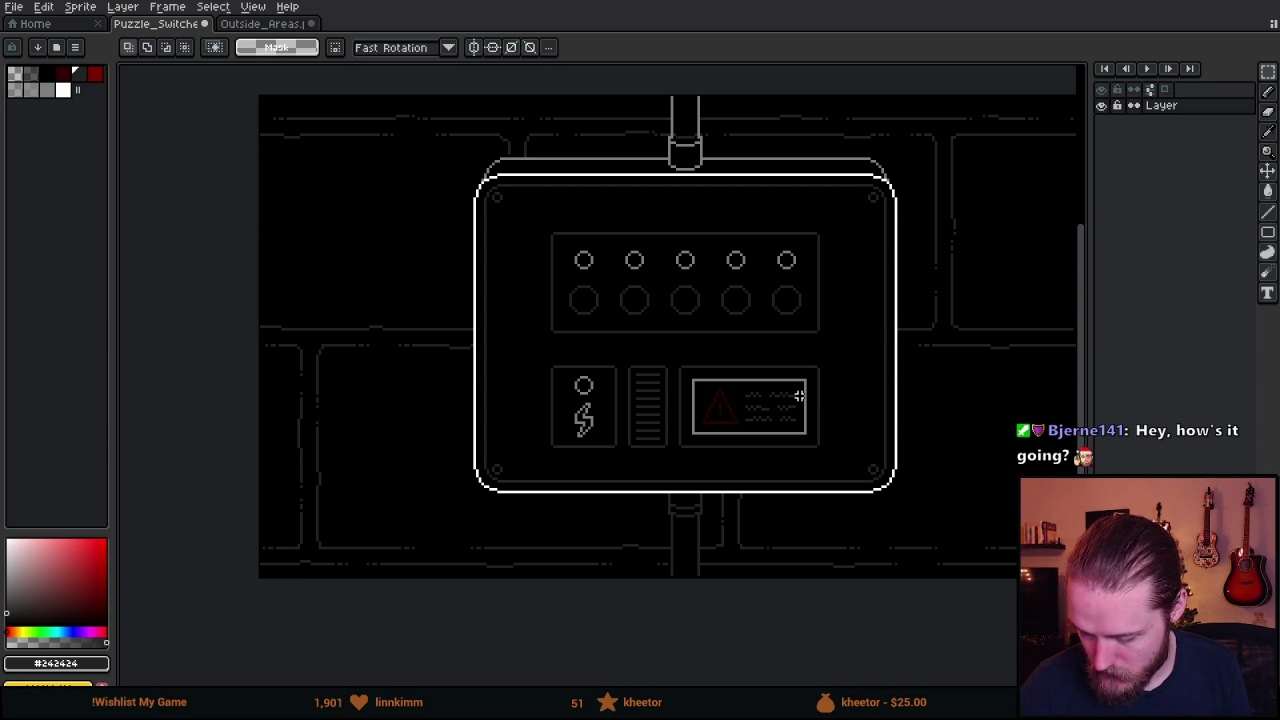
Cut a black vertical gap down the middle of the vent lines.
scroll(802, 398, "up", 3)
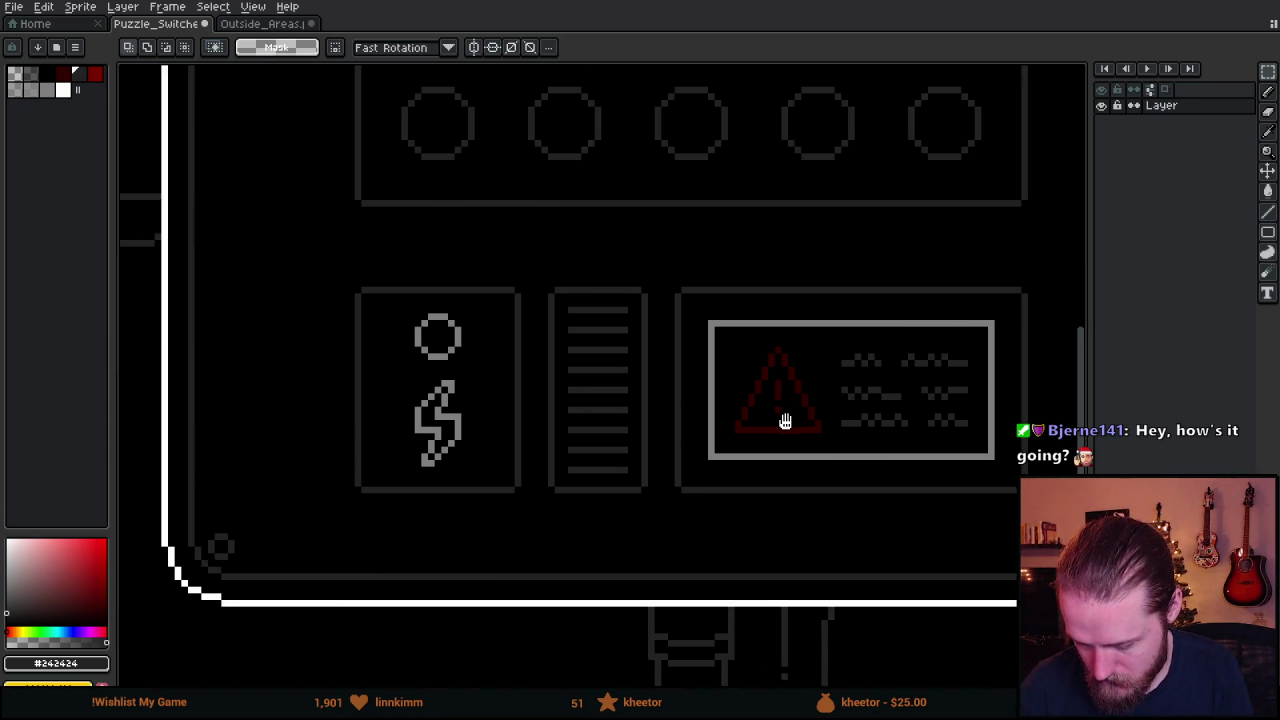
left_click(666, 280, "alt")
left_click_drag(670, 294, 672, 461)
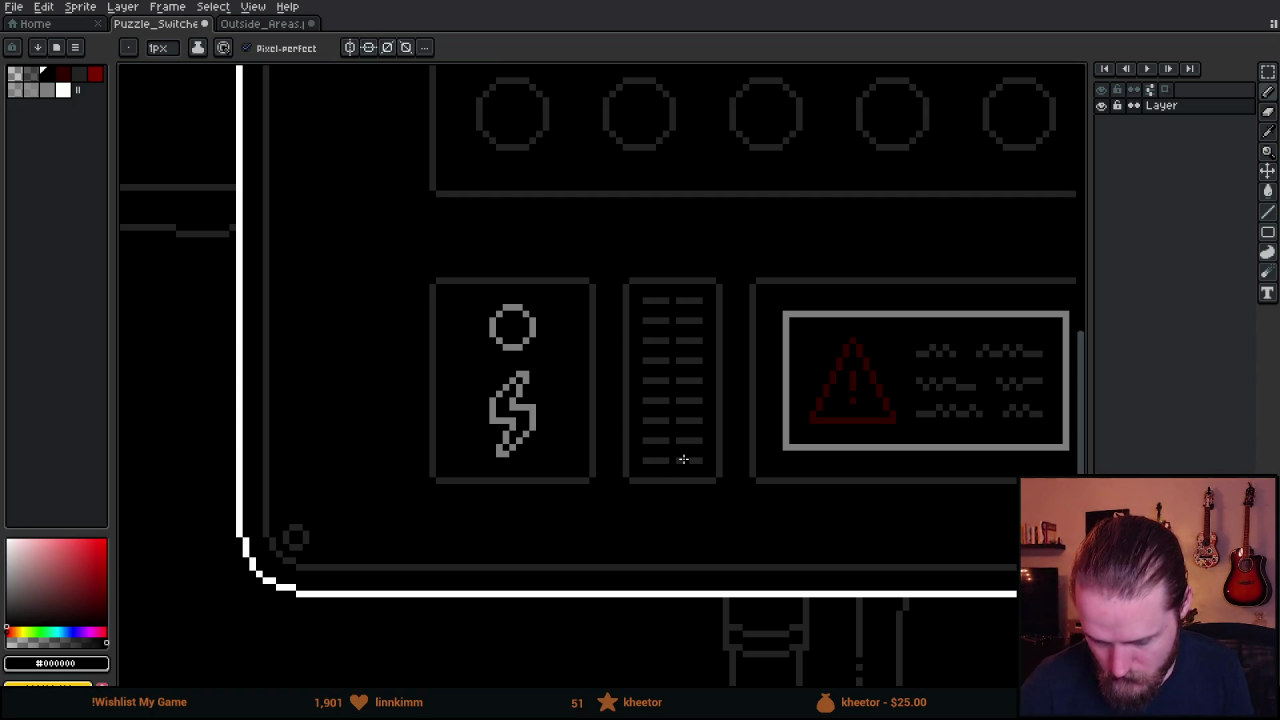
Paint a black vertical stroke down through the vent lines near their right side.
scroll(683, 459, "down", 3)
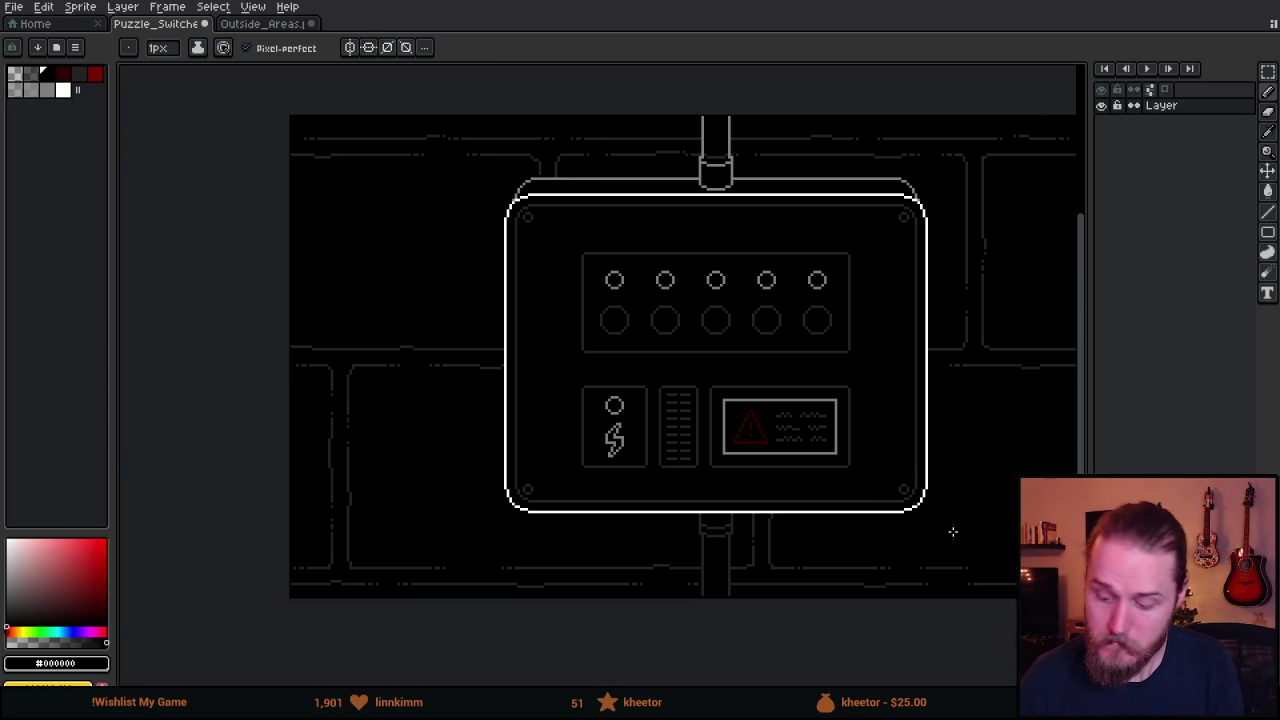
scroll(953, 532, "up", 3)
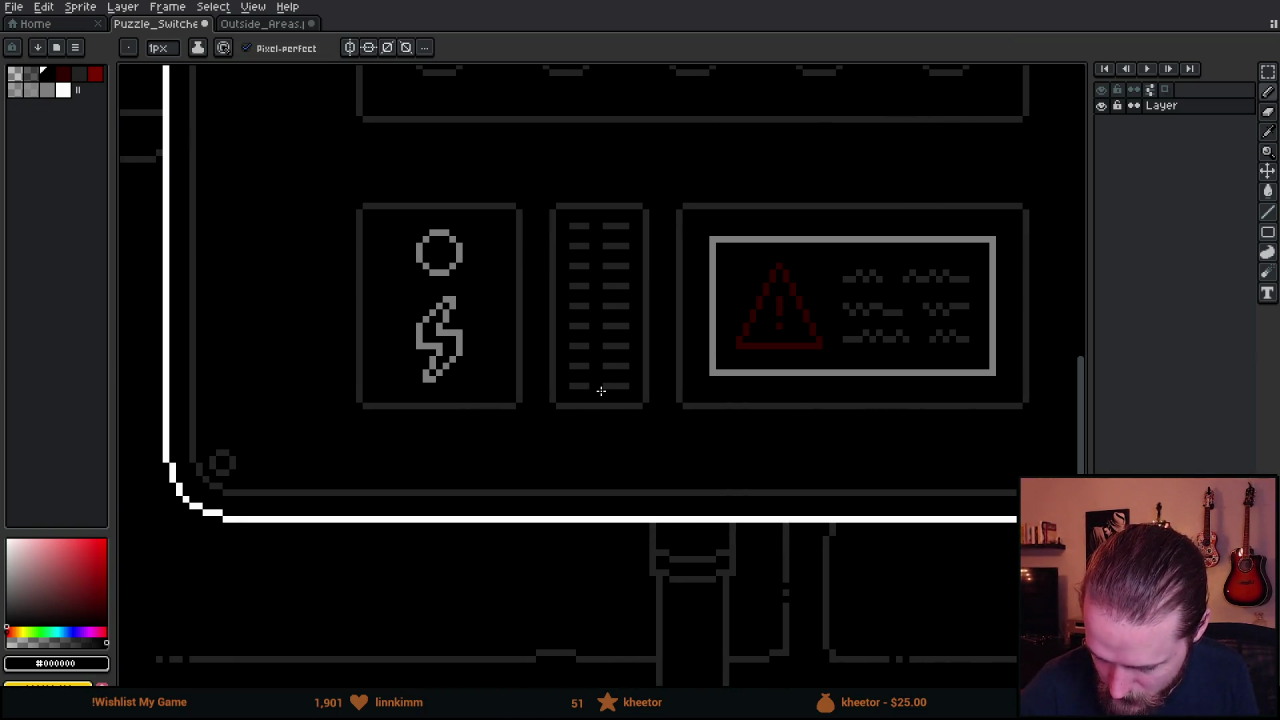
left_click_drag(603, 221, 606, 386)
scroll(671, 460, "down", 3)
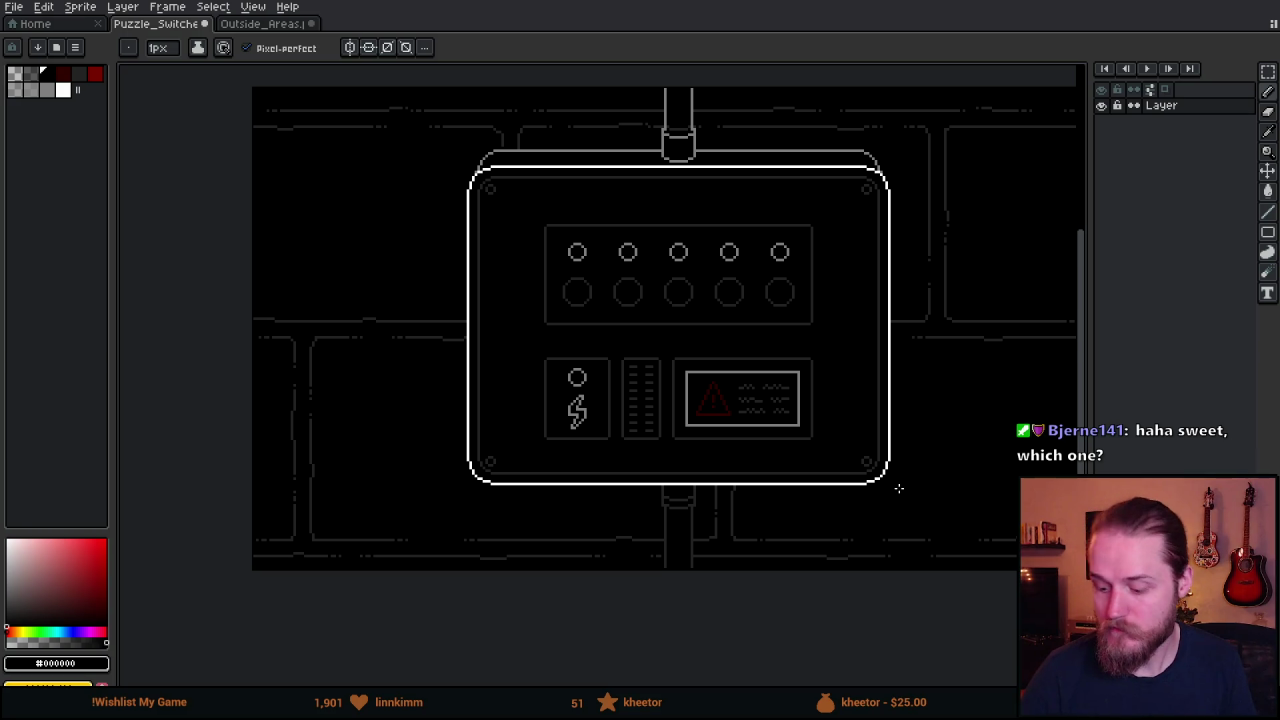
key("v")
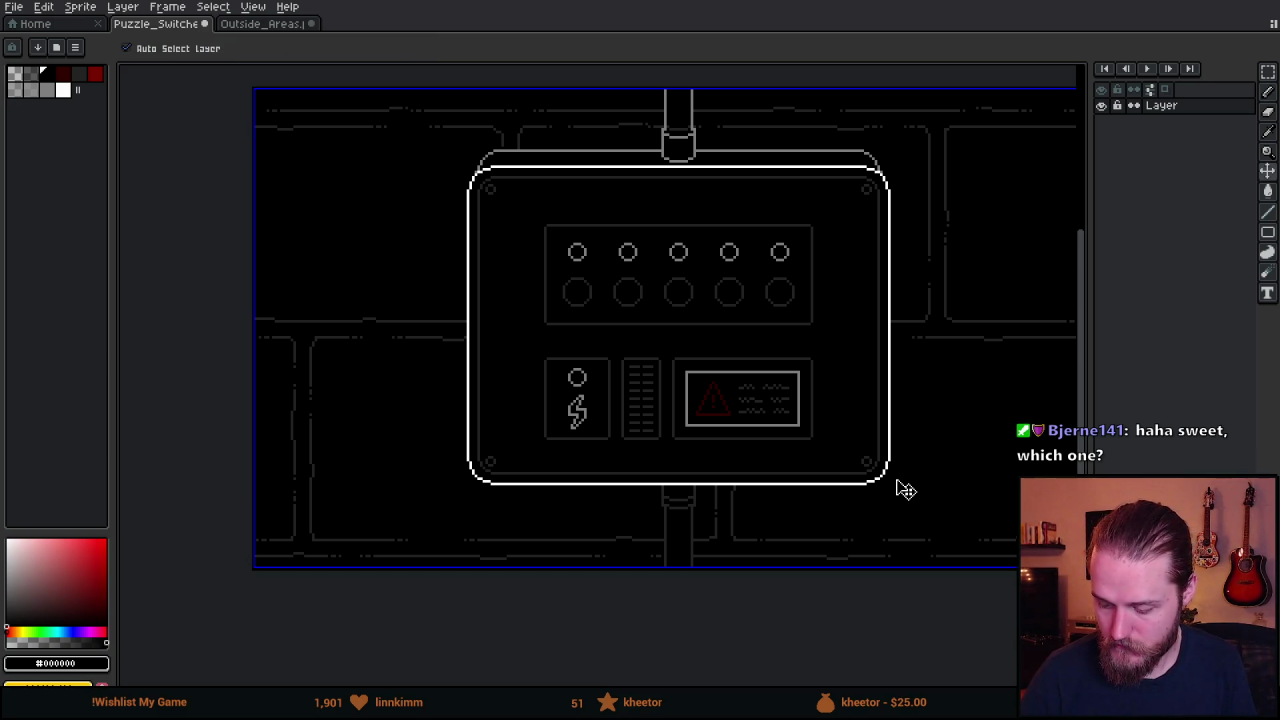
key("b")
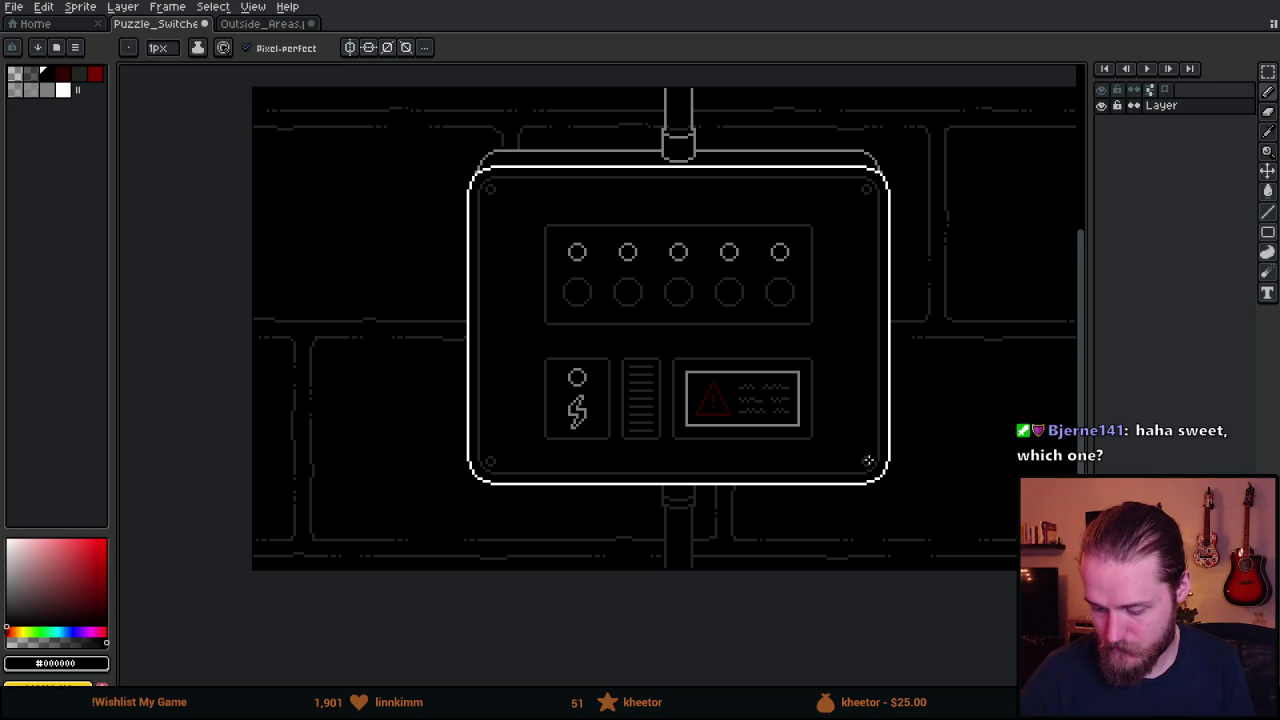
Trim the right ends of the ten vent lines with black, then zoom out to check.
scroll(868, 461, "up", 3)
left_click_drag(651, 380, 894, 400)
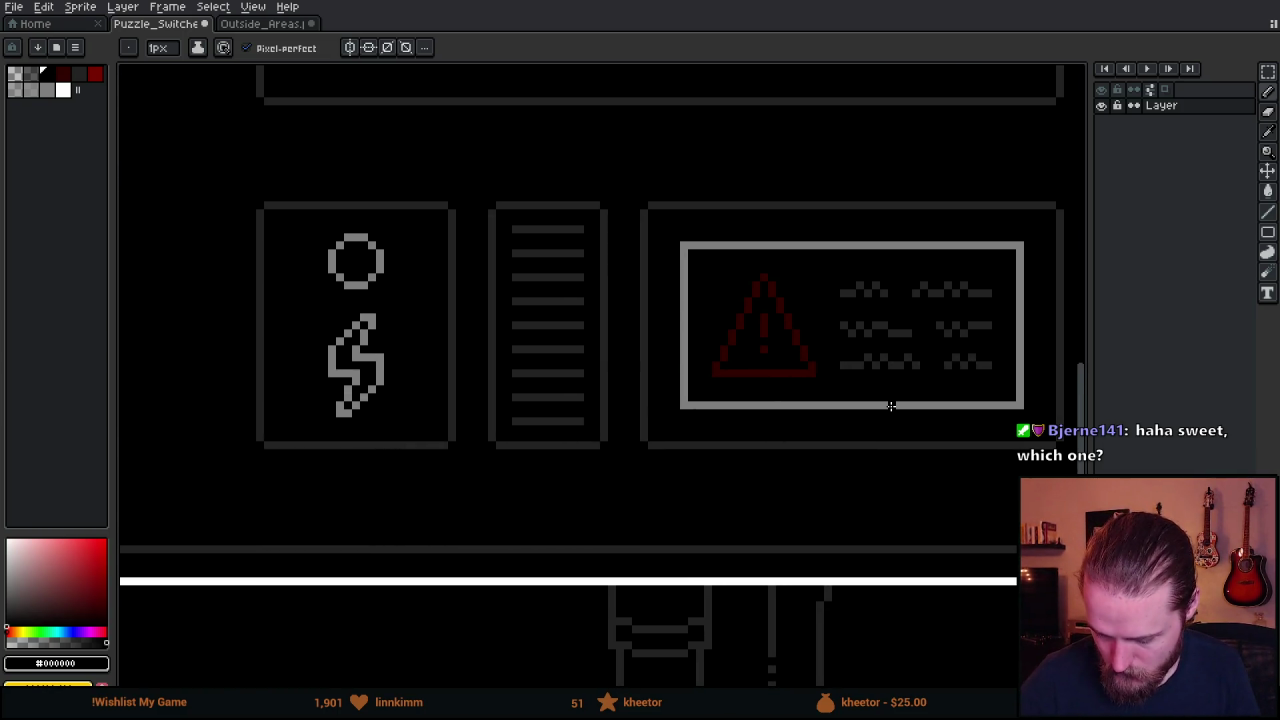
mouse_move(579, 223)
left_mouse_down()
mouse_move(578, 425)
mouse_move(515, 228)
left_mouse_up()
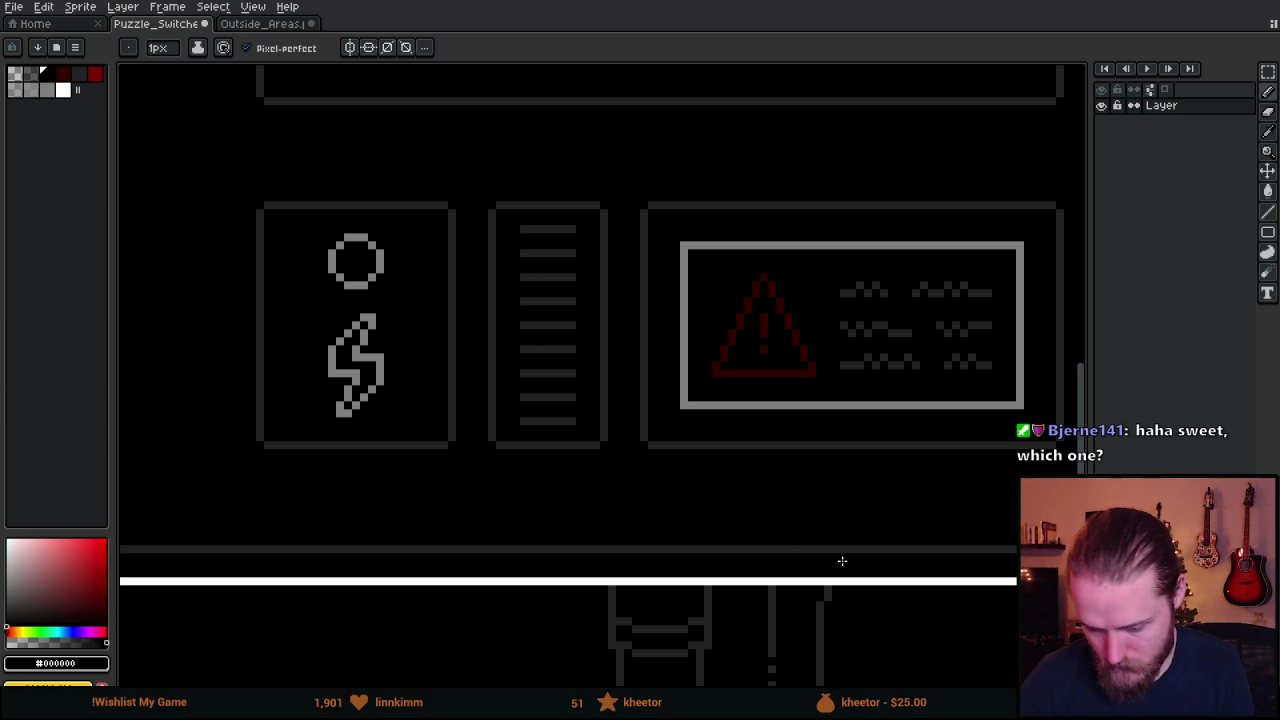
scroll(841, 562, "down", 3)
left_click_drag(885, 535, 818, 483)
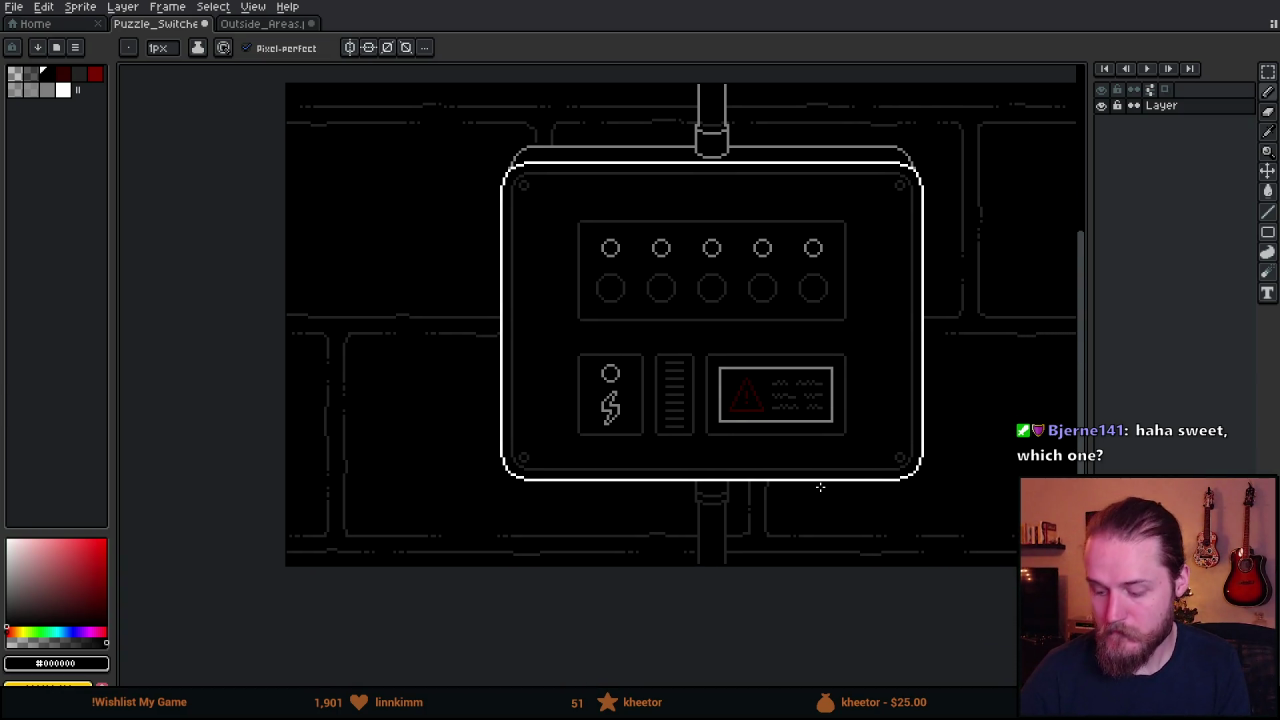
scroll(790, 485, "up", 1)
scroll(591, 380, "up", 1)
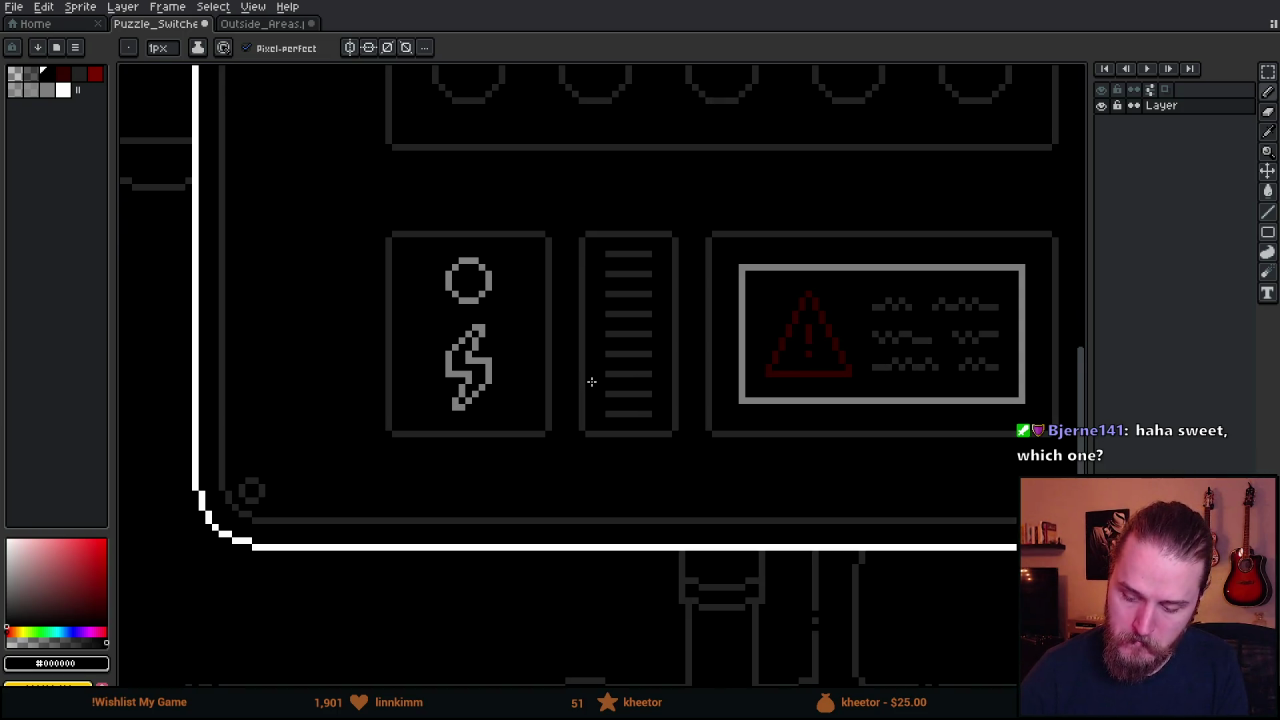
scroll(637, 346, "up", 1)
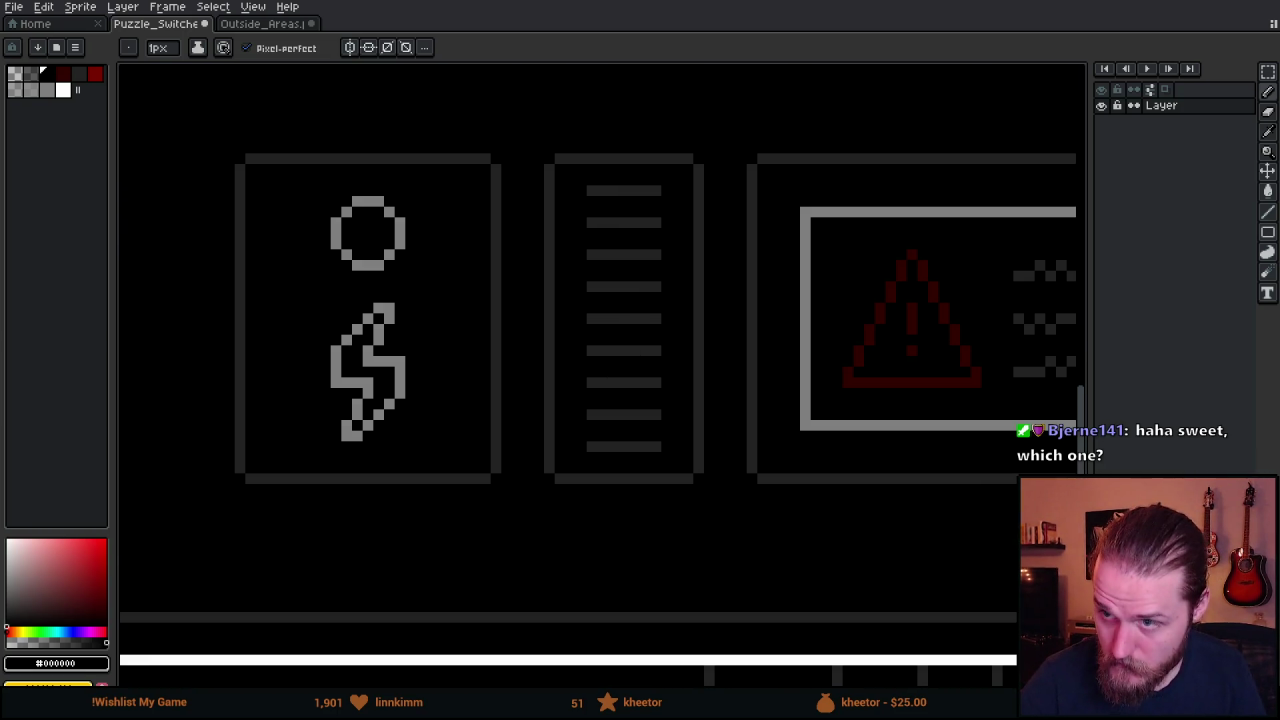
Pick dark grey from the canvas and draw vertical rails on both sides of the vent lines.
left_click(583, 194, "alt")
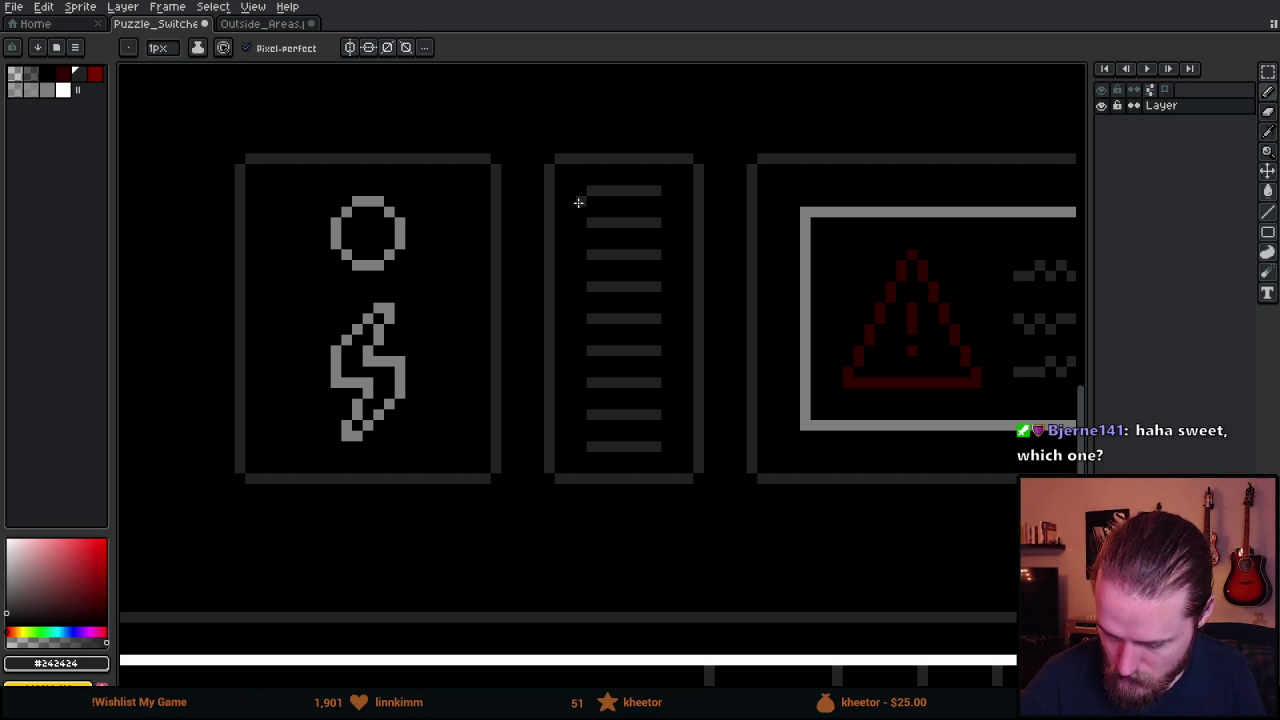
left_click(580, 200)
left_click(581, 438, "shift")
left_click(665, 436)
left_click(666, 204, "shift")
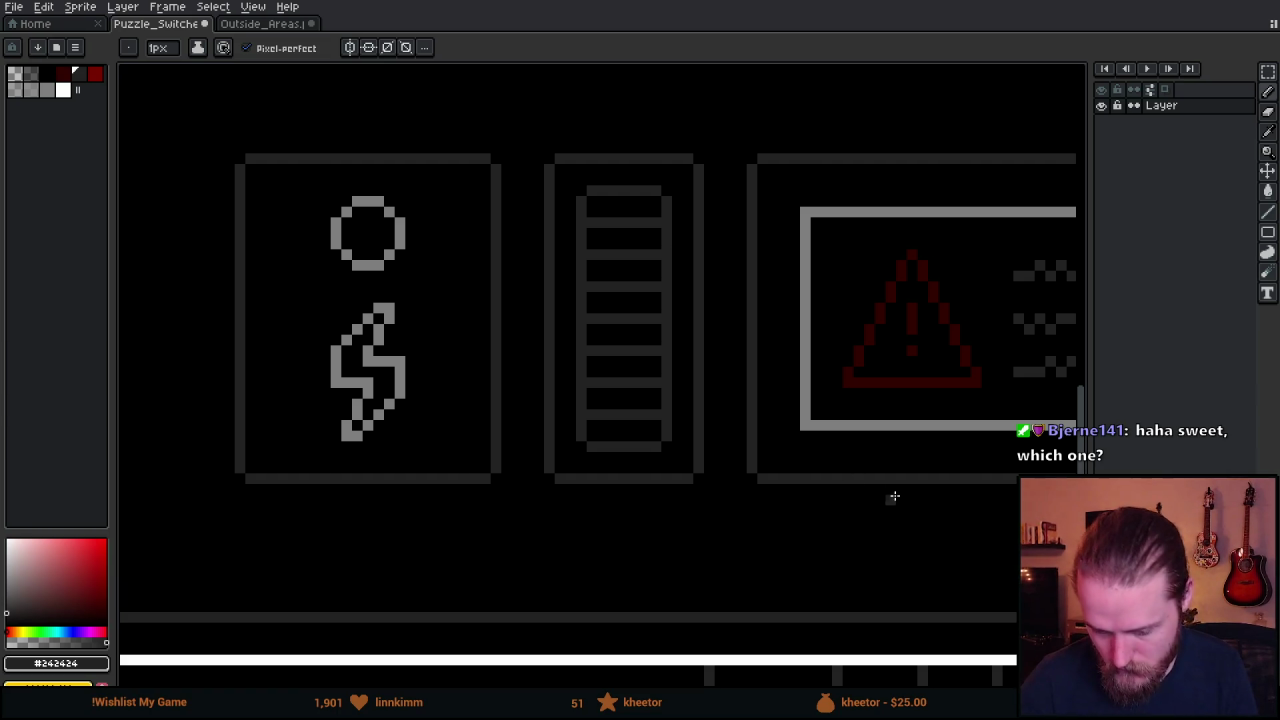
Undo the grey side rails and save the fuse box sprite.
scroll(908, 482, "down", 3)
scroll(909, 461, "down", 2)
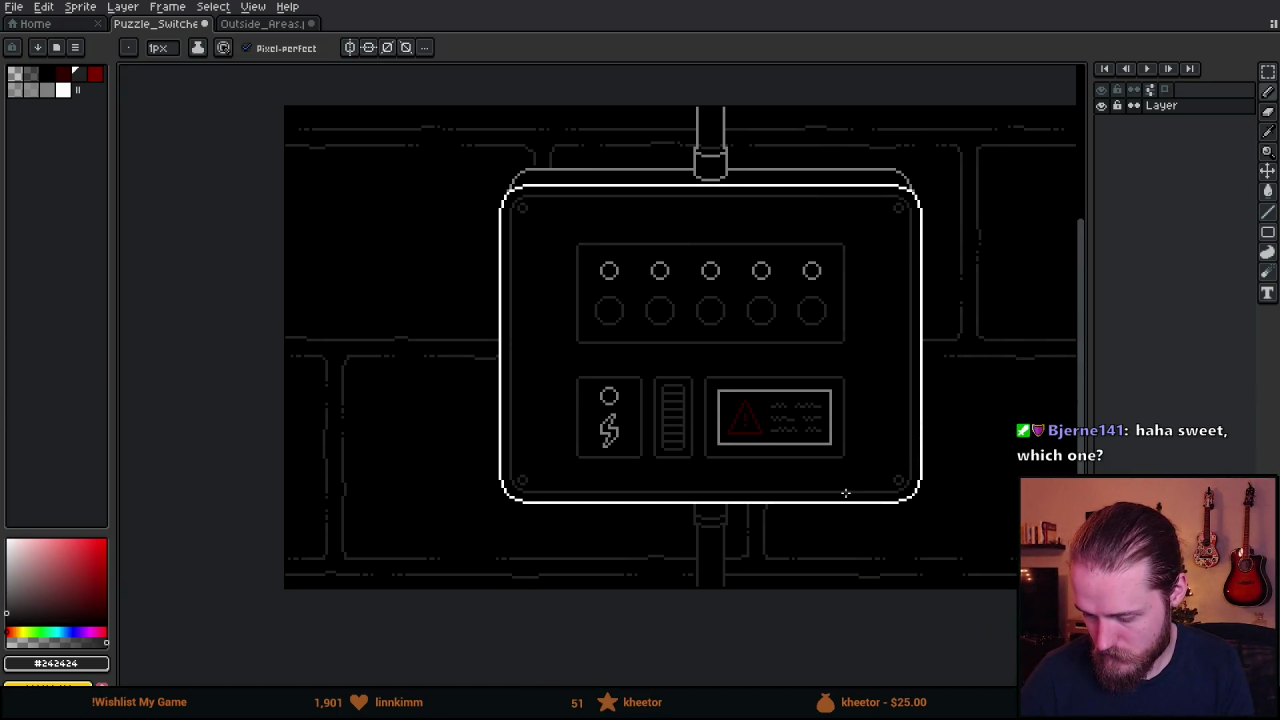
scroll(831, 488, "up", 1)
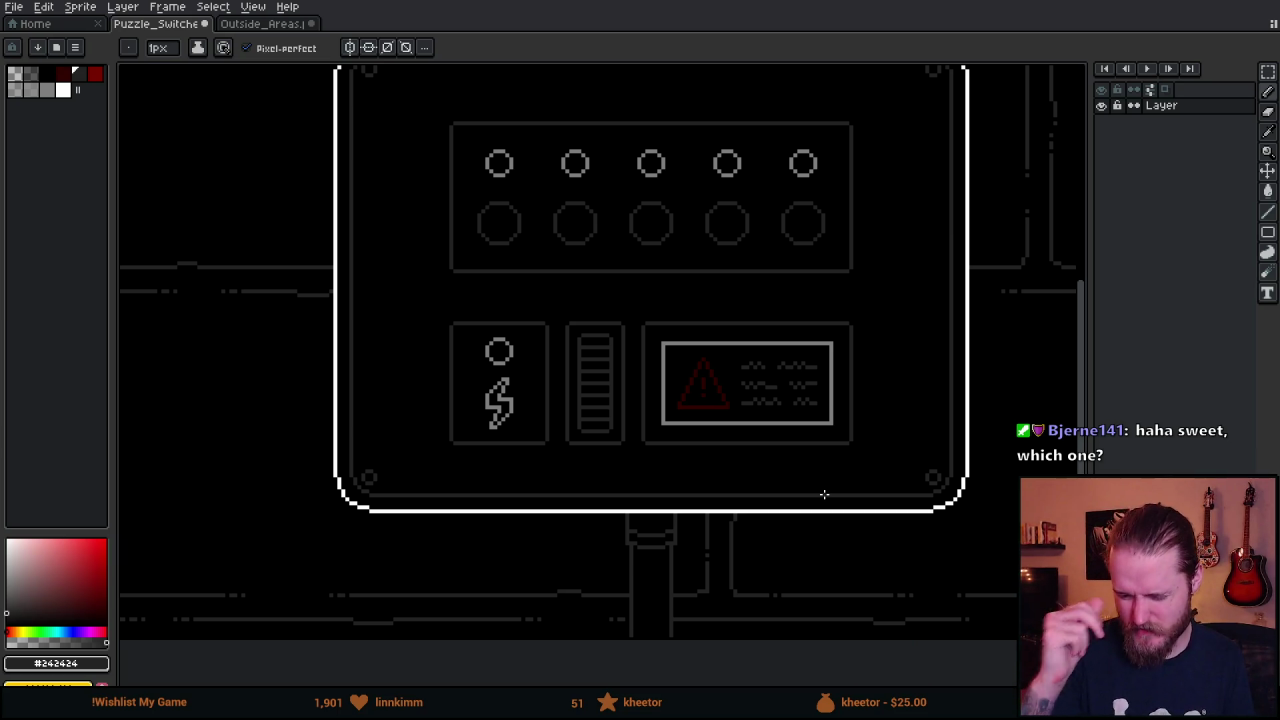
key("ctrl+z")
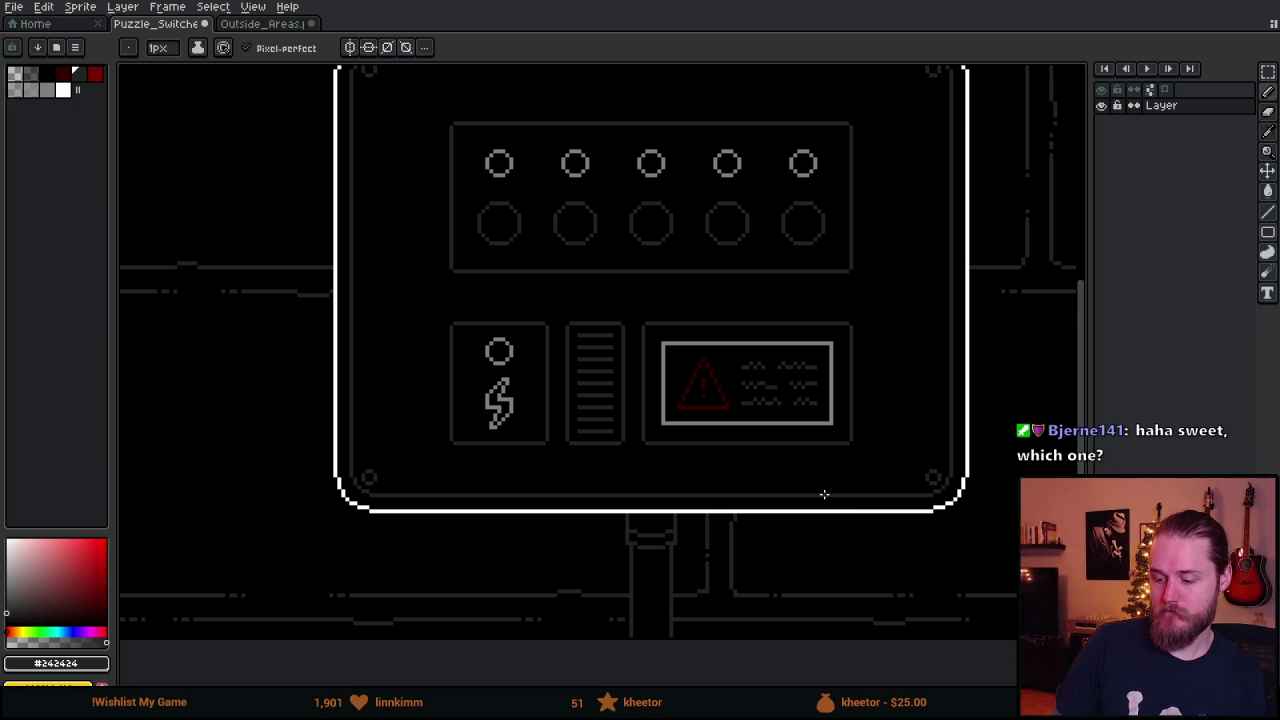
key("ctrl+s")
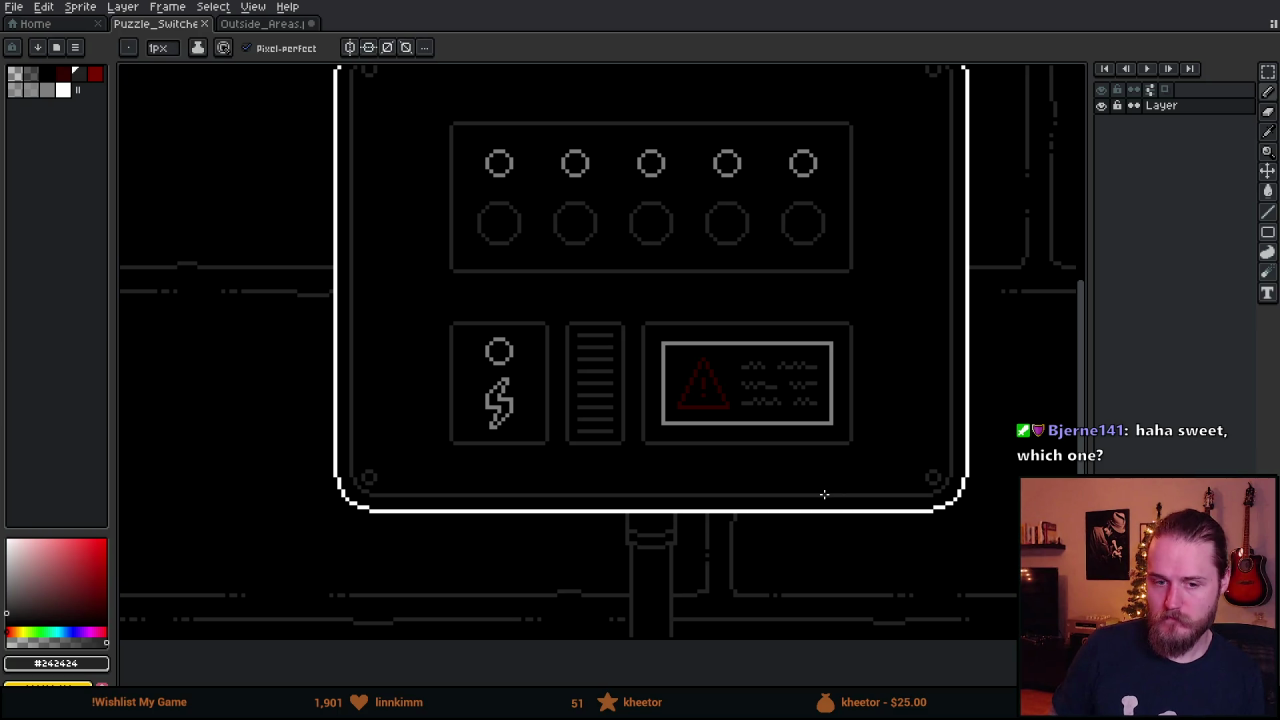
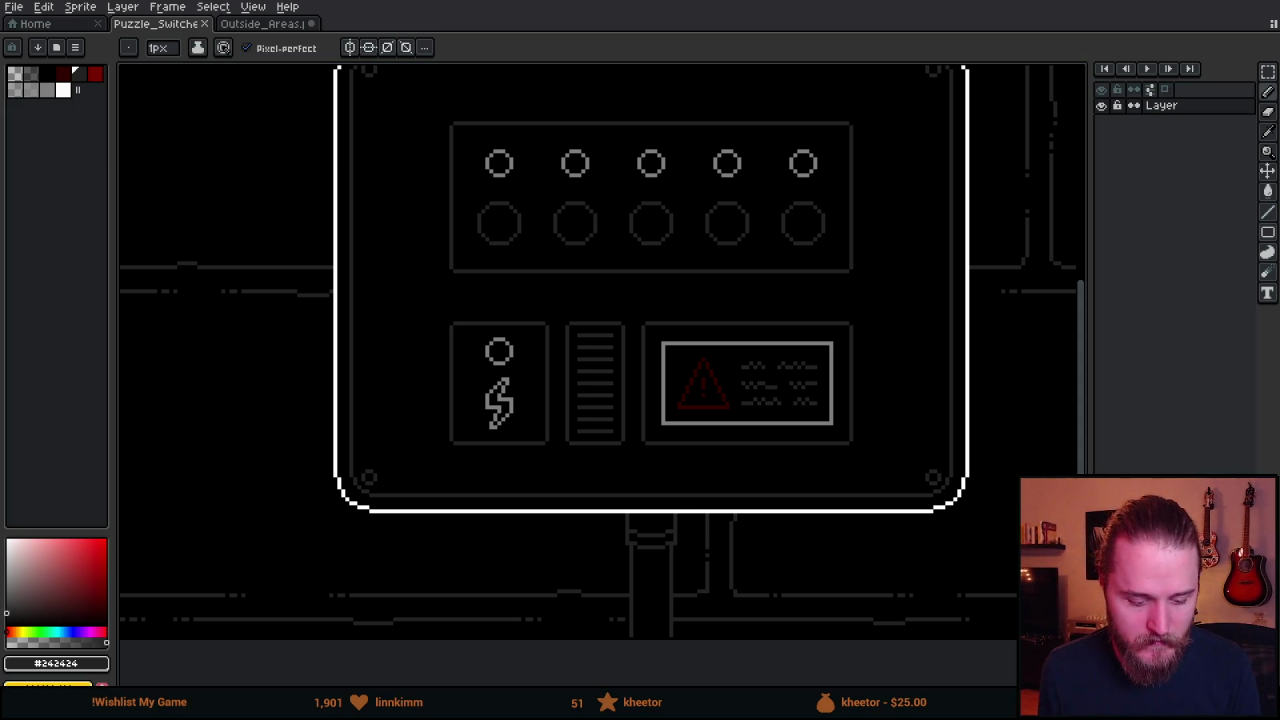
Return to the running game and restart it from the pause menu to load the updated sprite.
key("alt+Tab")
key("Escape")
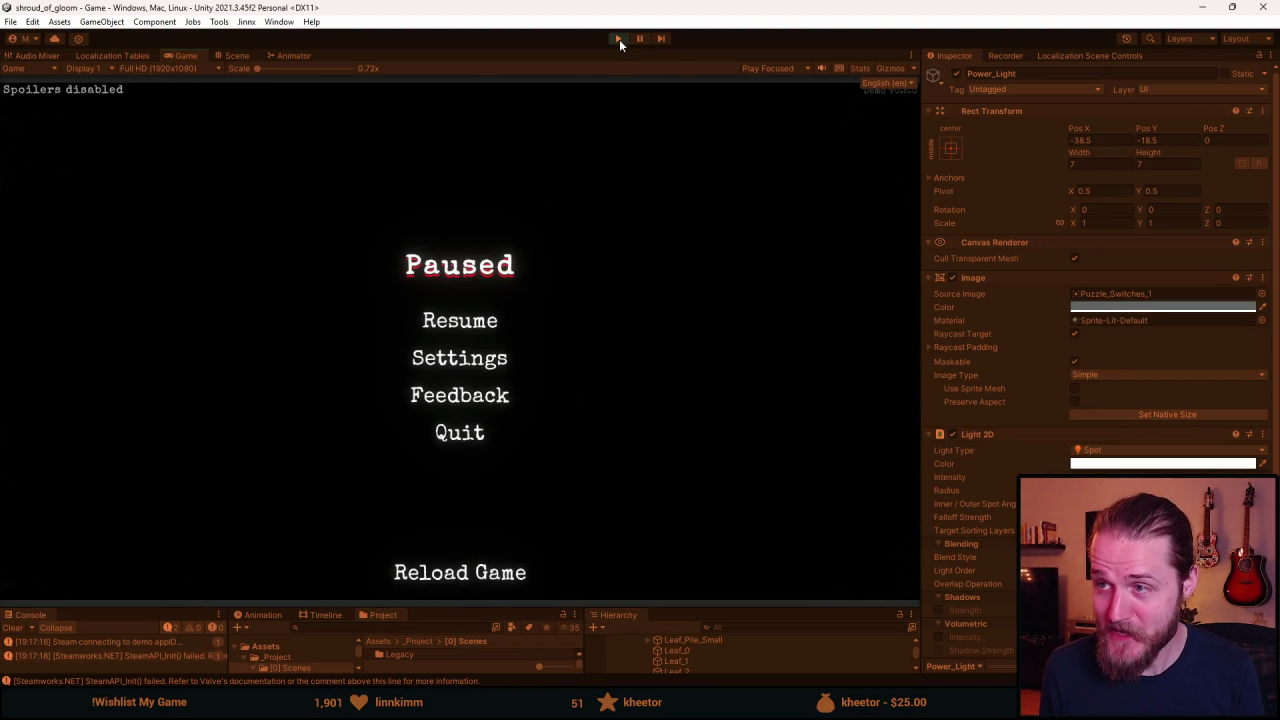
left_click(617, 37)
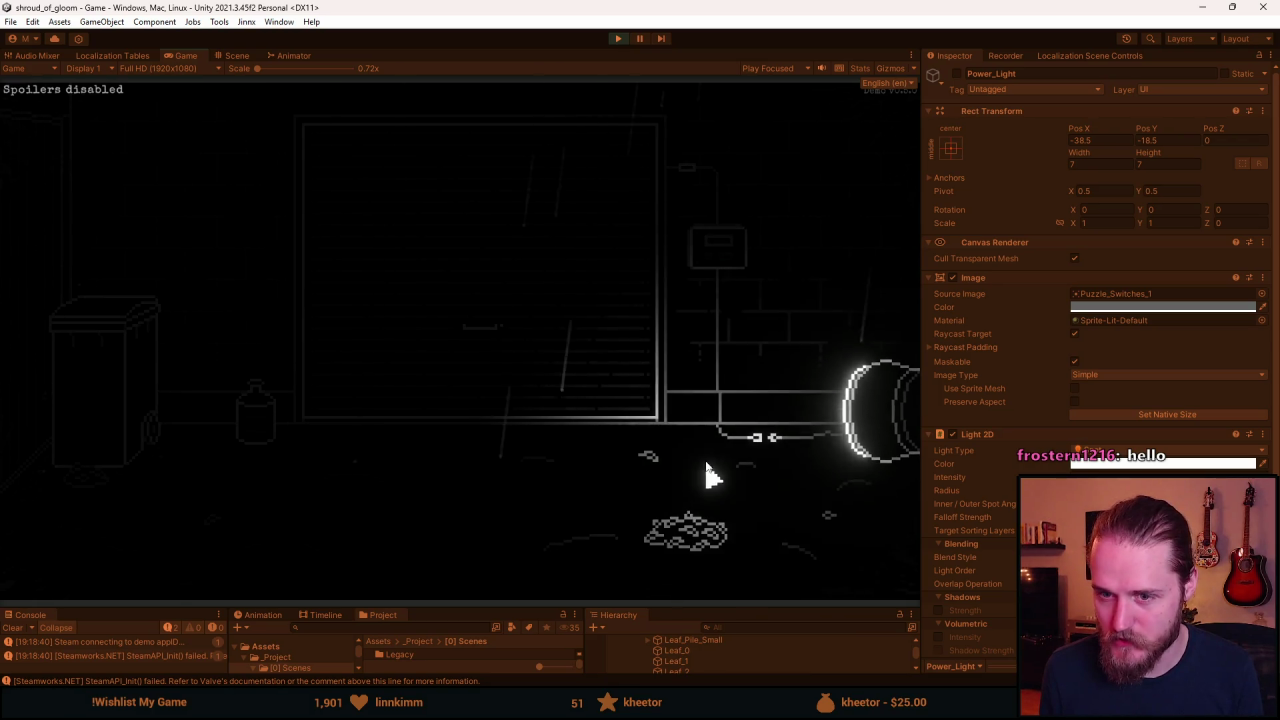
Open the electrical box close-up, lift its glass cover, and start toggling the switches.
left_click(716, 245)
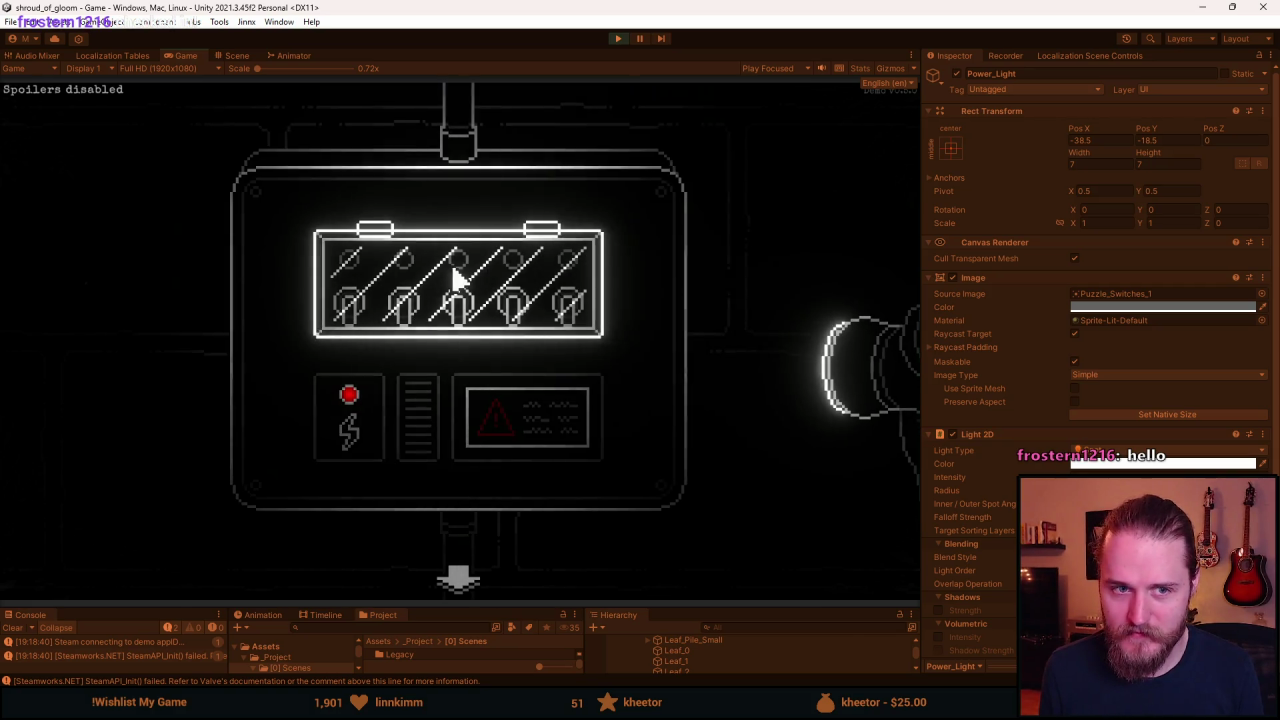
left_click(434, 292)
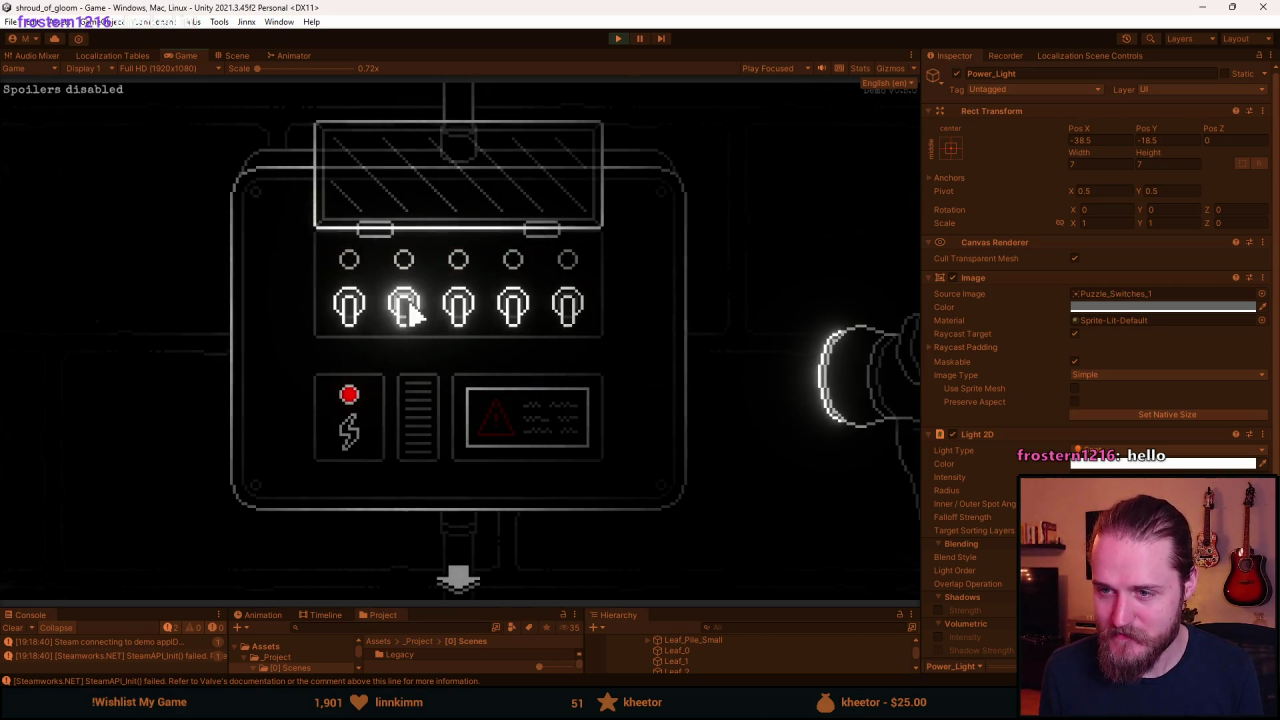
left_click(451, 318)
left_click(513, 336)
left_click(560, 335)
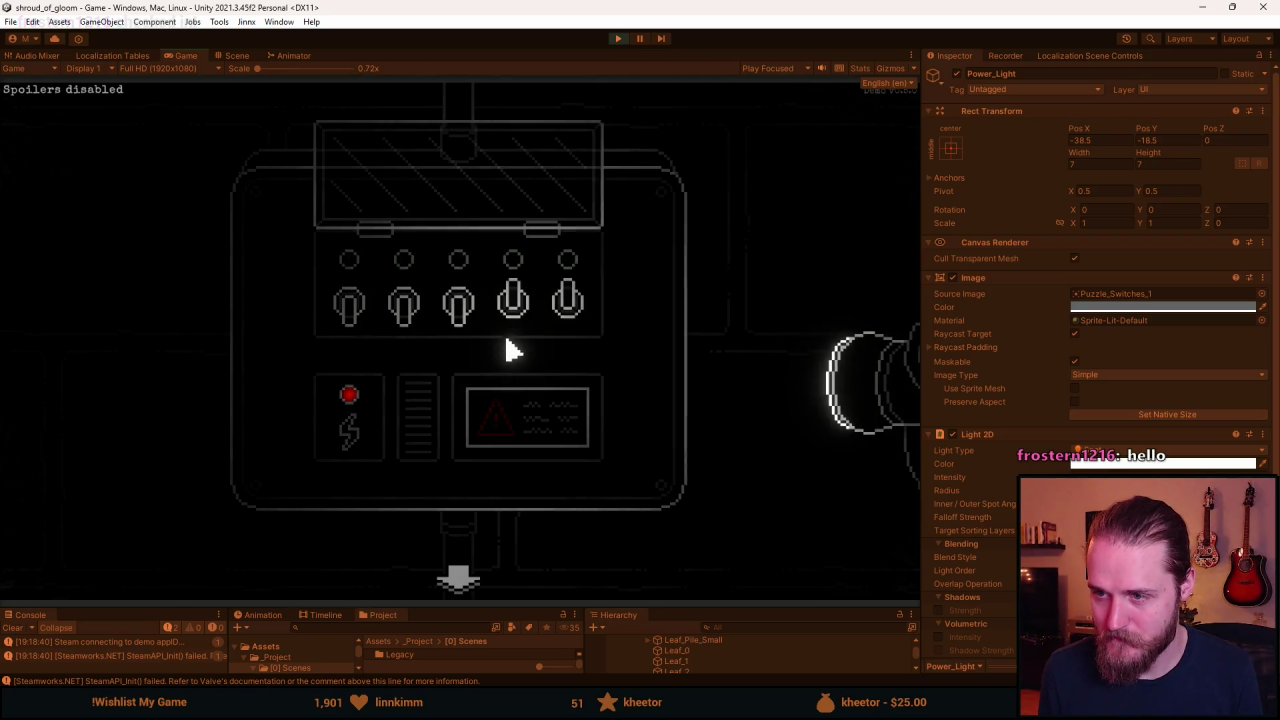
left_click(443, 320)
left_click(560, 314)
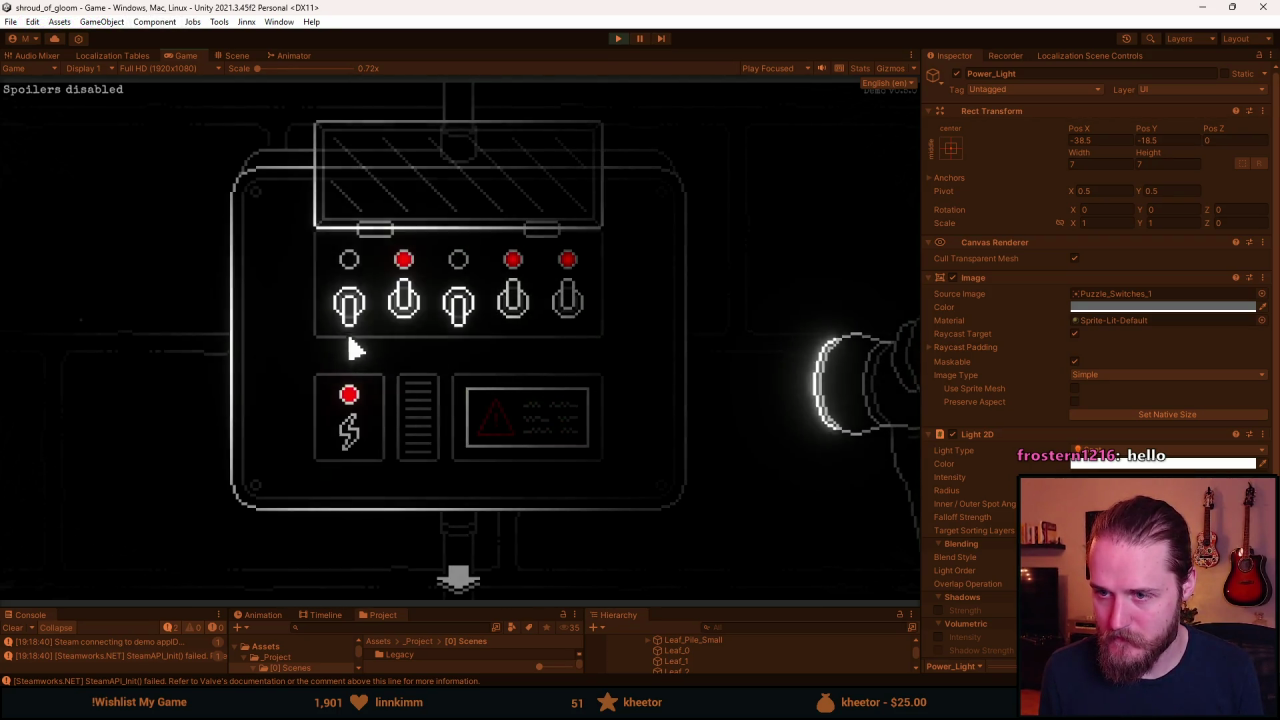
Flip the fourth, second, fifth, third and first switches to light all five, then exit.
left_click(499, 318)
left_click(412, 318)
left_click(565, 318)
left_click(455, 322)
left_click(355, 316)
left_click(445, 568)
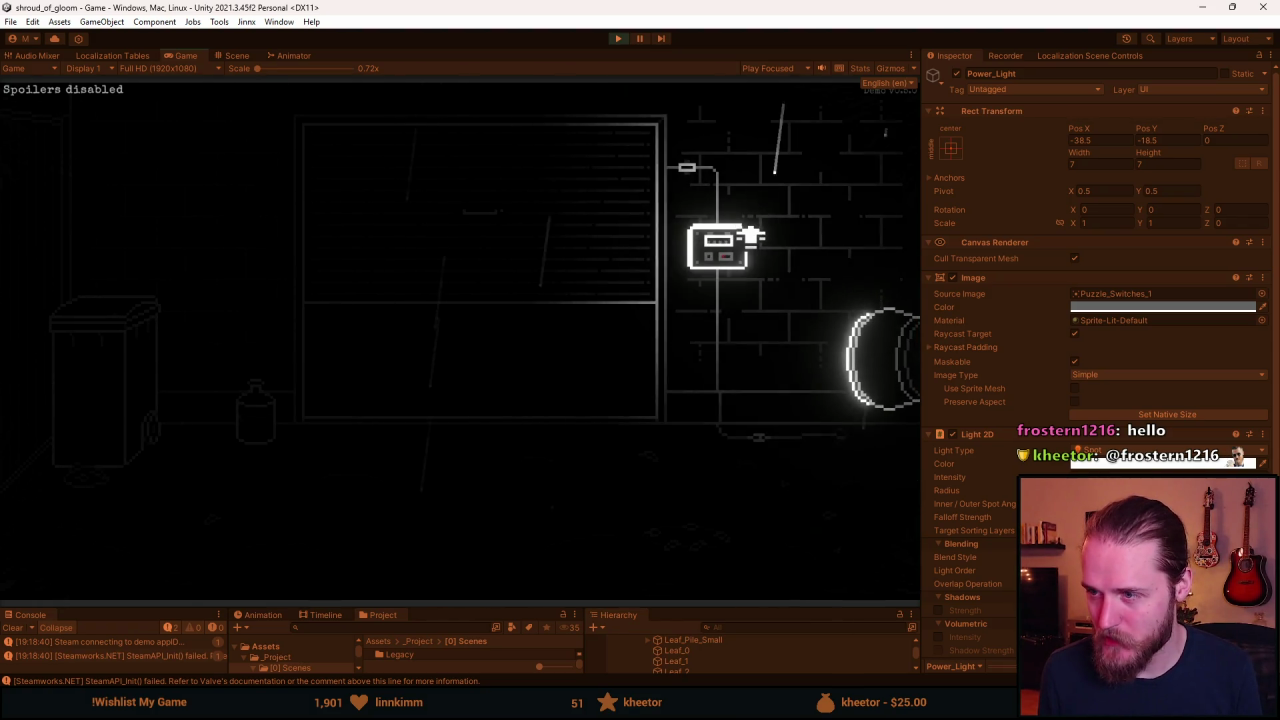
Recheck the fuse box close-up, then go through the garage door and on to the next room.
left_click(704, 285)
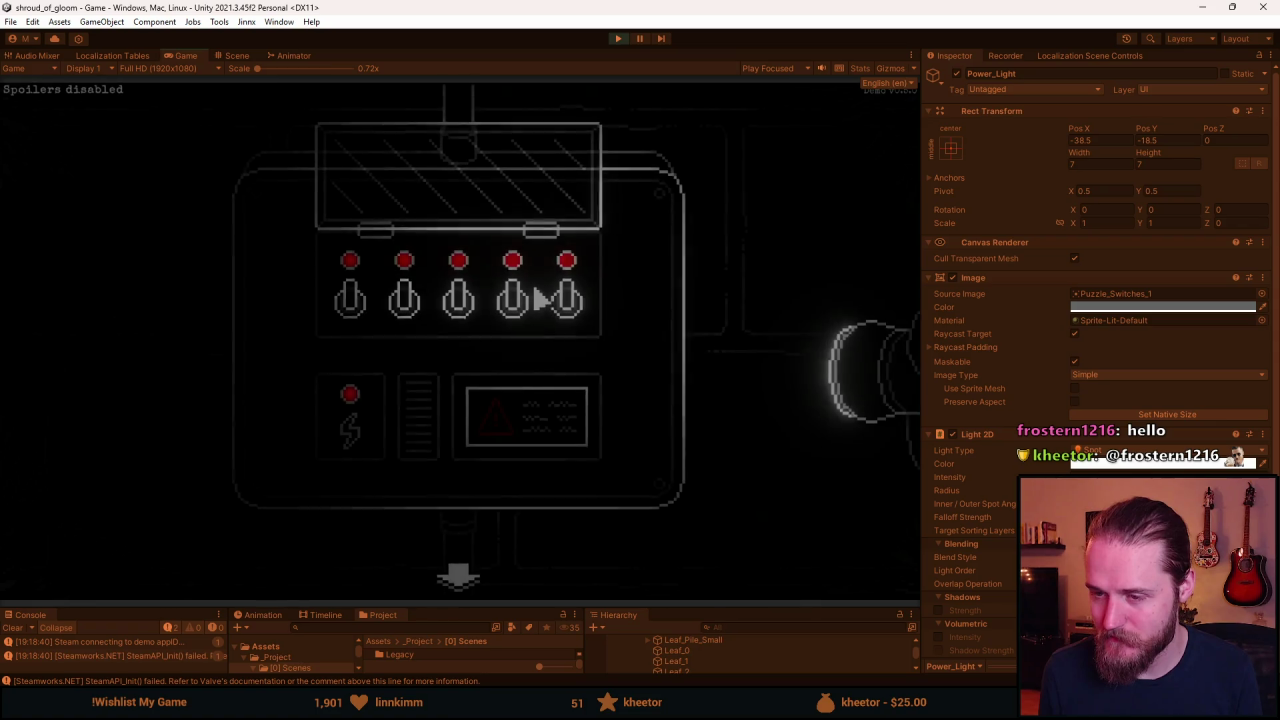
left_click(460, 580)
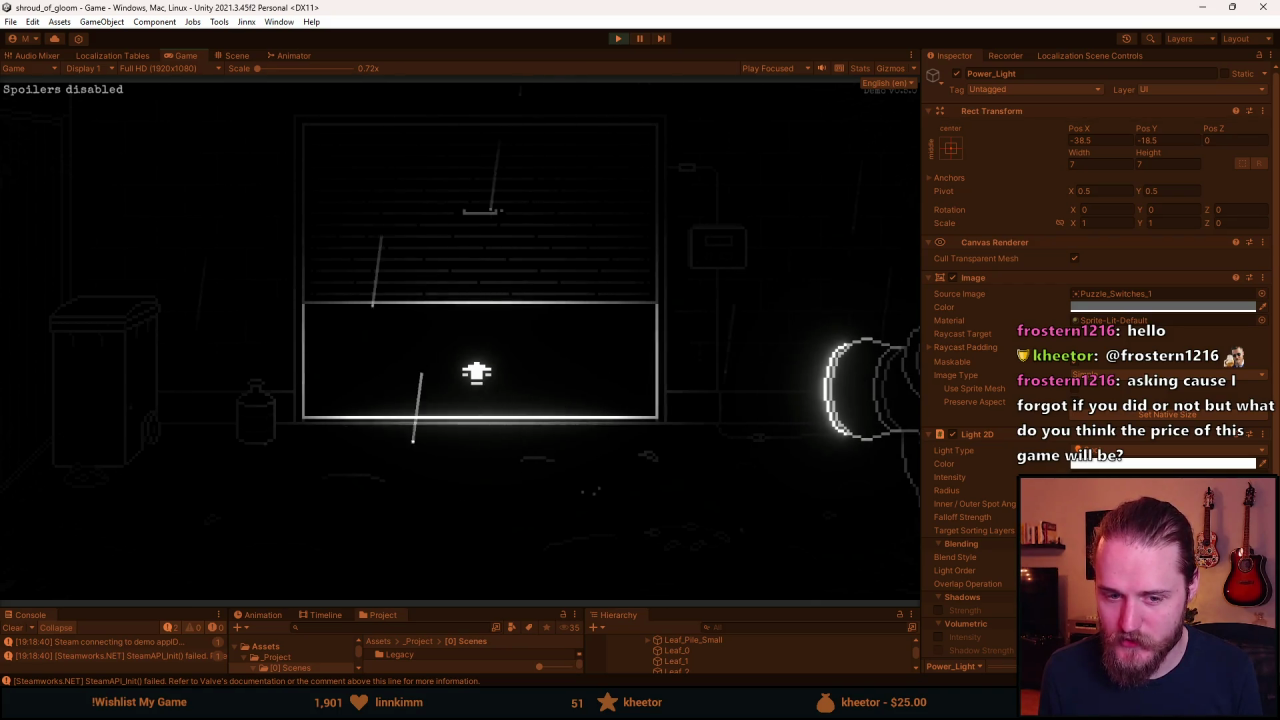
left_click(476, 373)
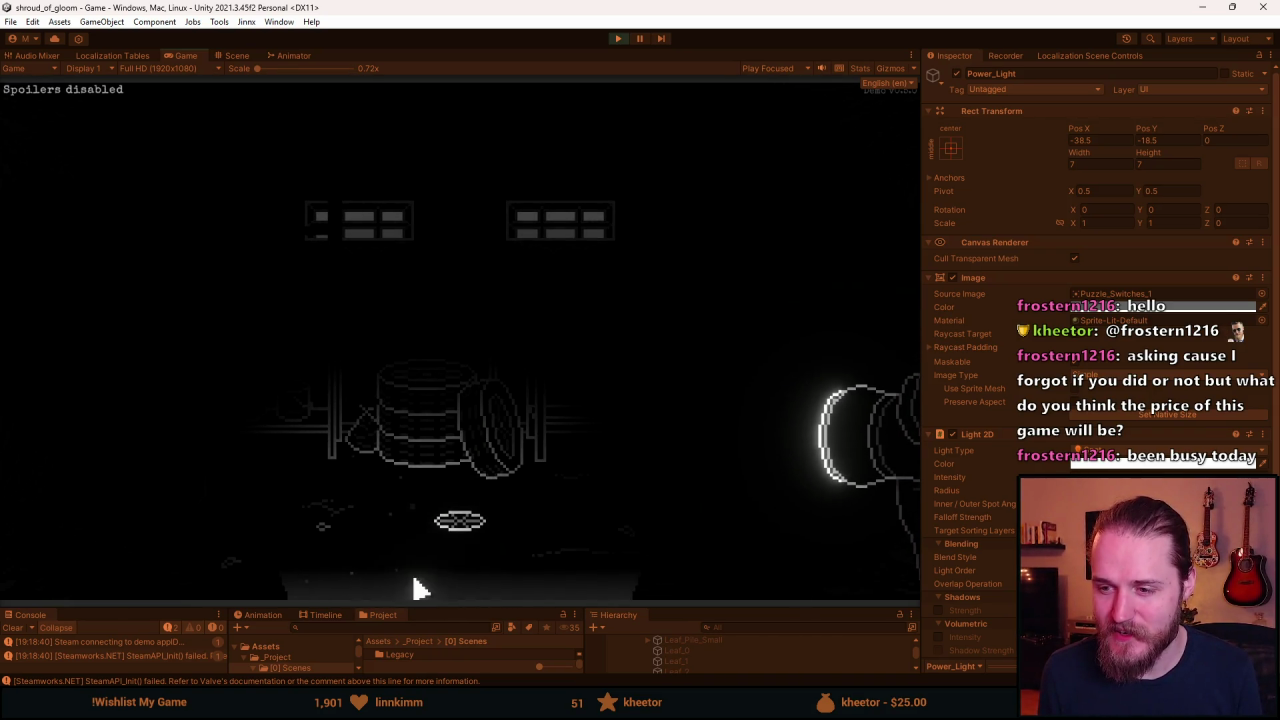
left_click(420, 588)
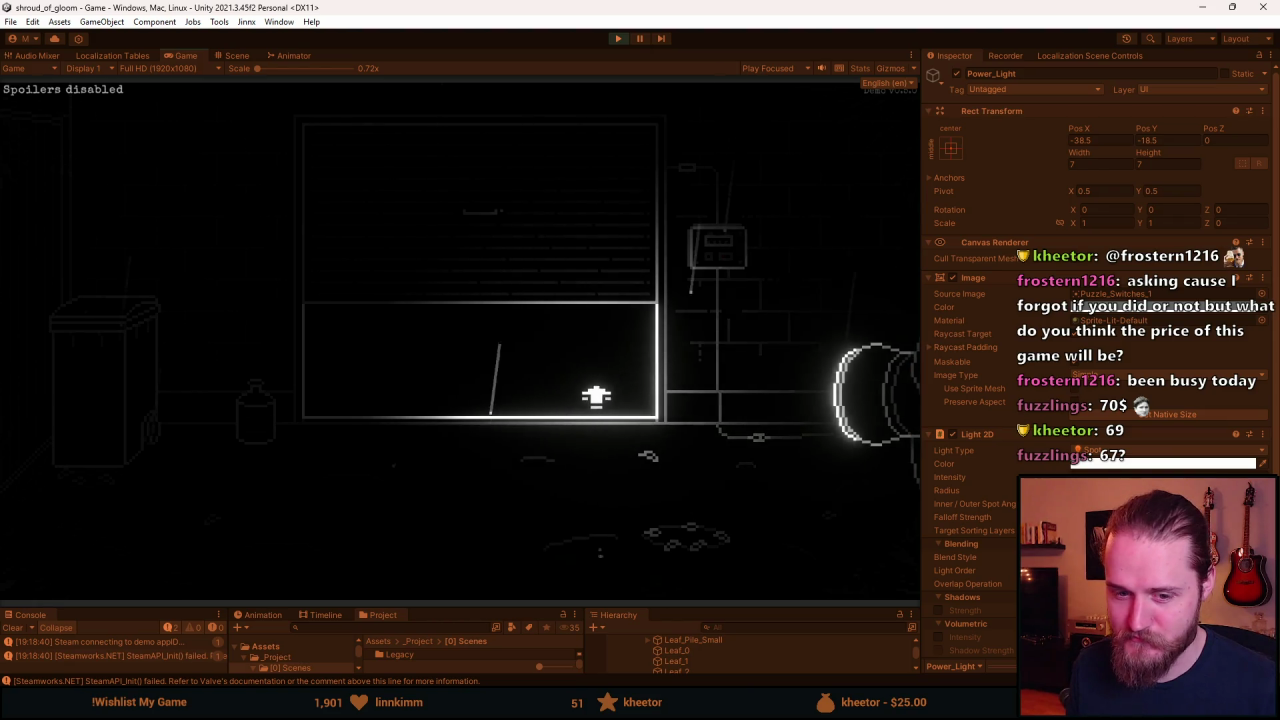
Enter the workbench room, switch on its lights, and leave through the bottom exit.
left_click(535, 387)
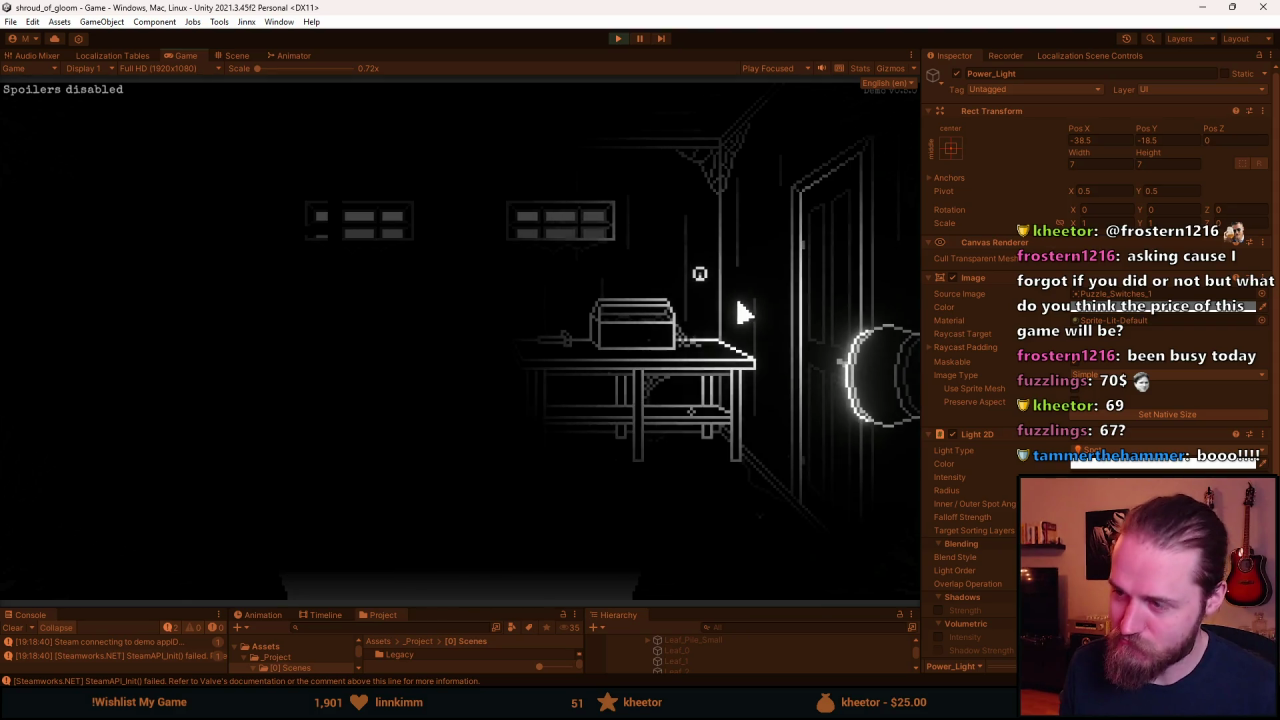
left_click(702, 276)
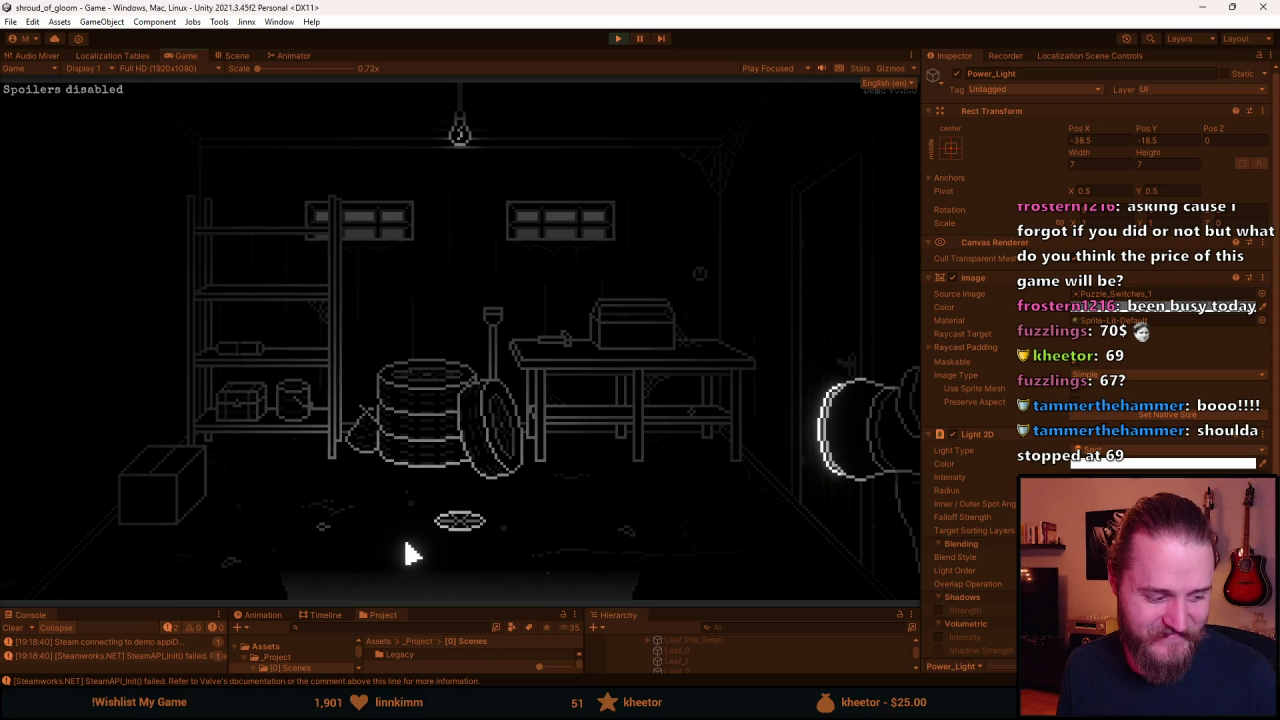
left_click(412, 556)
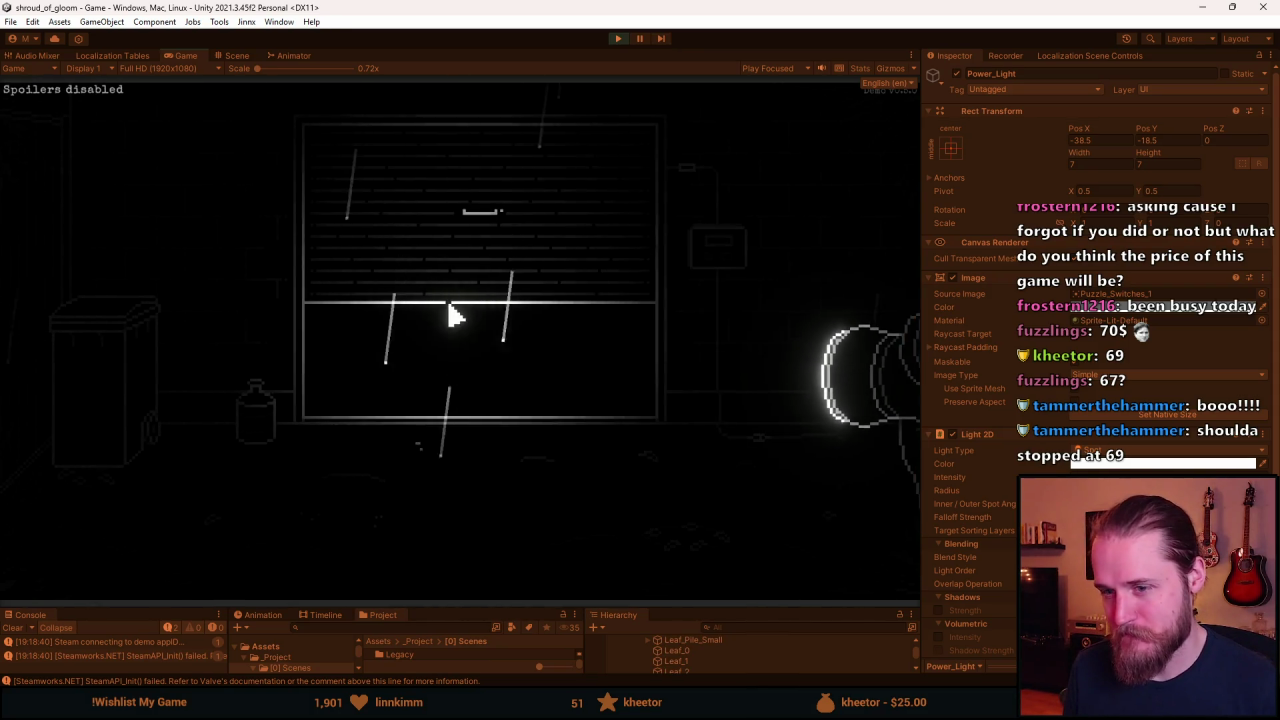
Revisit the switch panel close-up, then pause and stop the game.
left_click(723, 246)
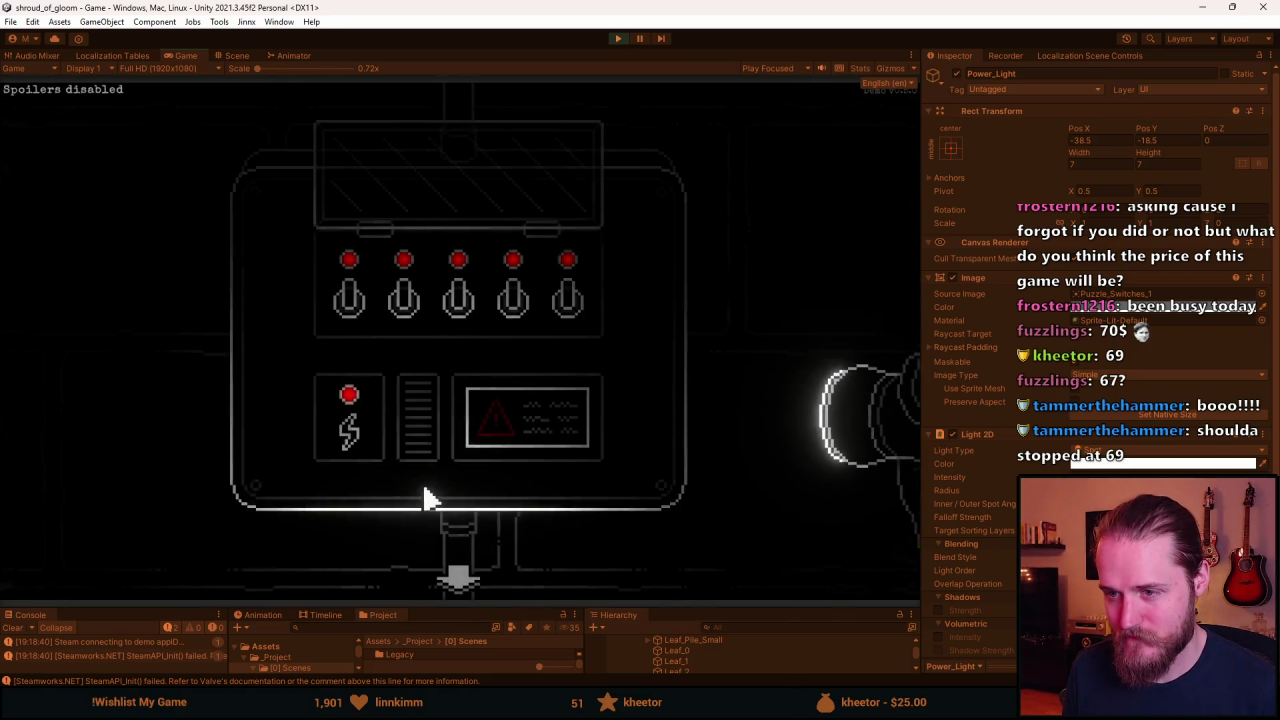
key("Escape")
left_click(618, 39)
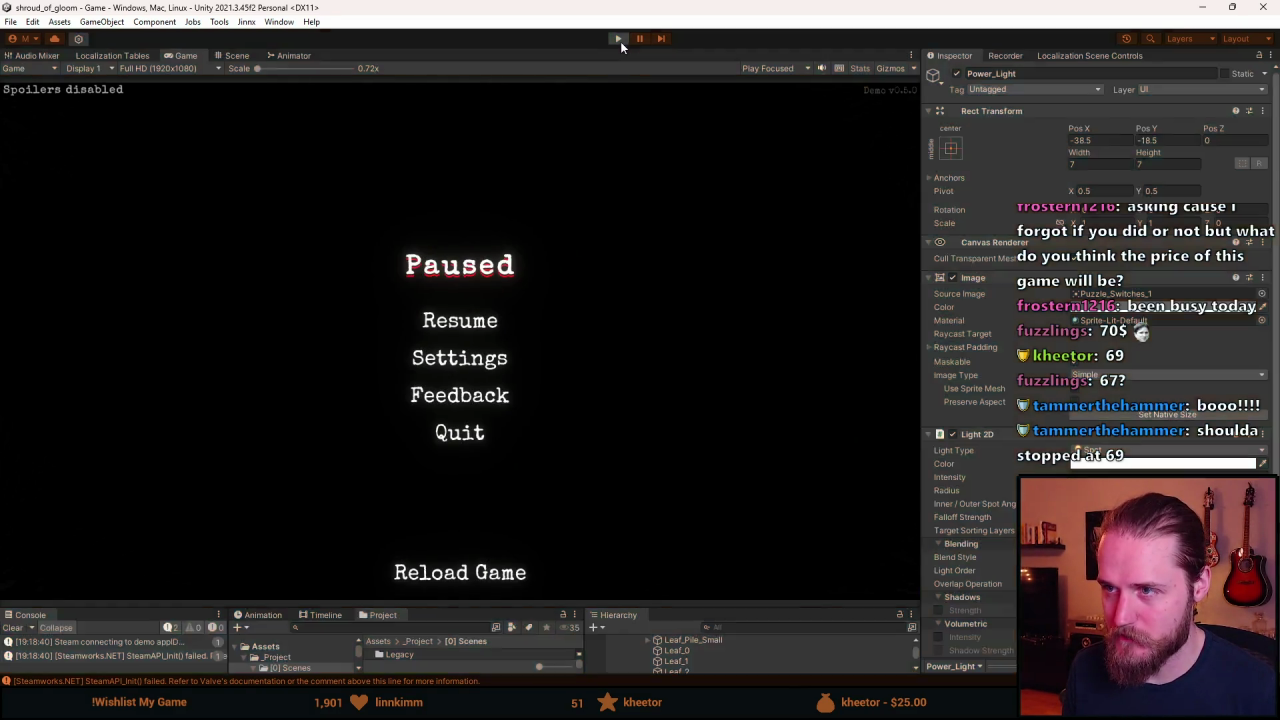
Draw a dark grey vertical inner border line down from the panel's top-left corner.
key("alt+Tab")
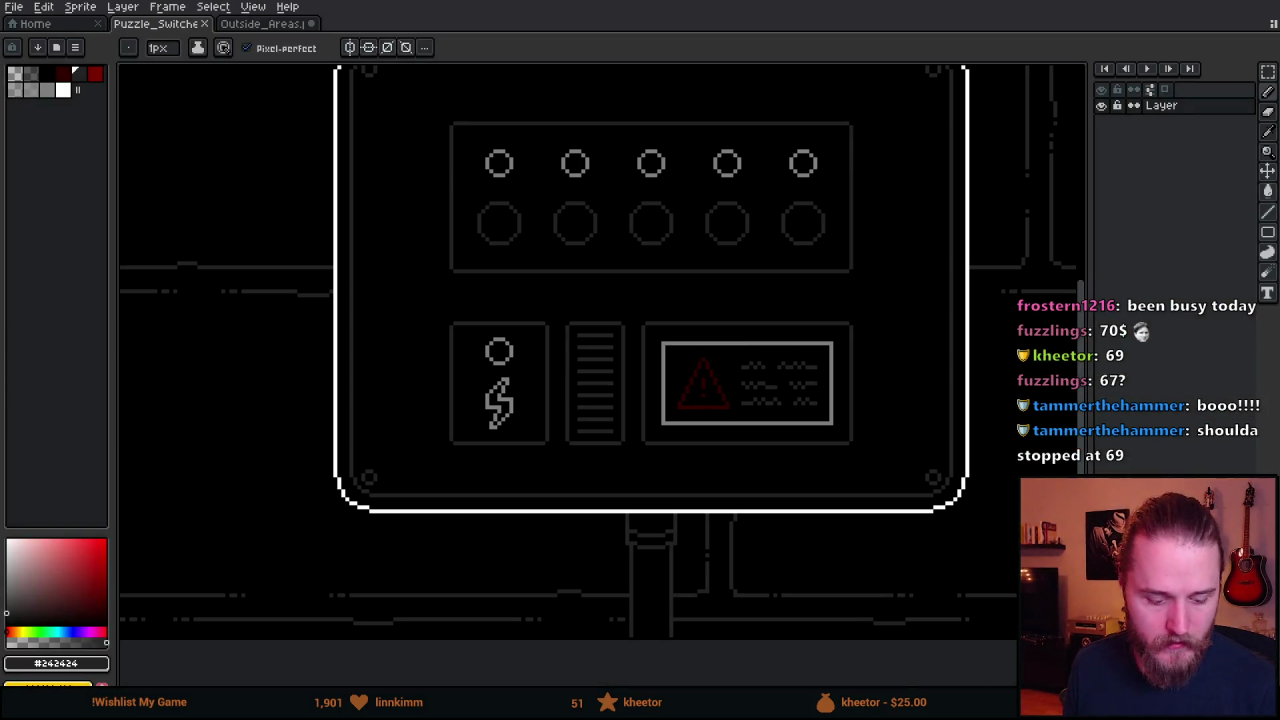
left_click_drag(629, 233, 549, 309)
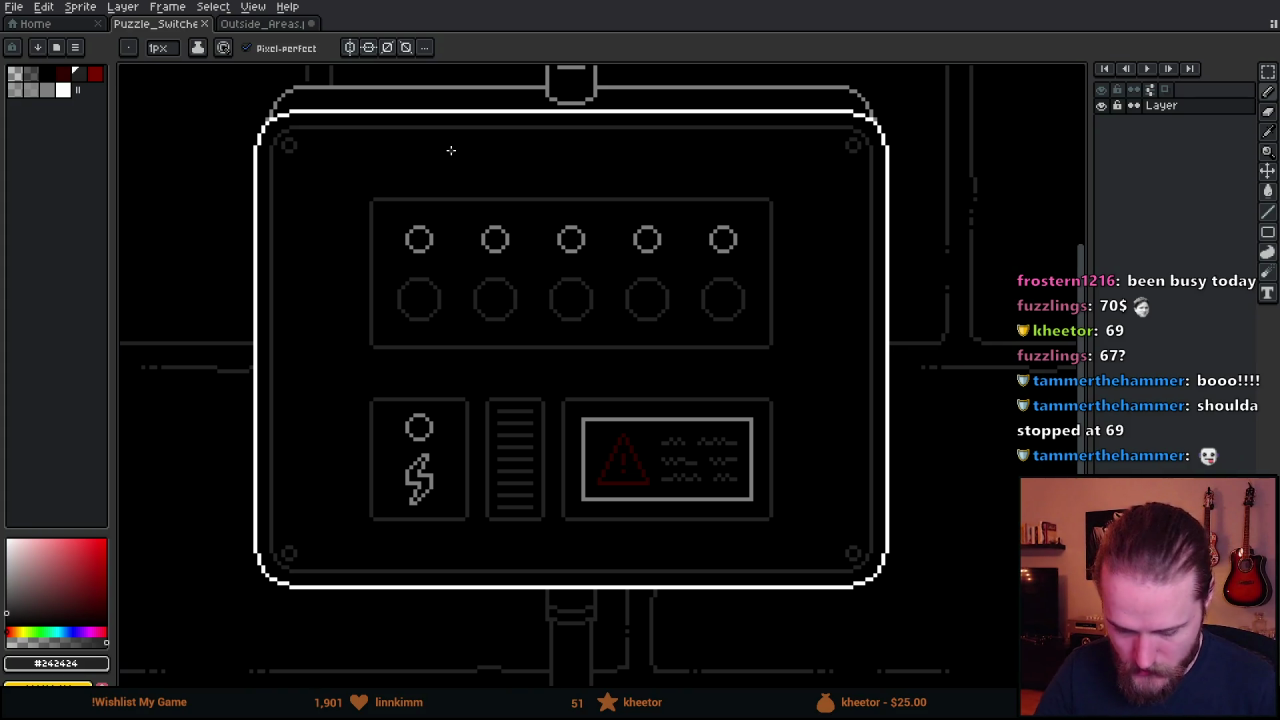
scroll(430, 165, "up", 2)
mouse_move(357, 180)
left_mouse_down()
mouse_move(606, 343)
mouse_move(643, 344)
left_mouse_up()
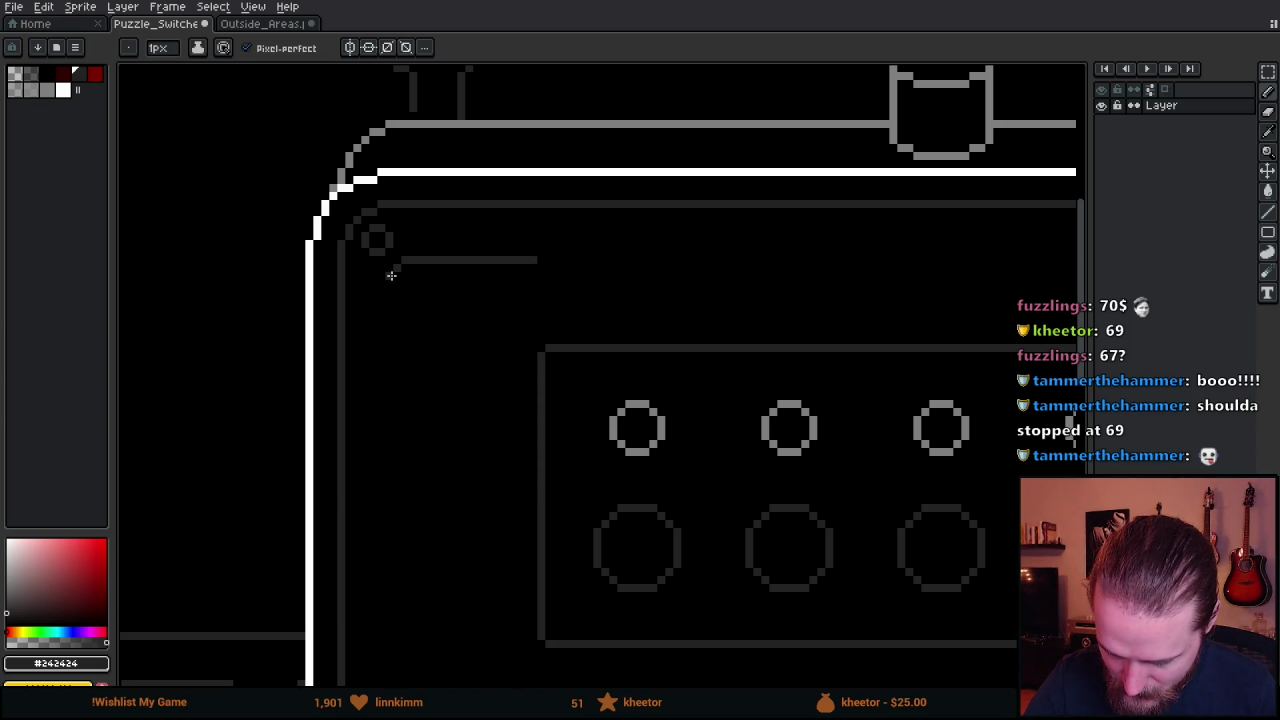
left_click_drag(395, 276, 396, 393)
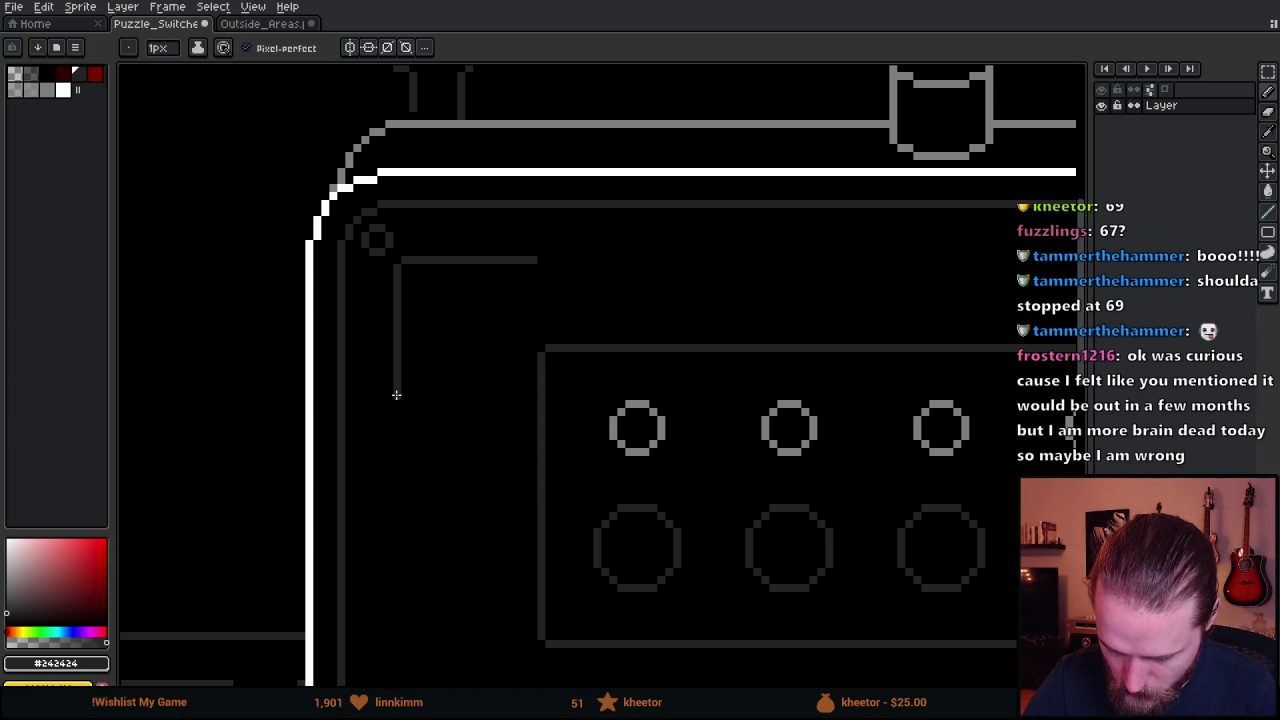
mouse_move(749, 443)
left_mouse_down()
mouse_move(697, 260)
mouse_move(671, 366)
left_mouse_up()
key("v")
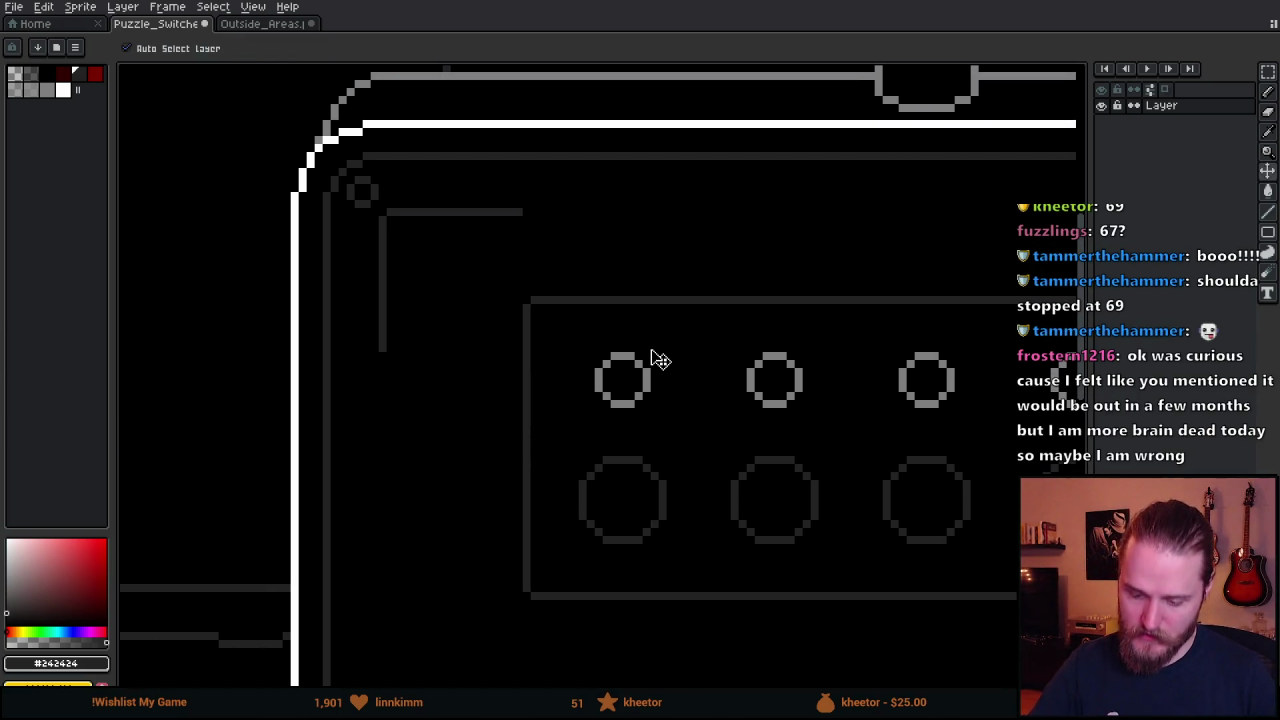
key("ctrl+z")
key("ctrl+z")
key("ctrl+z")
key("ctrl+z")
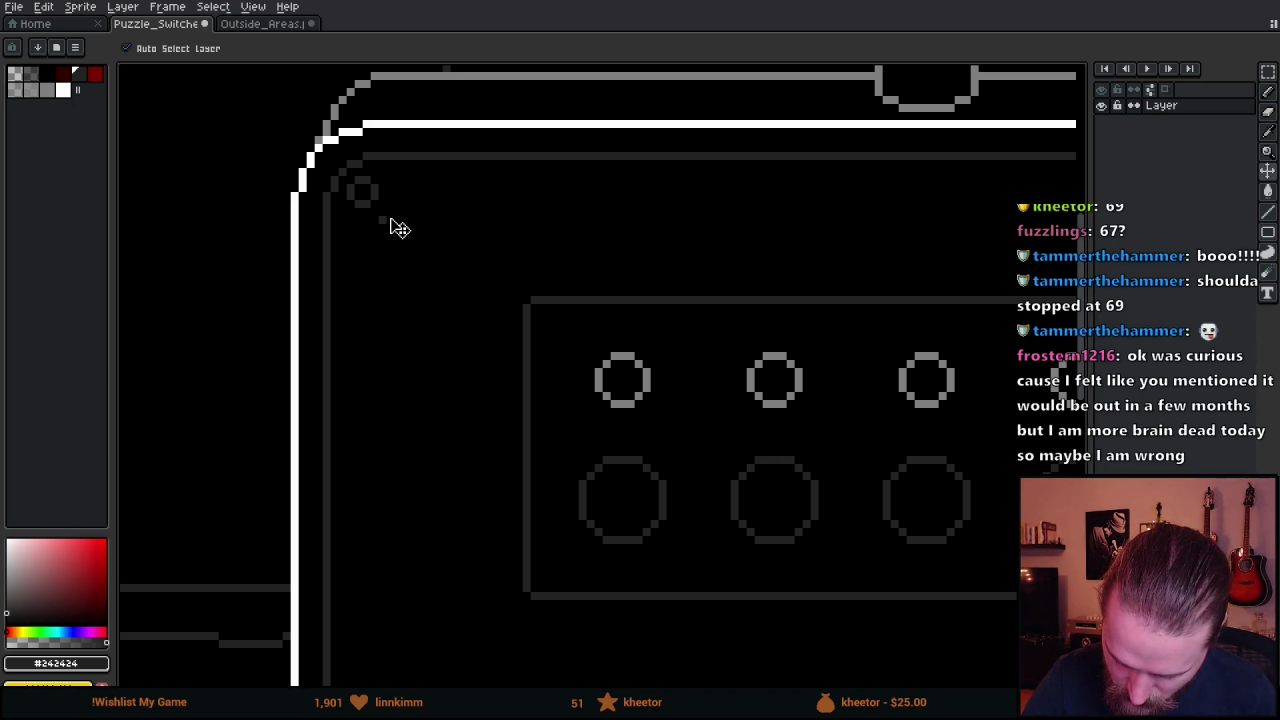
key("b")
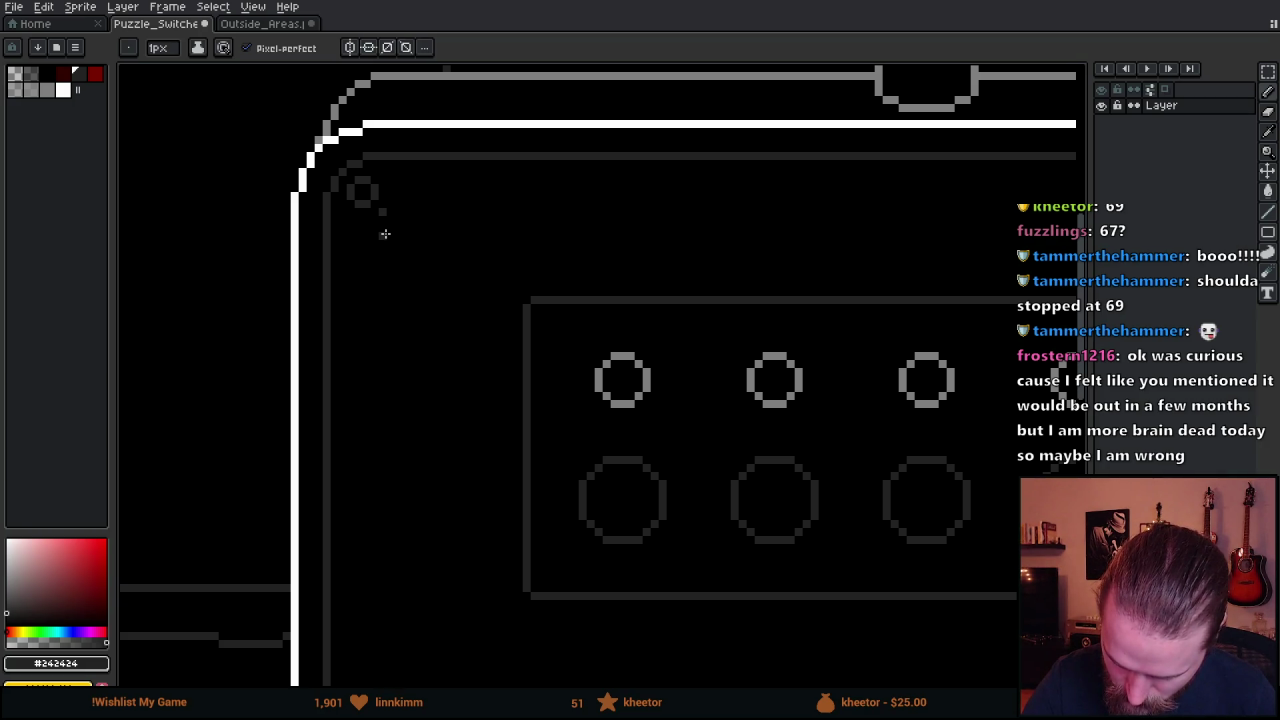
left_click_drag(375, 220, 381, 336)
key("ctrl+z")
left_click(373, 338, "shift")
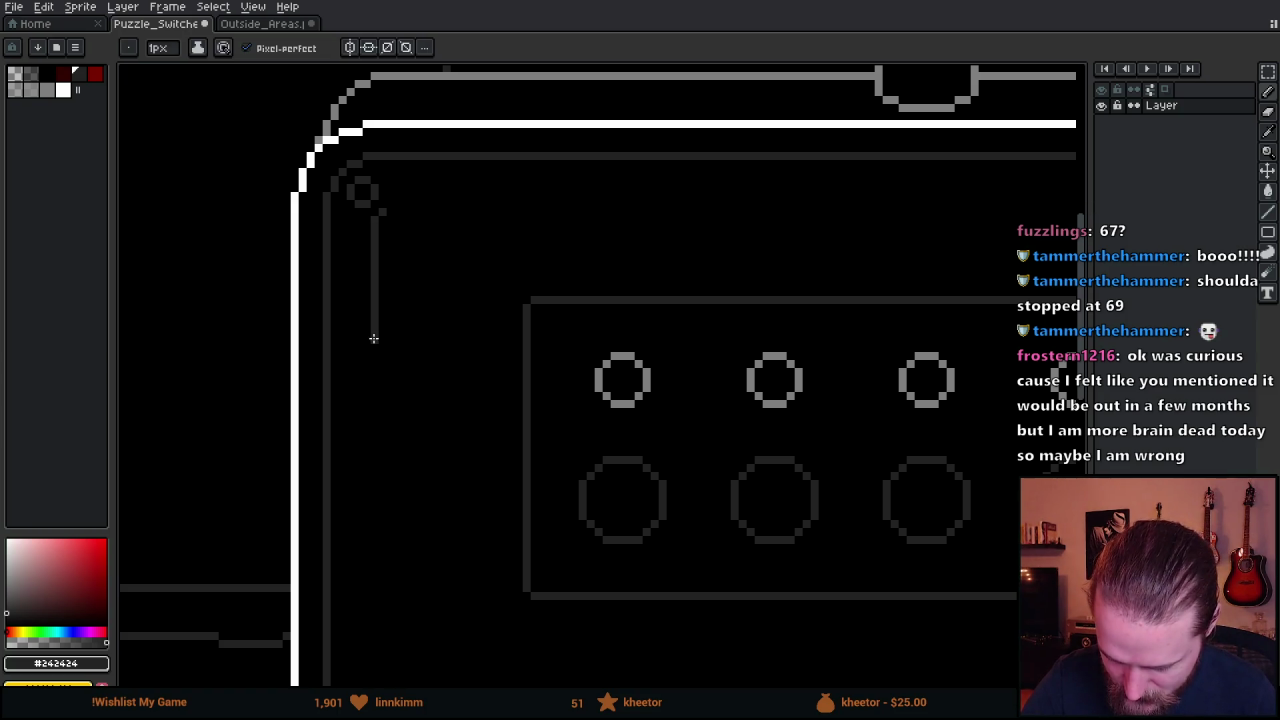
Draw the top horizontal inner border line, redrawing it one row higher.
left_click(574, 213, "shift")
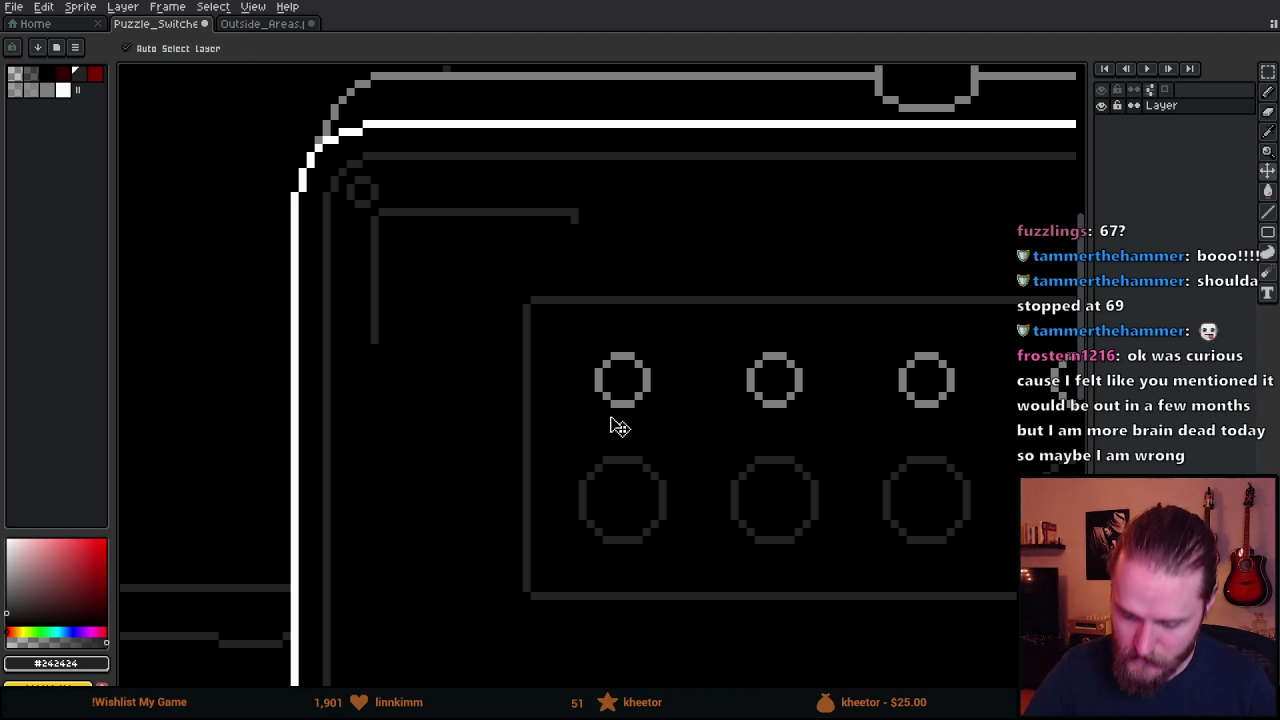
key("ctrl+z")
left_click(622, 201, "shift")
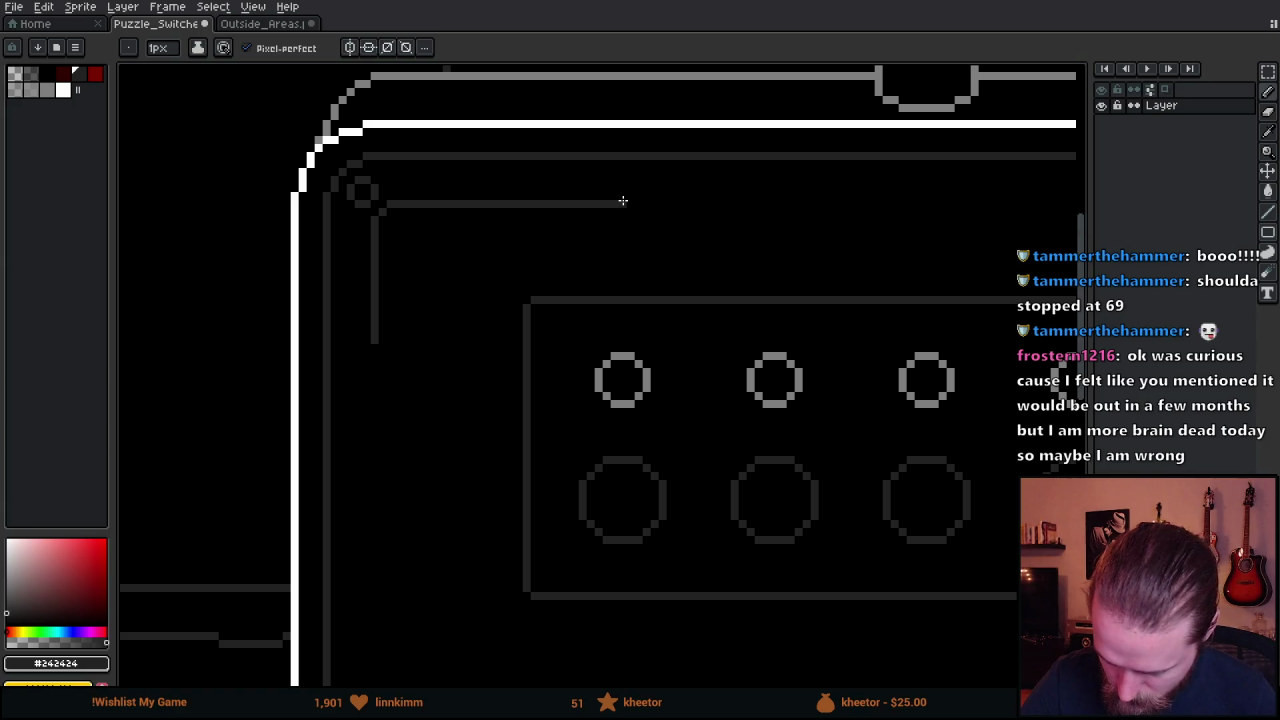
scroll(611, 228, "down", 5)
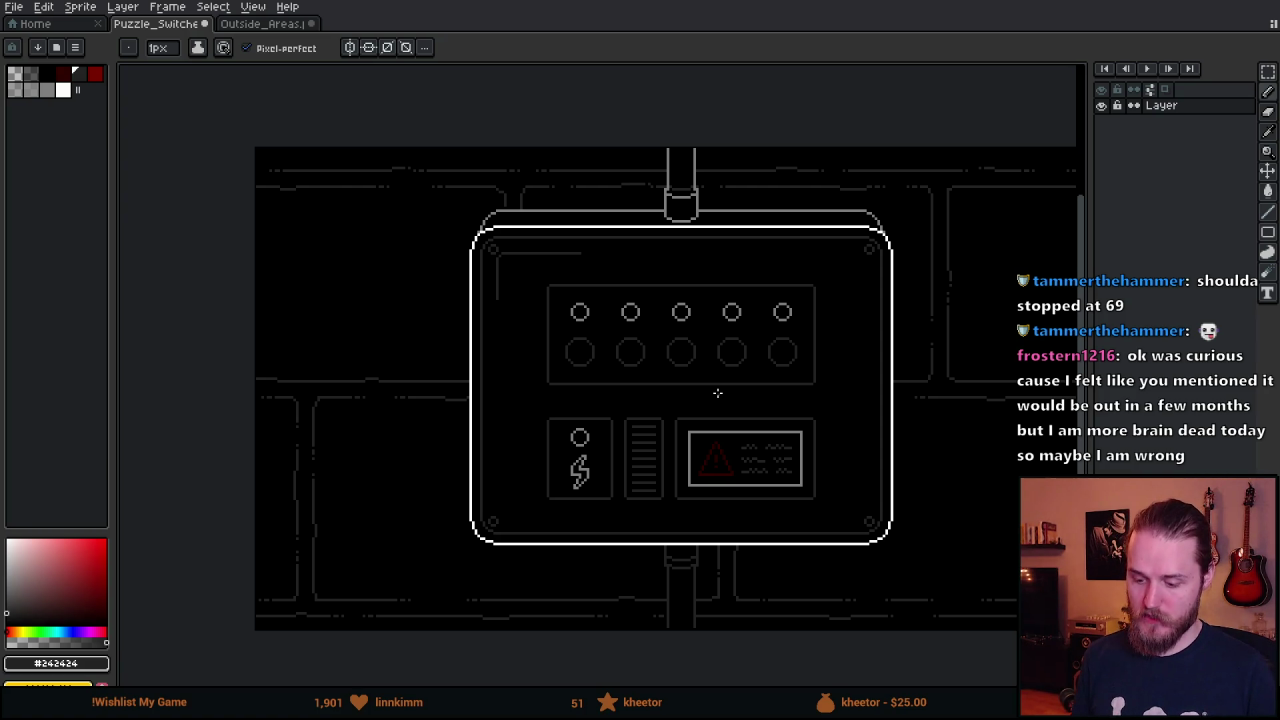
Stretch the top border line across the panel width and the left line down its side.
key("m")
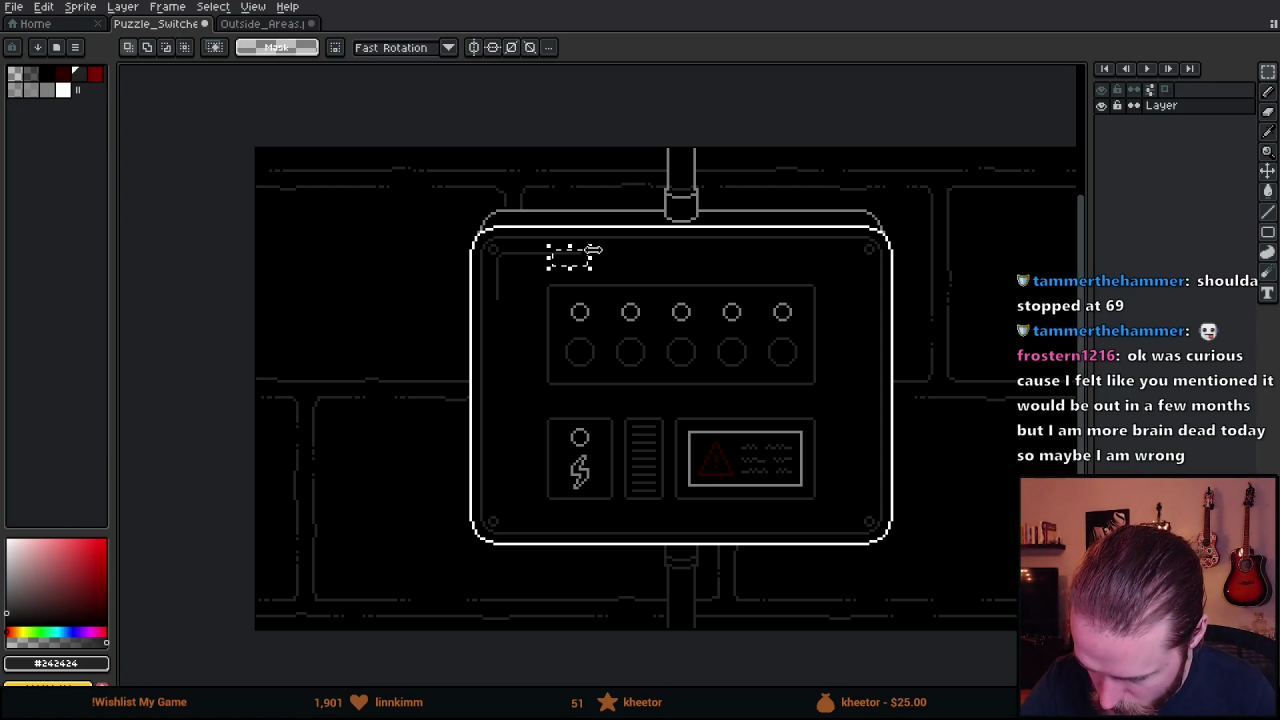
left_click_drag(592, 260, 866, 268)
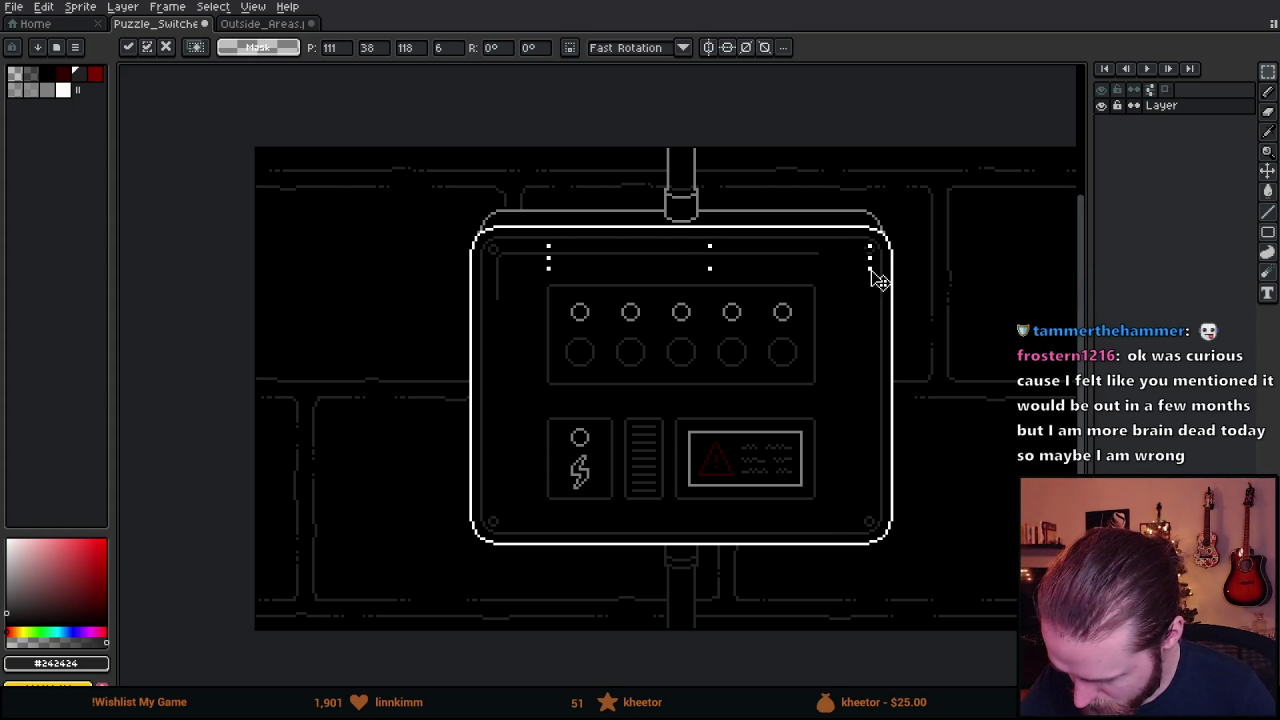
left_click(870, 301)
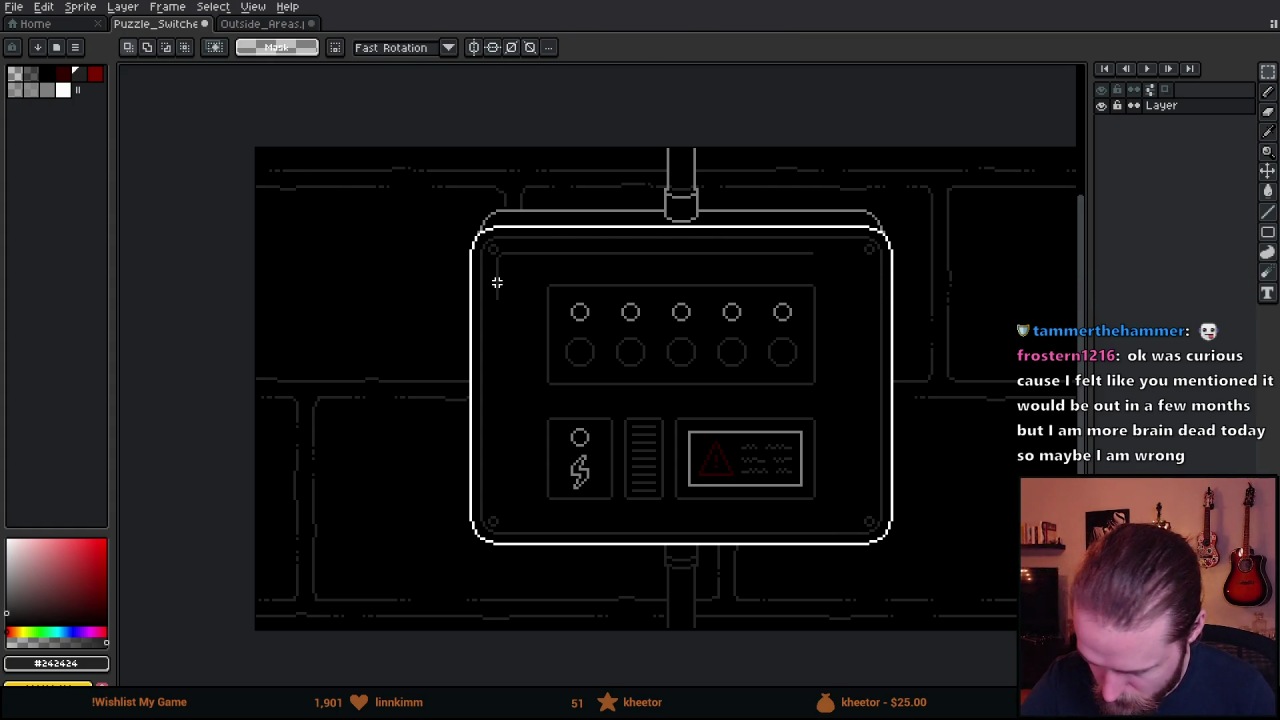
mouse_move(487, 276)
left_mouse_down()
mouse_move(506, 300)
mouse_move(512, 517)
left_mouse_up()
left_click(545, 517)
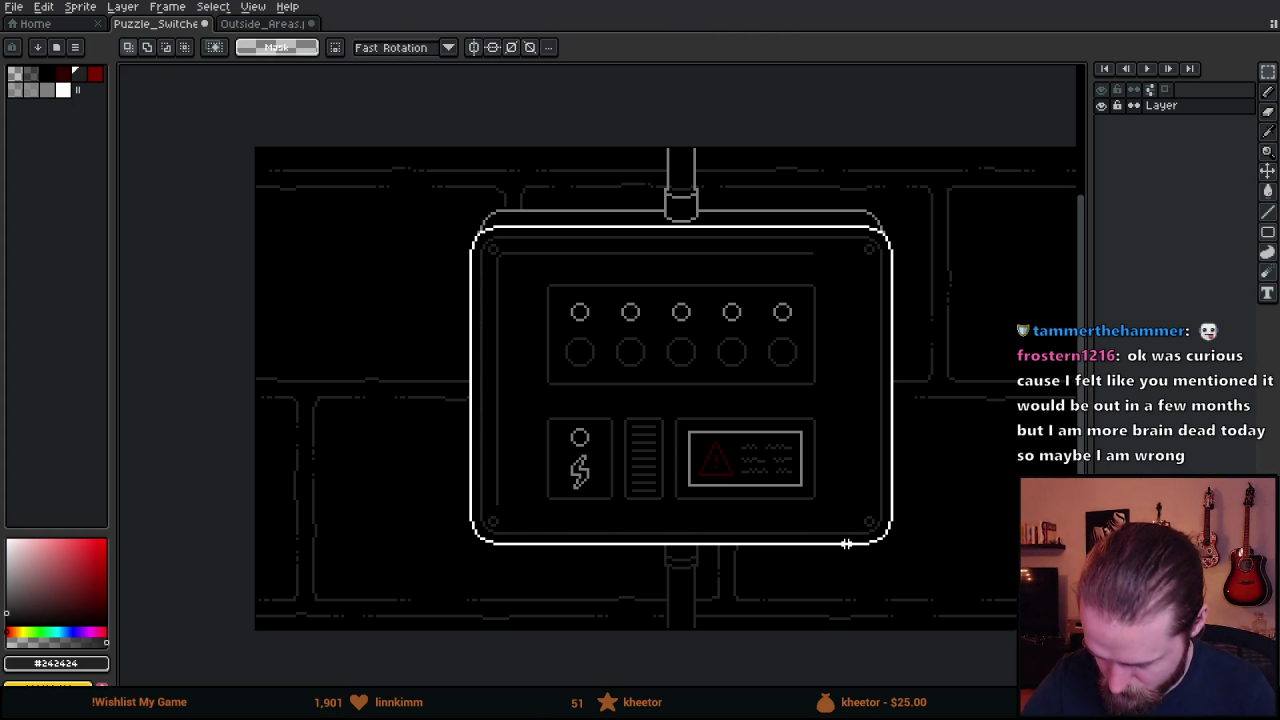
scroll(846, 544, "down", 3)
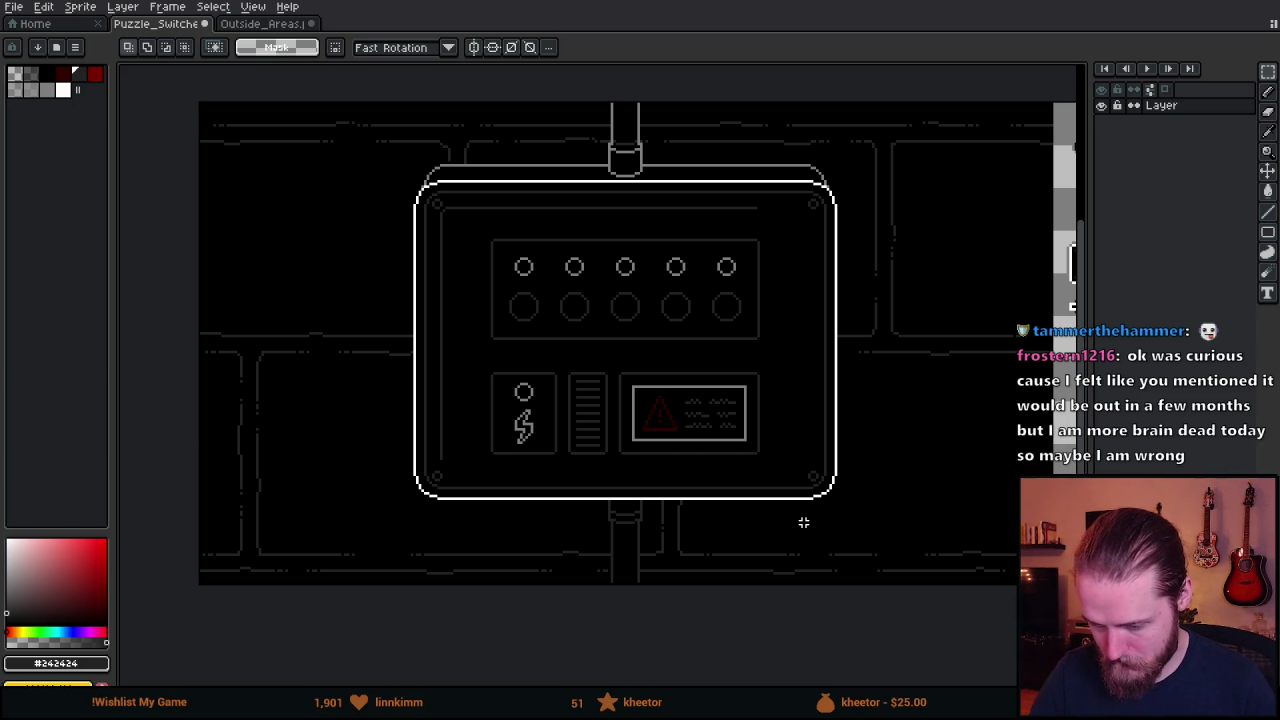
Search the palette presets for 'sh' and pick the shroud palette.
left_click(56, 47)
type("sh")
left_click(121, 115)
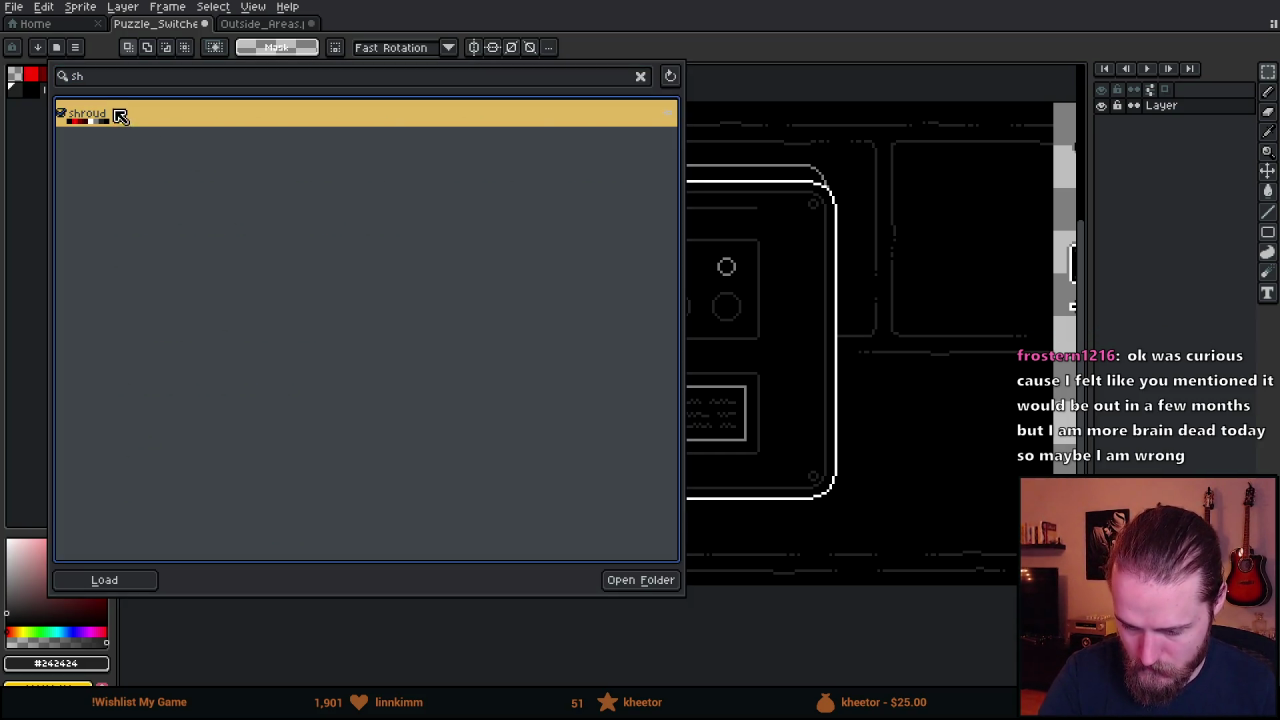
Set the Paint Bucket to pixel connectivity and fill the inner panel outline white, retrying twice.
key("Escape")
key("g")
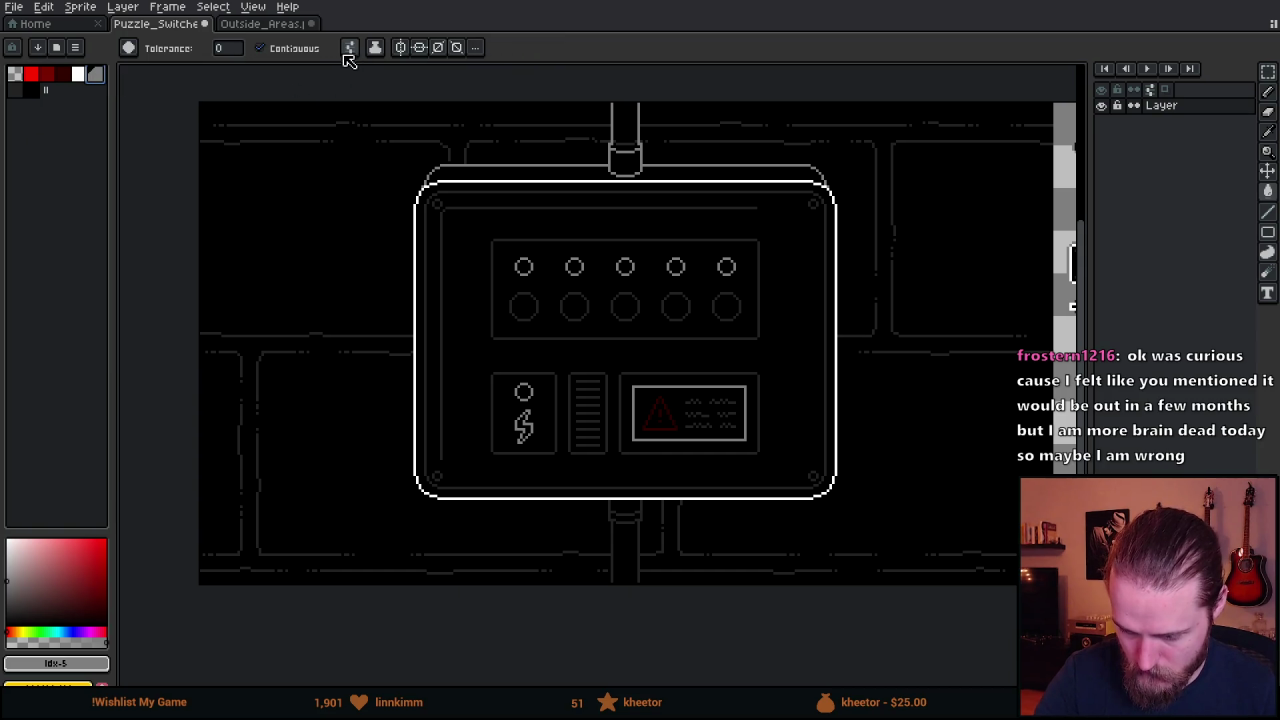
left_click(368, 54)
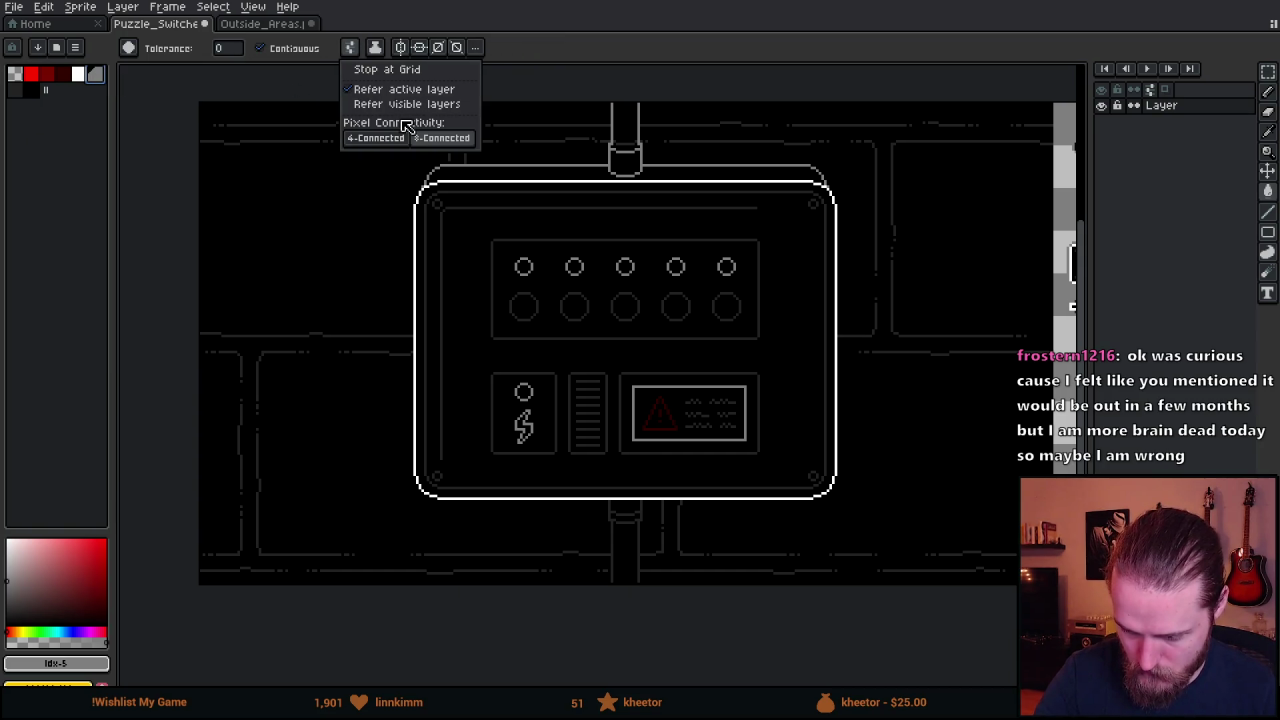
left_click(476, 200)
left_click(474, 195)
key("ctrl+z")
left_click(497, 211)
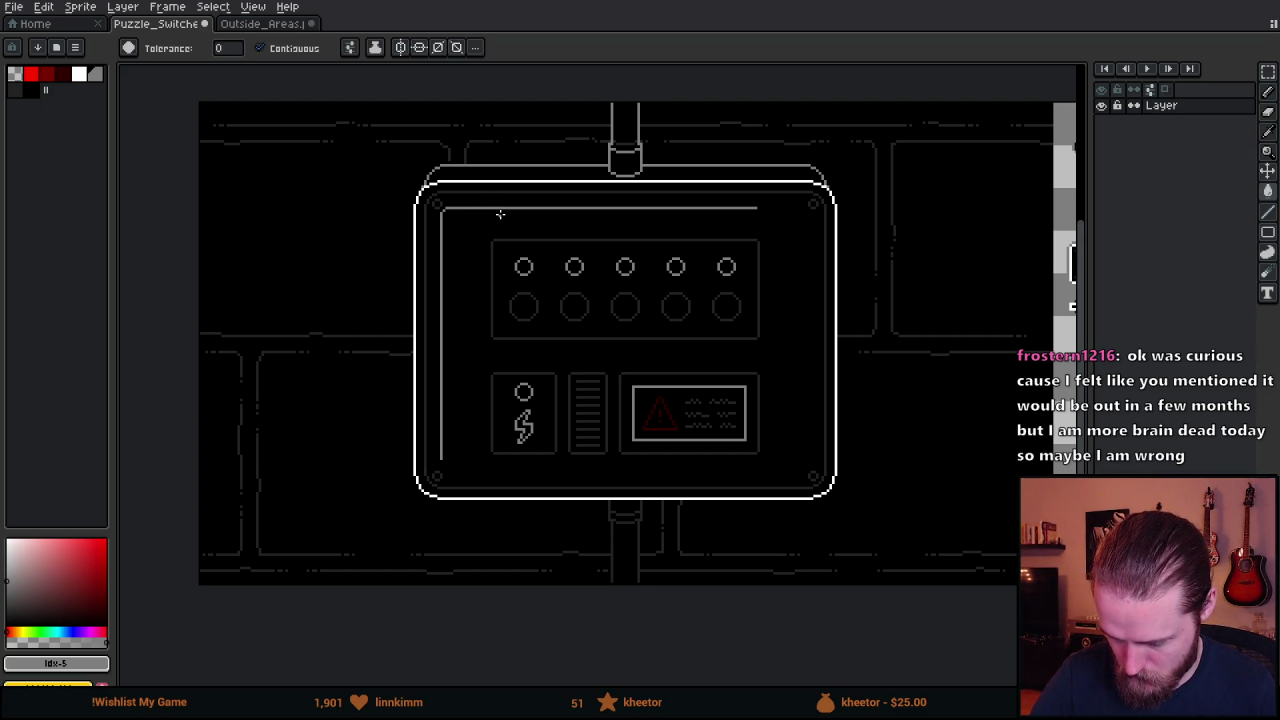
key("ctrl+z")
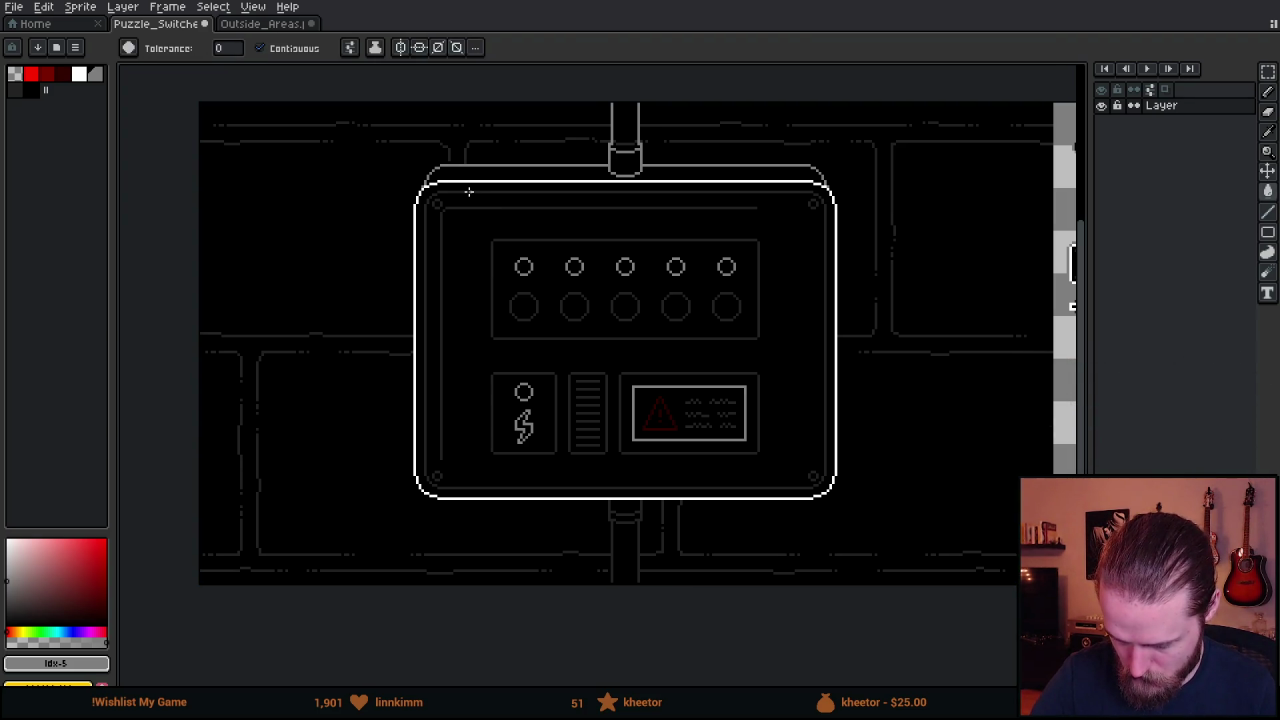
left_click(470, 194)
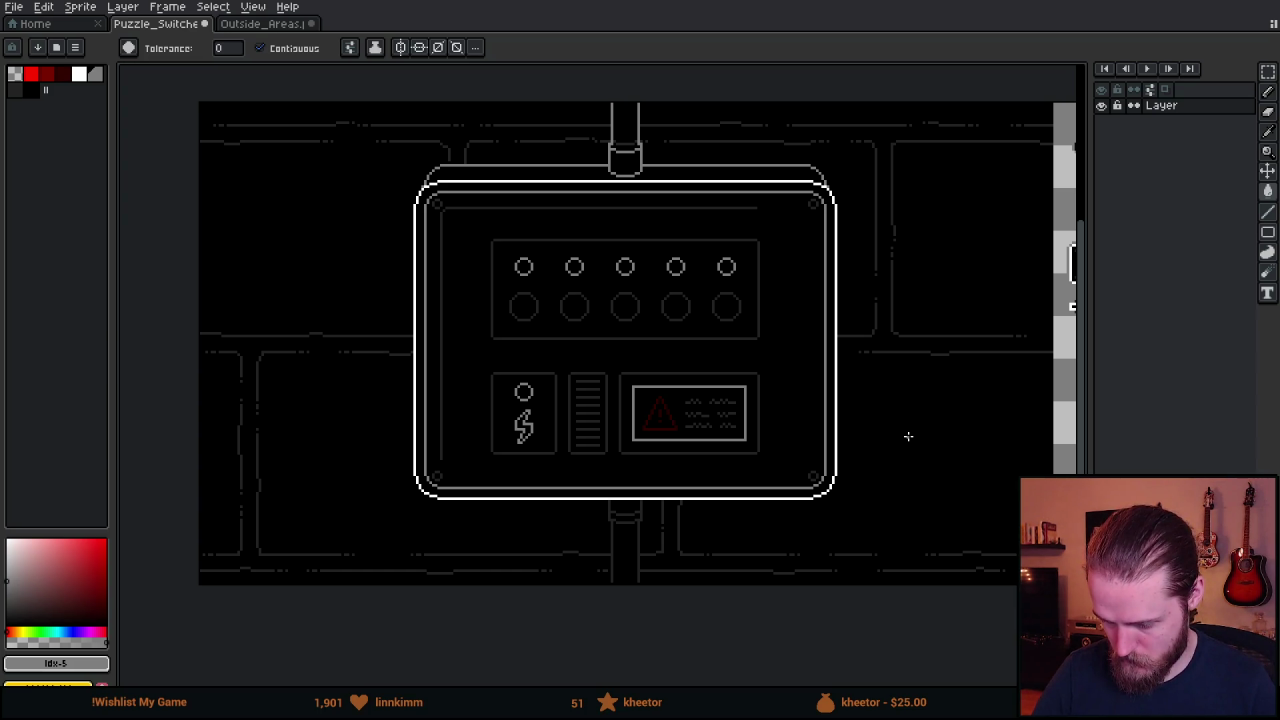
scroll(905, 382, "up", 1)
Eyedrop the #242424 line colour and extend the dim line to the top-right corner.
scroll(714, 220, "up", 2)
left_click_drag(714, 220, 861, 515)
left_click(677, 244, "alt")
key("b")
left_click(787, 246, "shift")
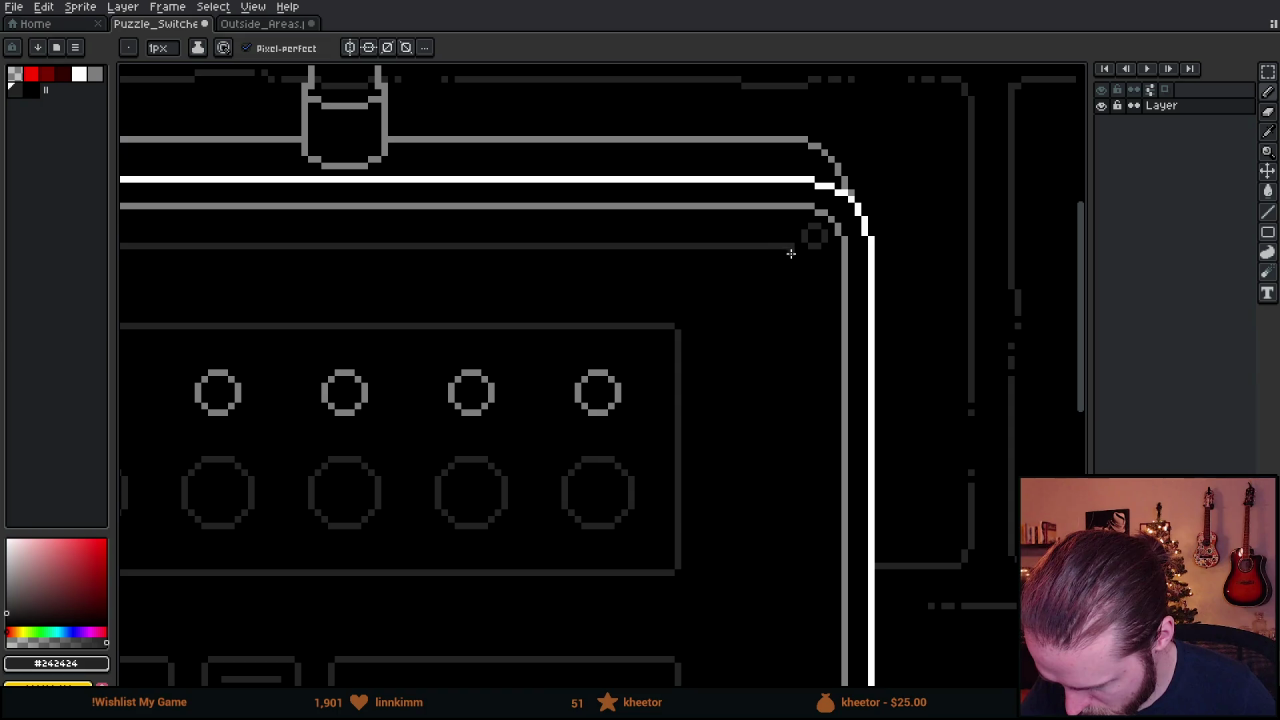
Draw the dim inner line down the panel's right side and along its bottom.
mouse_move(785, 394)
left_mouse_down()
mouse_move(766, 137)
mouse_move(786, 434)
mouse_move(791, 129)
left_mouse_up()
left_click_drag(795, 497, 789, 306)
left_click(786, 314, "shift")
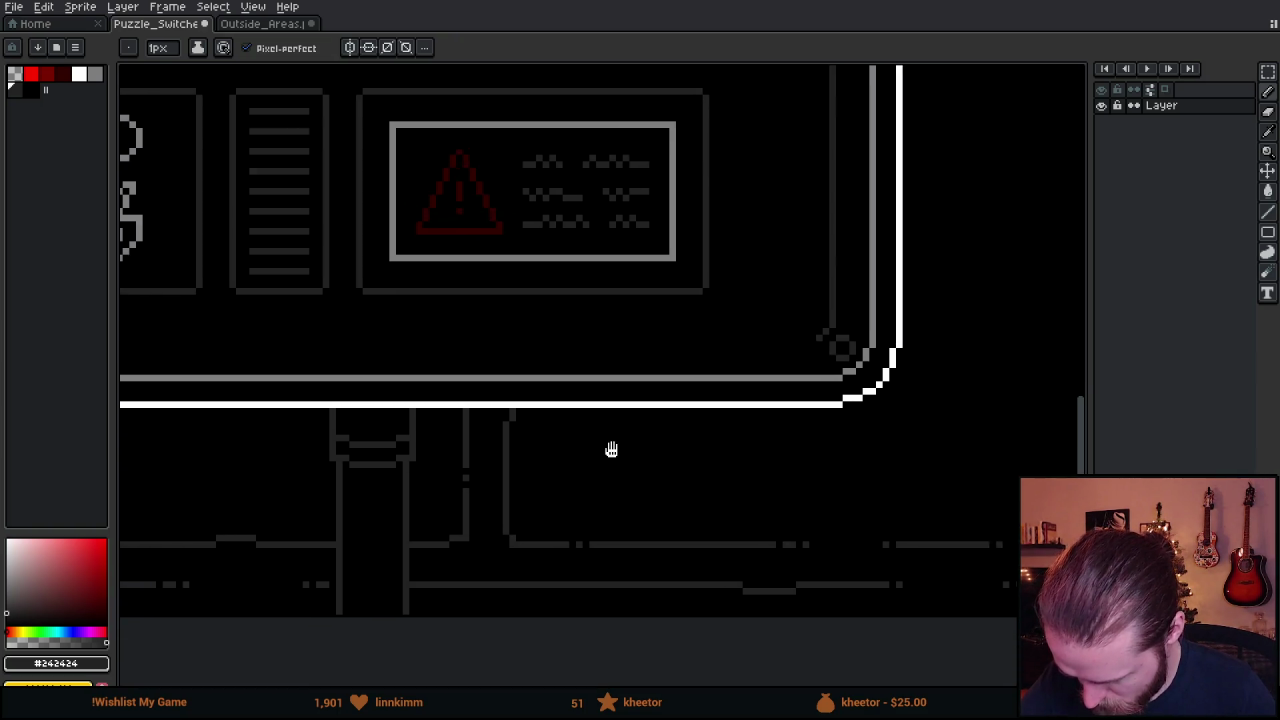
scroll(1071, 414, "right", 5)
left_click(365, 323, "shift")
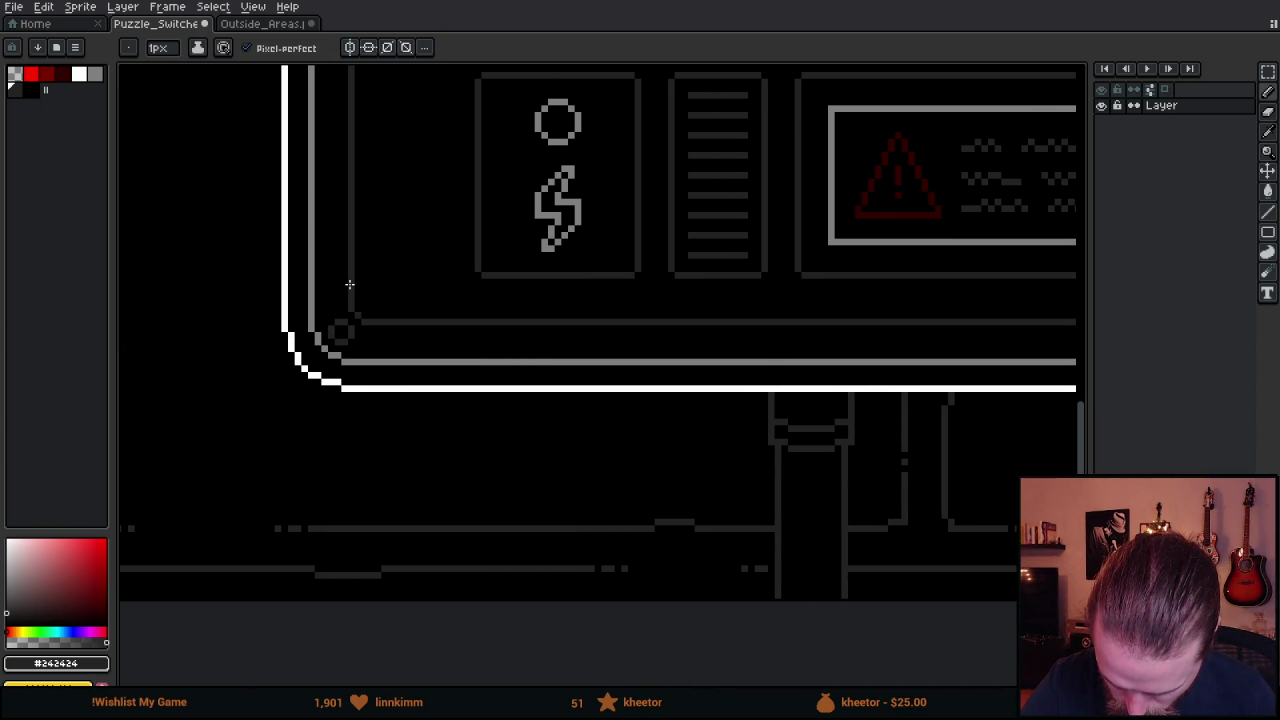
scroll(694, 491, "down", 8)
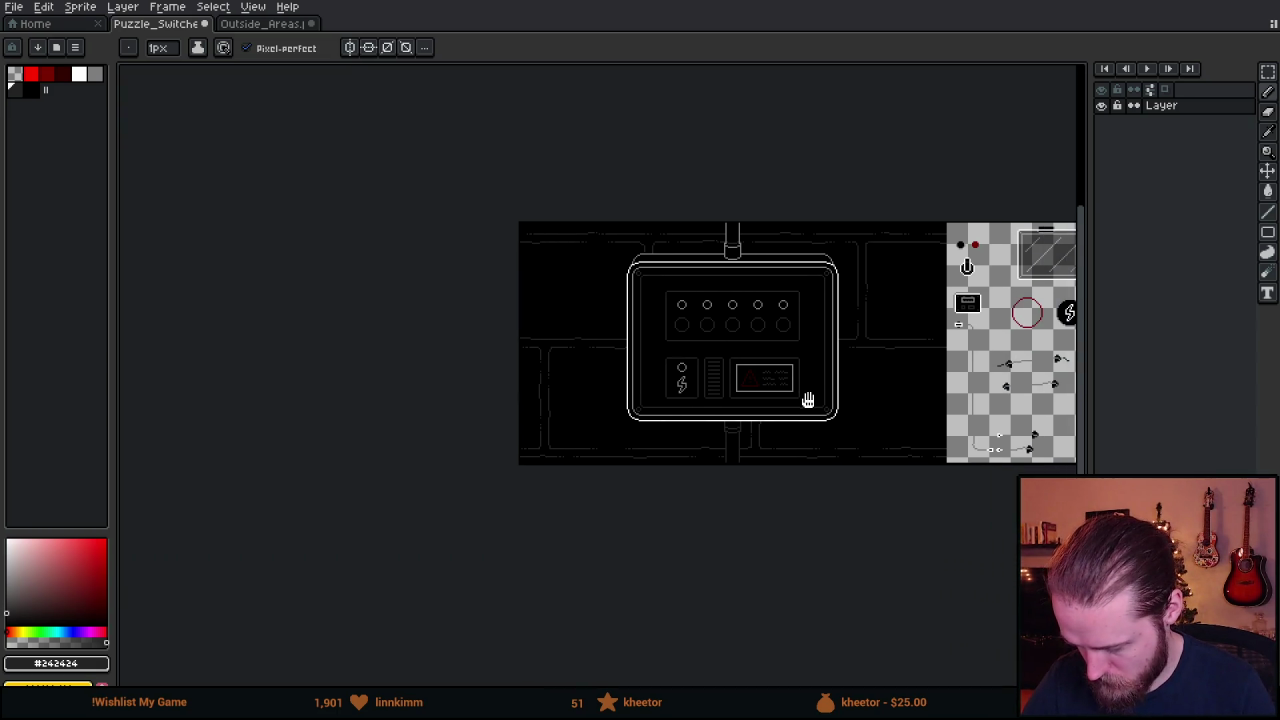
scroll(717, 397, "up", 4)
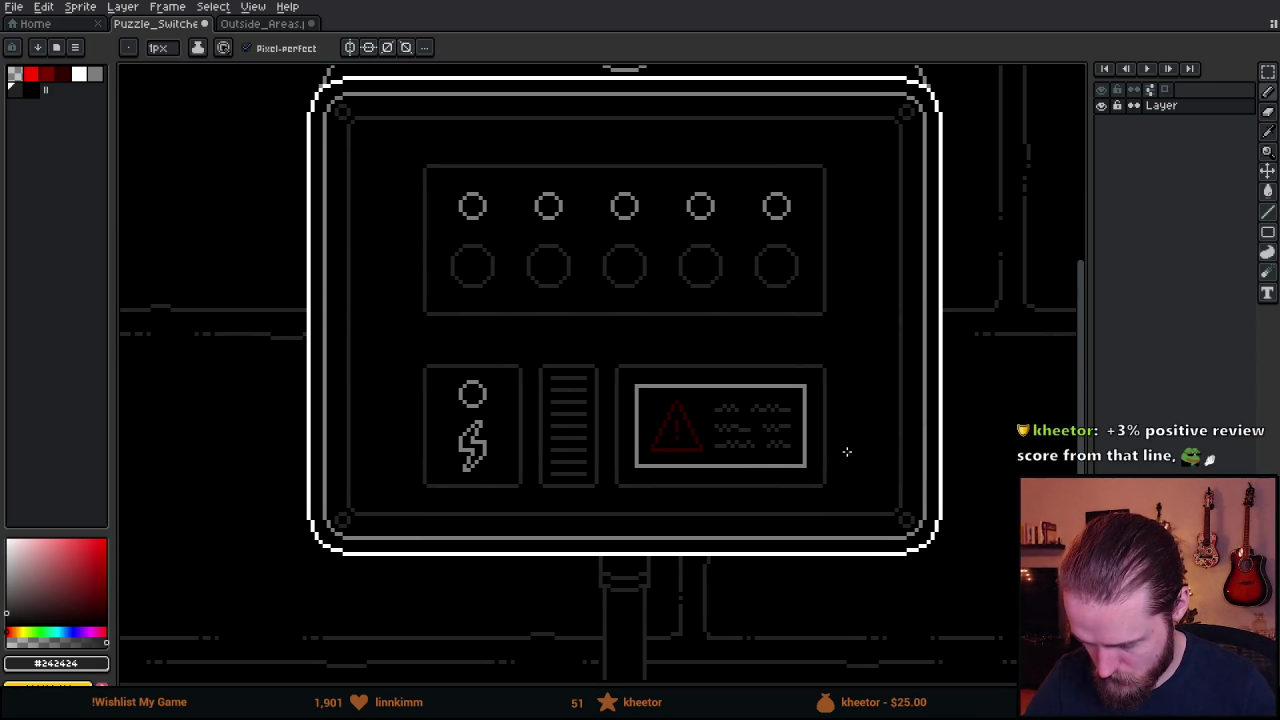
Hide and reshow the switch box layer to check the outlines, then return to Unity.
key("m")
left_click(1104, 106)
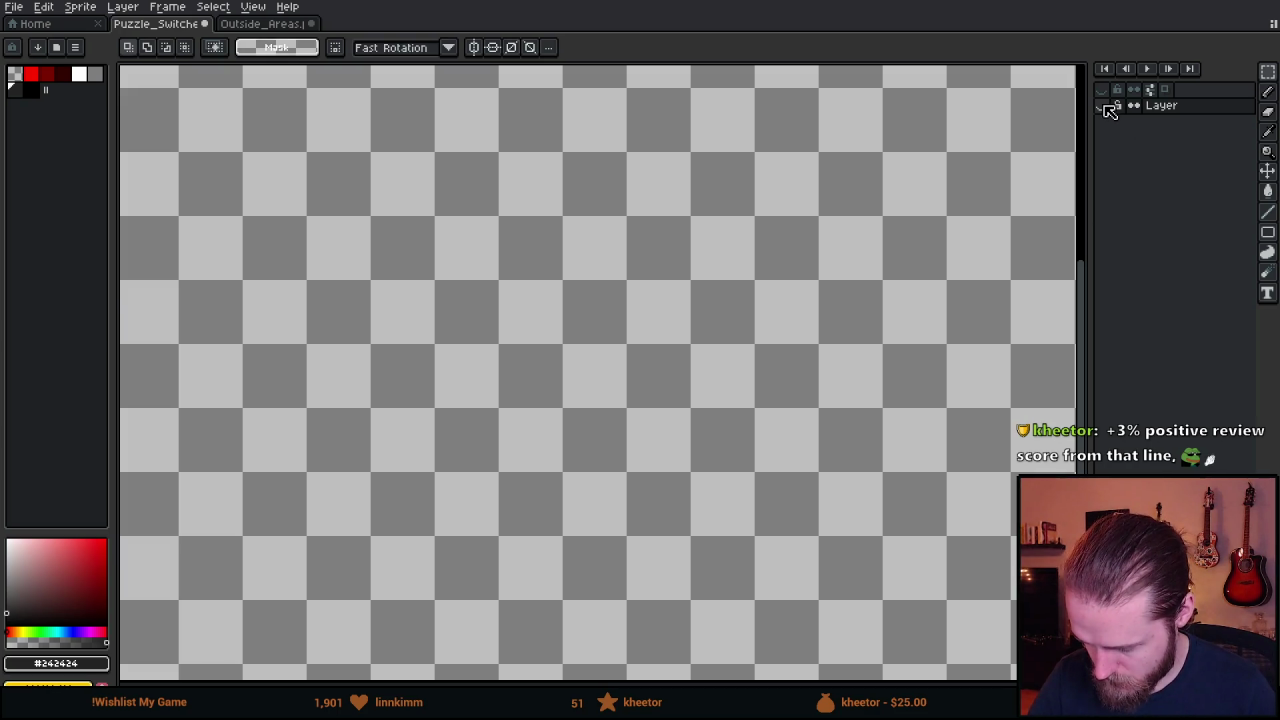
left_click(1103, 106)
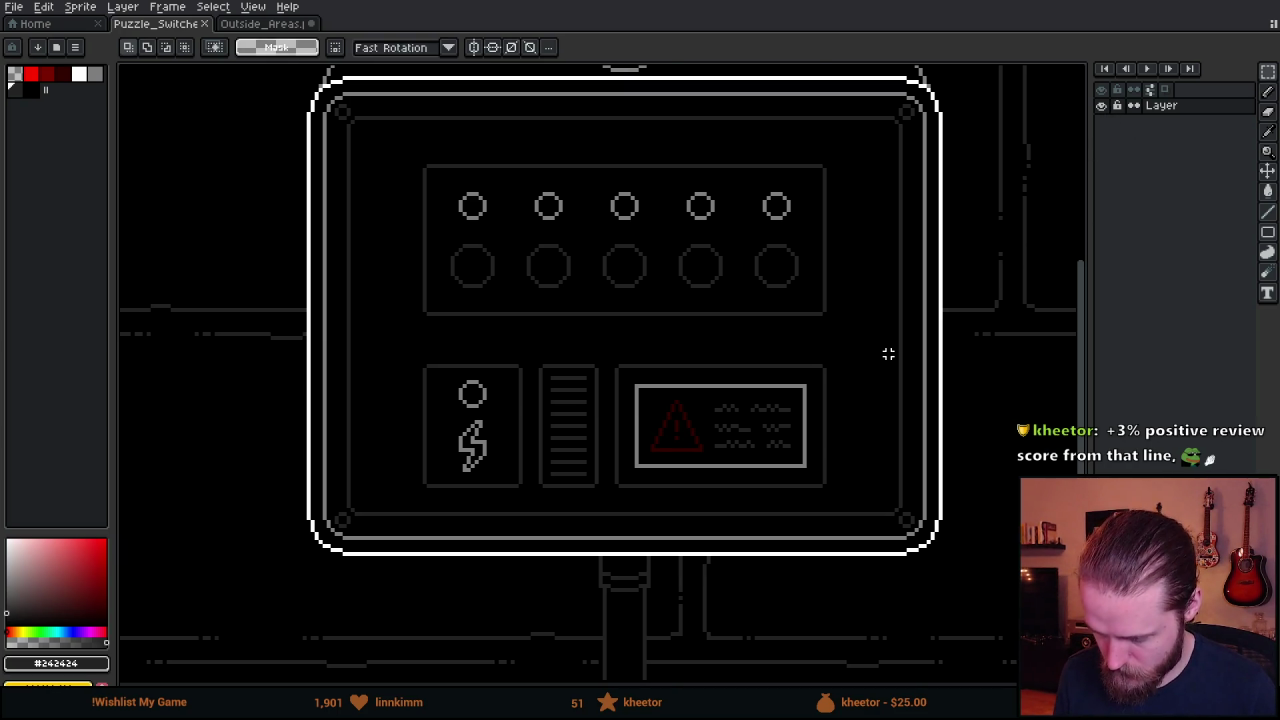
key("alt+Tab")
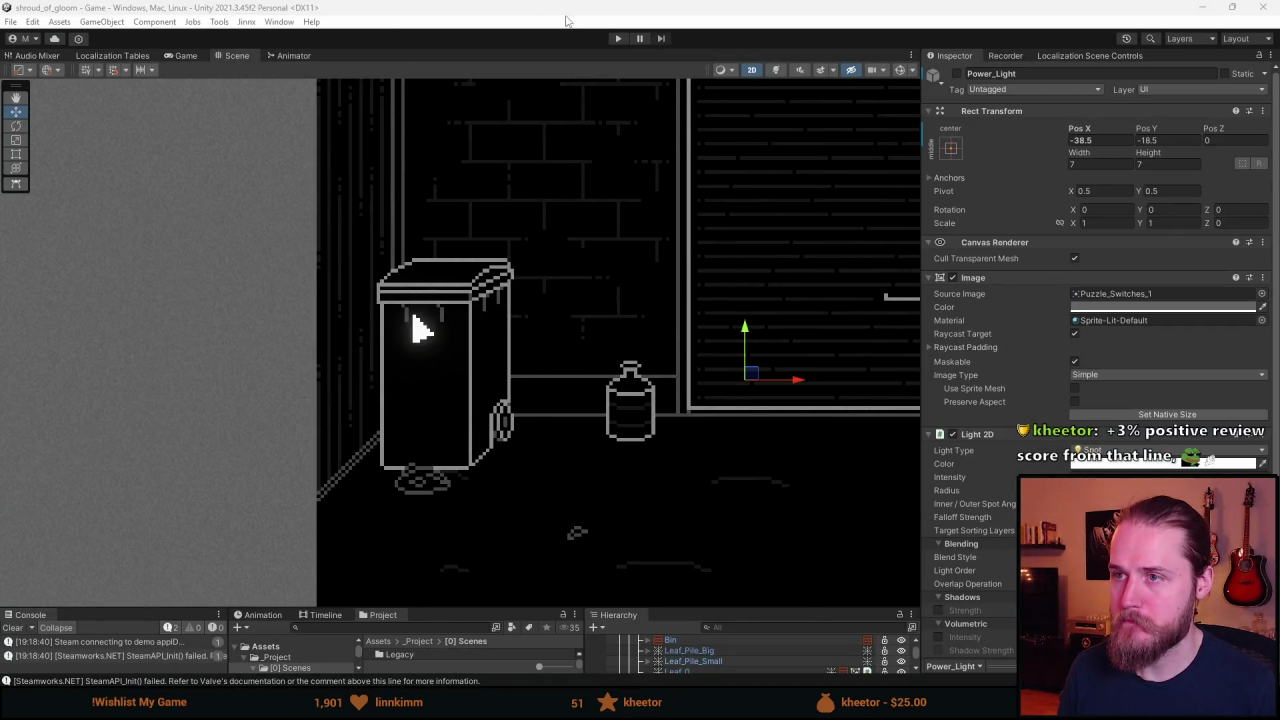
Start Play mode to playtest the alley scene with the updated panel sprite.
left_click(618, 38)
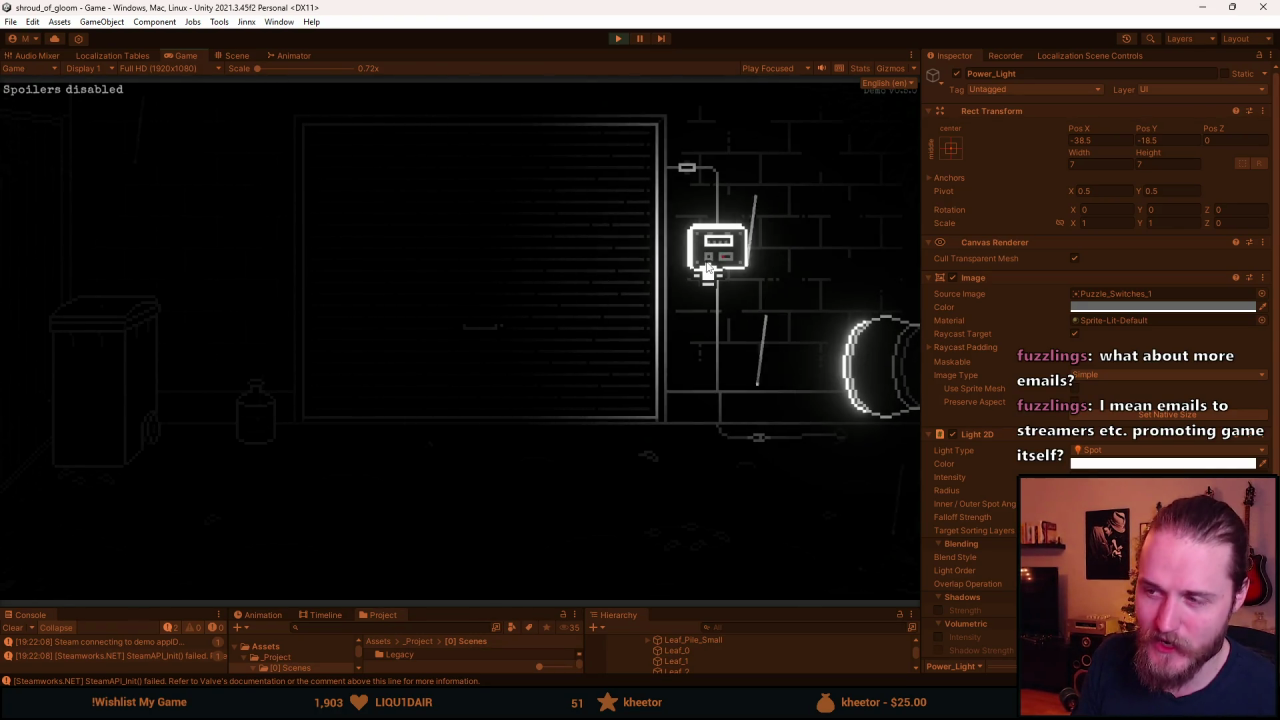
Open the switch box and flip the first, fourth, second, fifth and third switches, then exit.
left_click(707, 266)
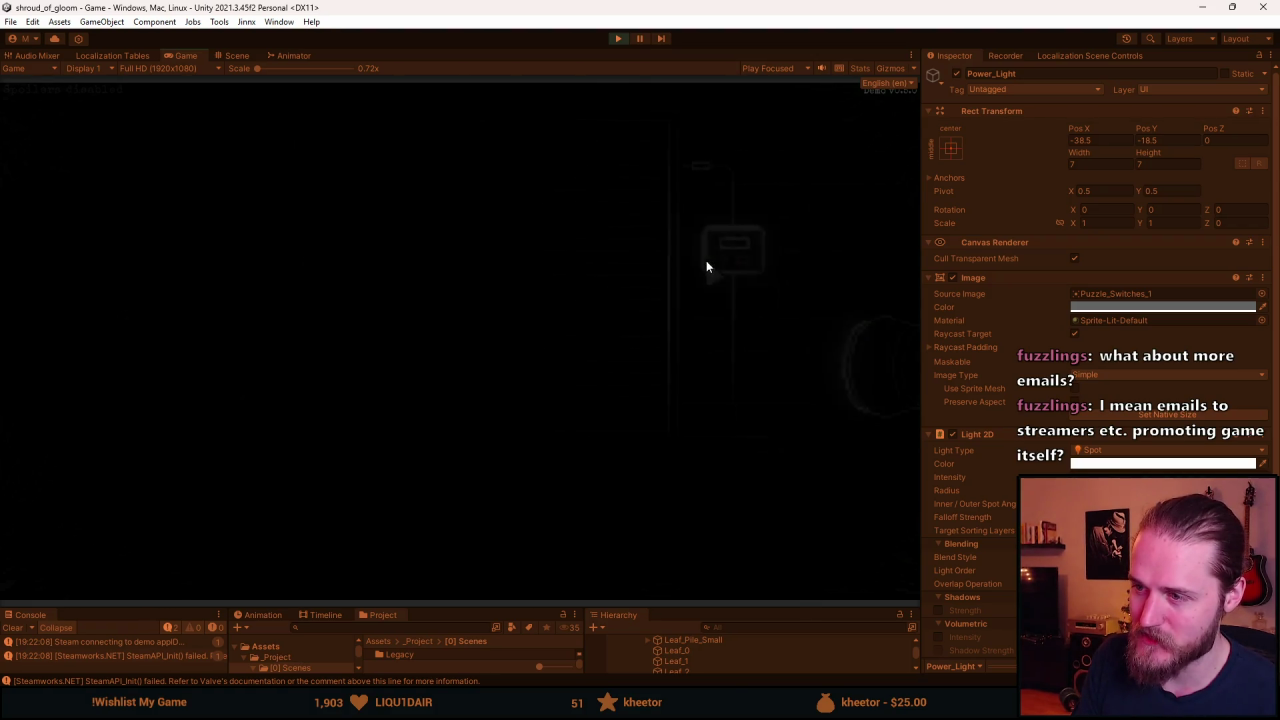
left_click(352, 304)
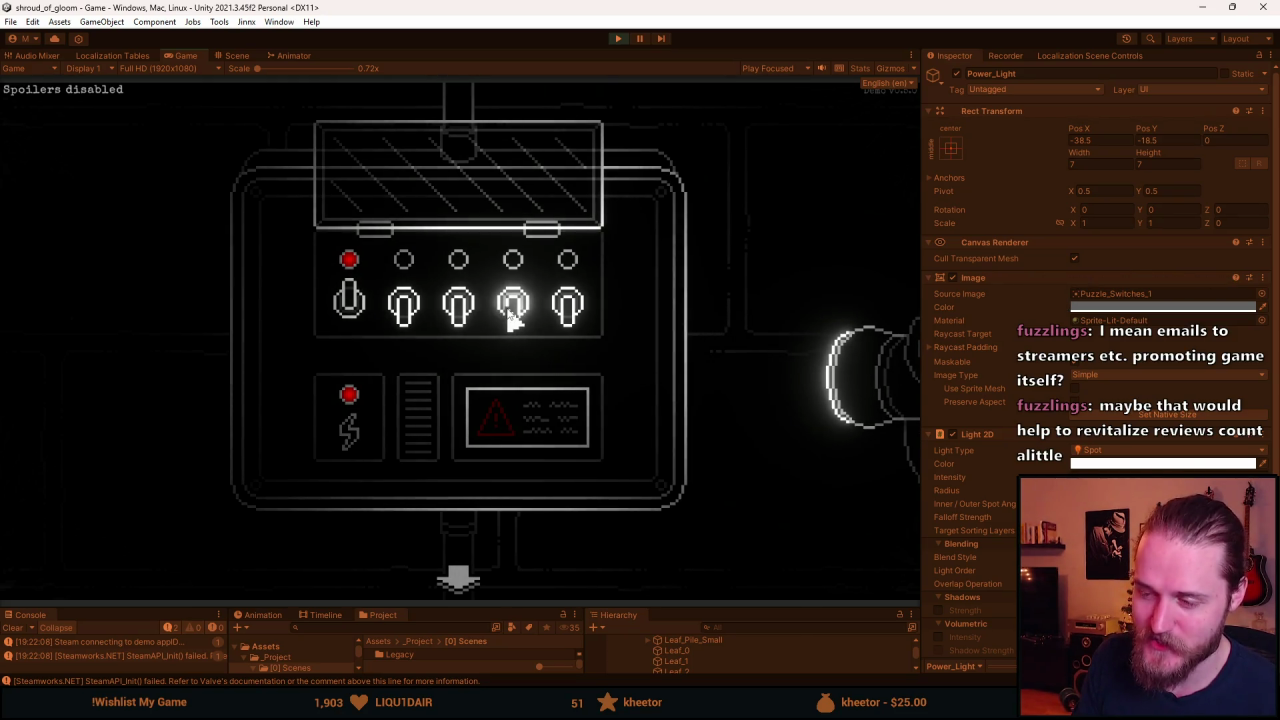
left_click(512, 314)
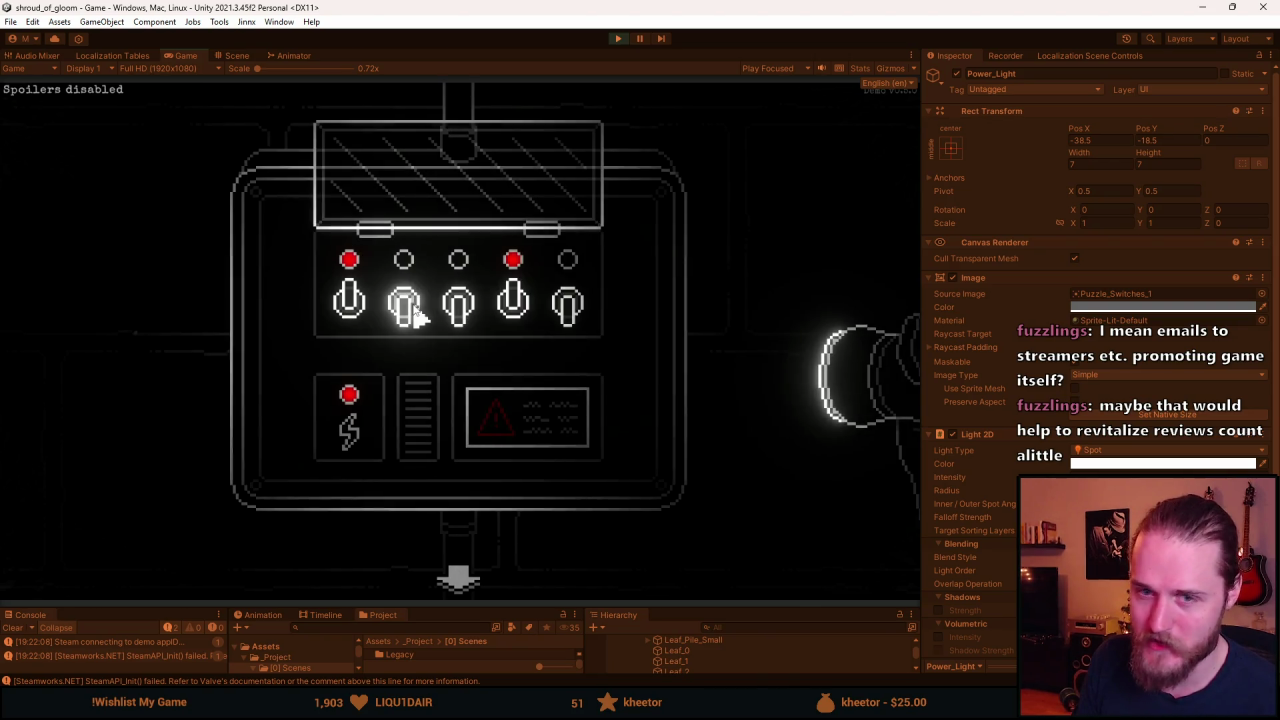
left_click(418, 316)
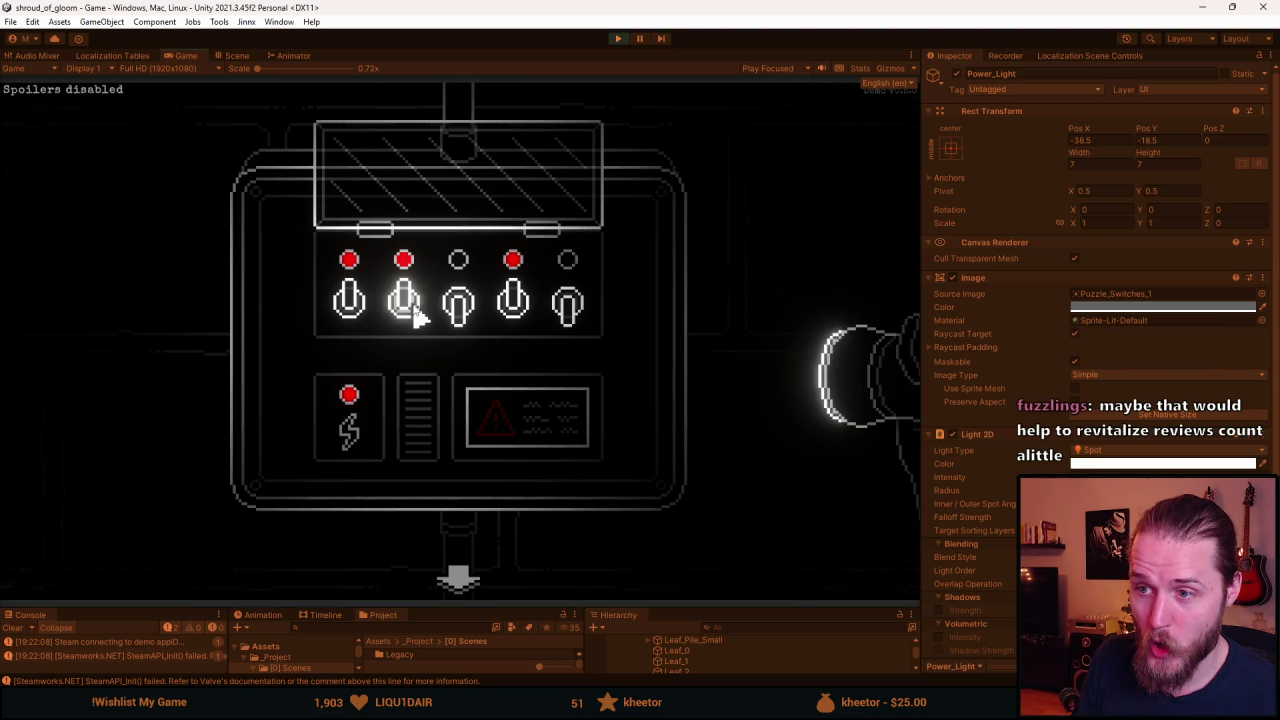
left_click(560, 316)
left_click(470, 316)
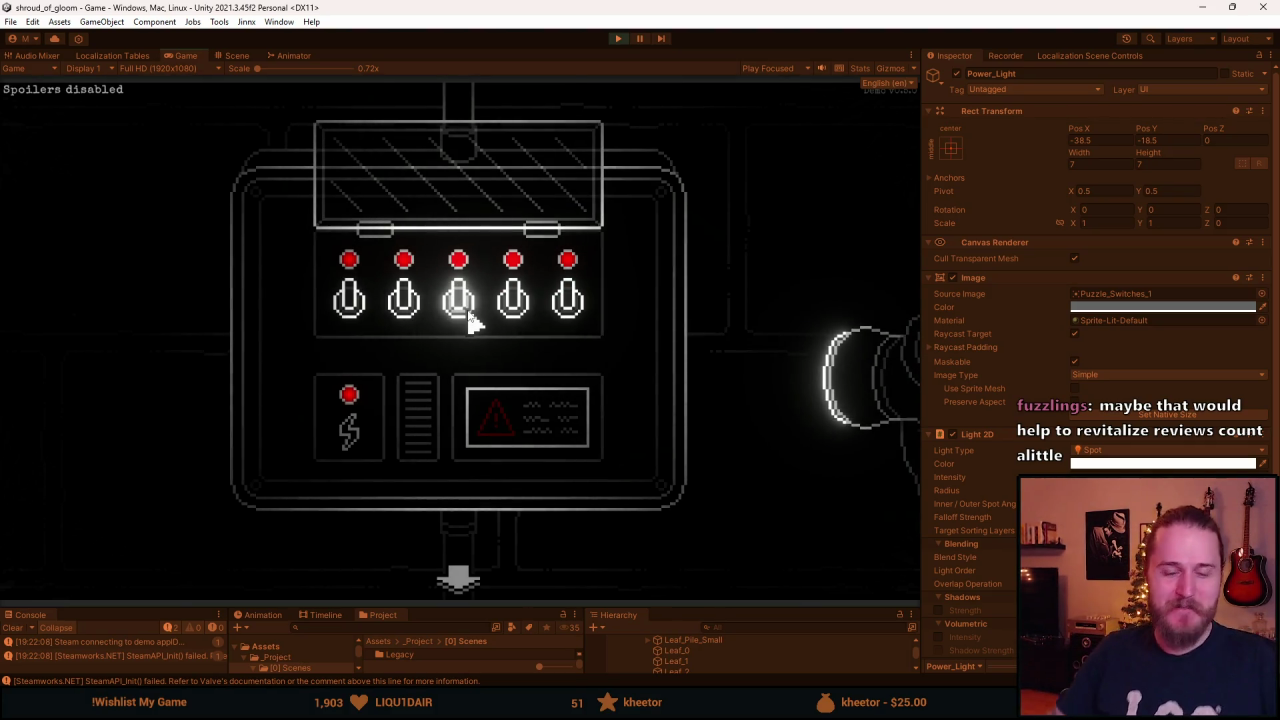
left_click(448, 583)
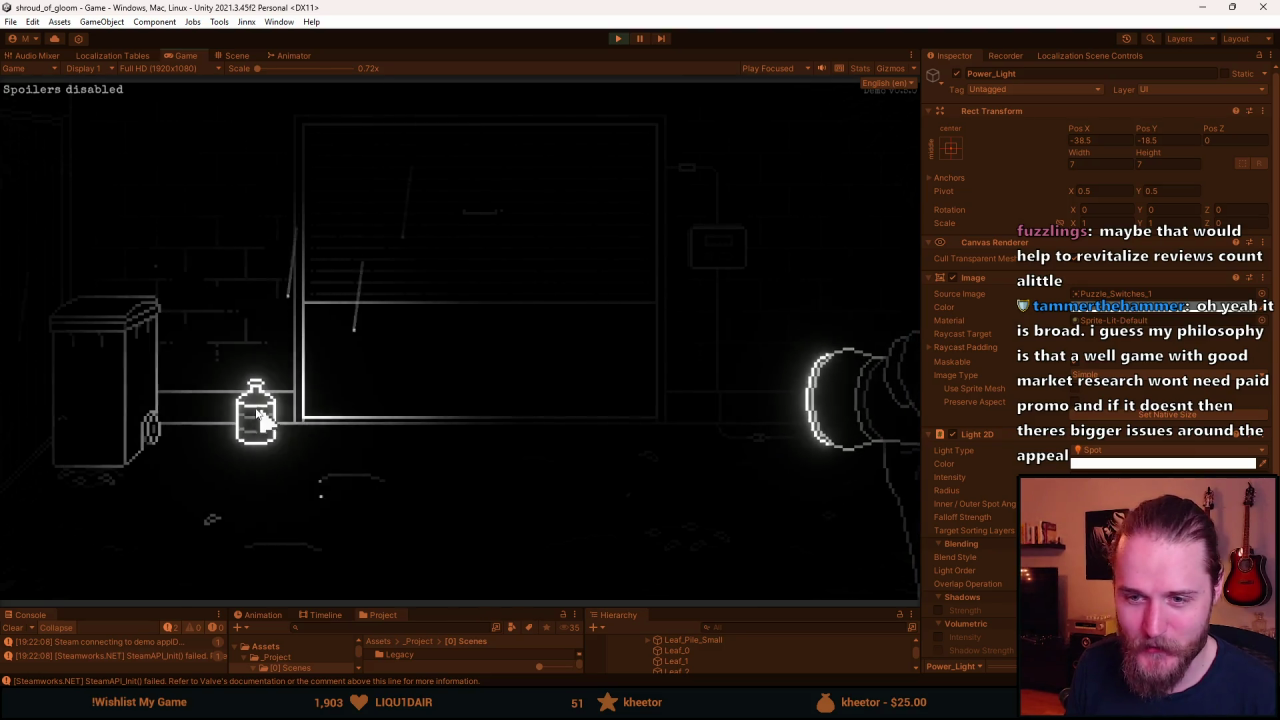
Visit the garage and back, reopen the switch panel, and toggle its glass cover closed, open, closed.
left_click(472, 387)
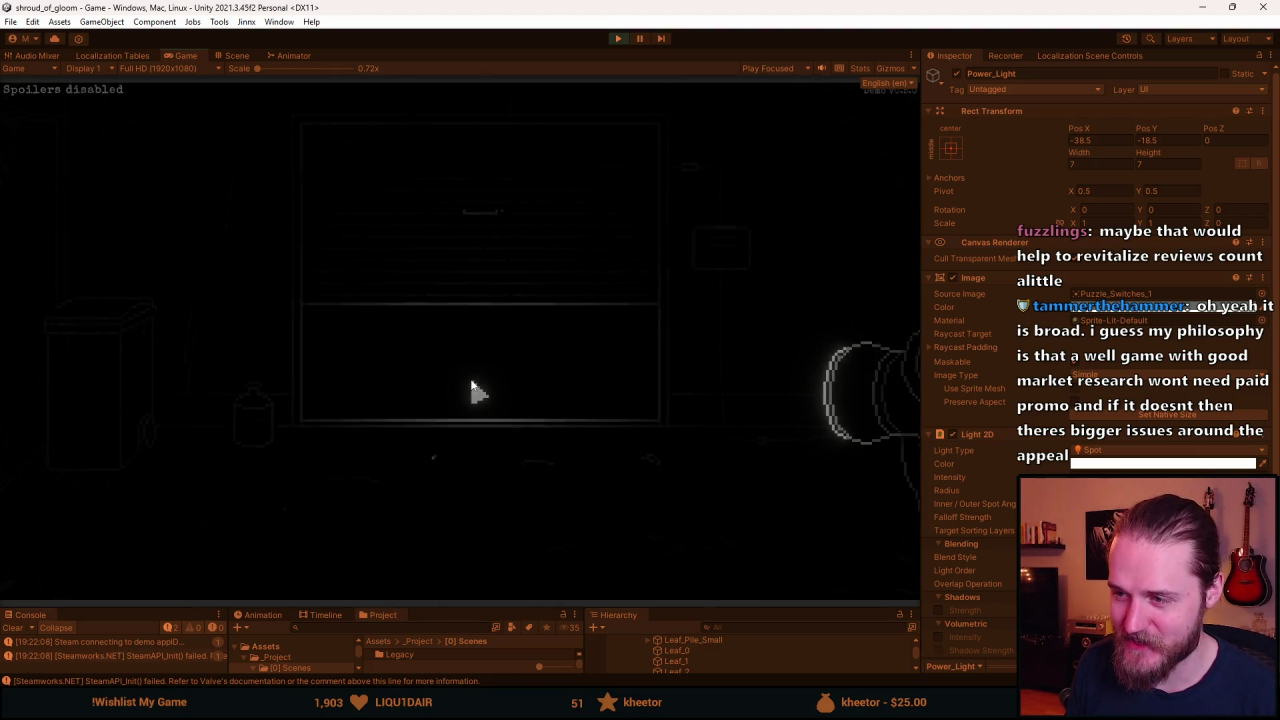
left_click(575, 592)
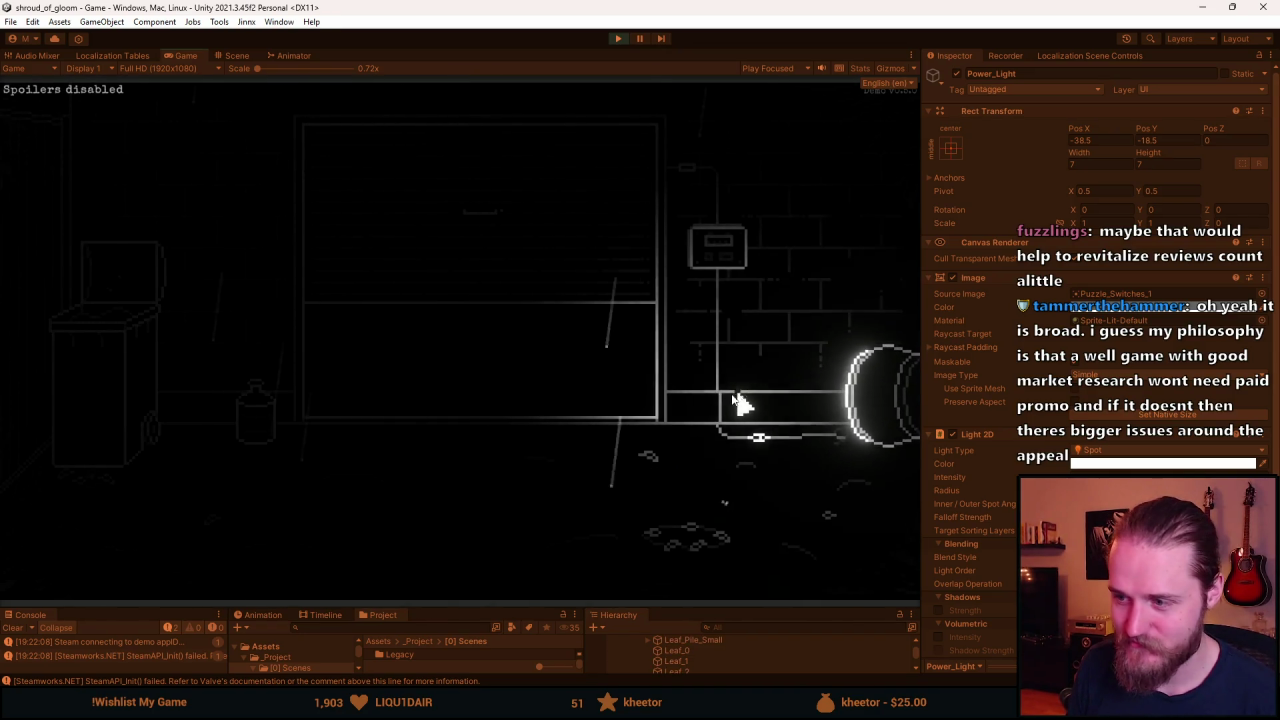
left_click(713, 246)
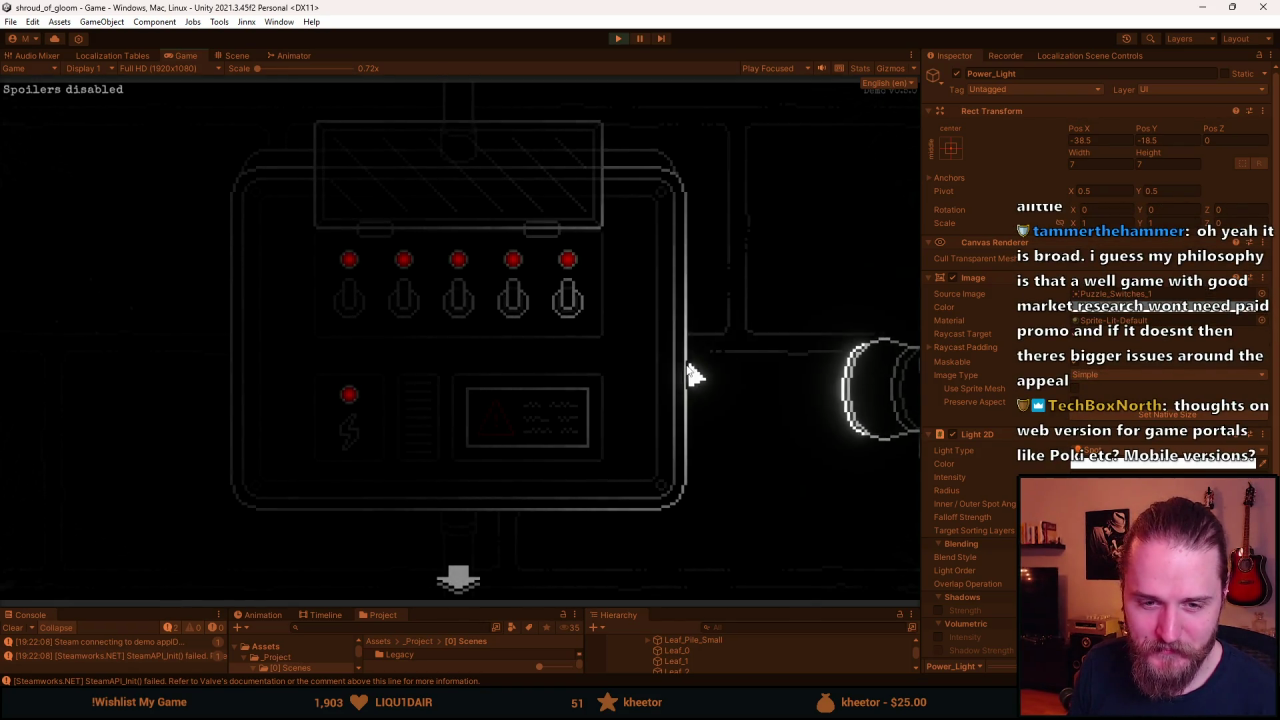
left_click(437, 194)
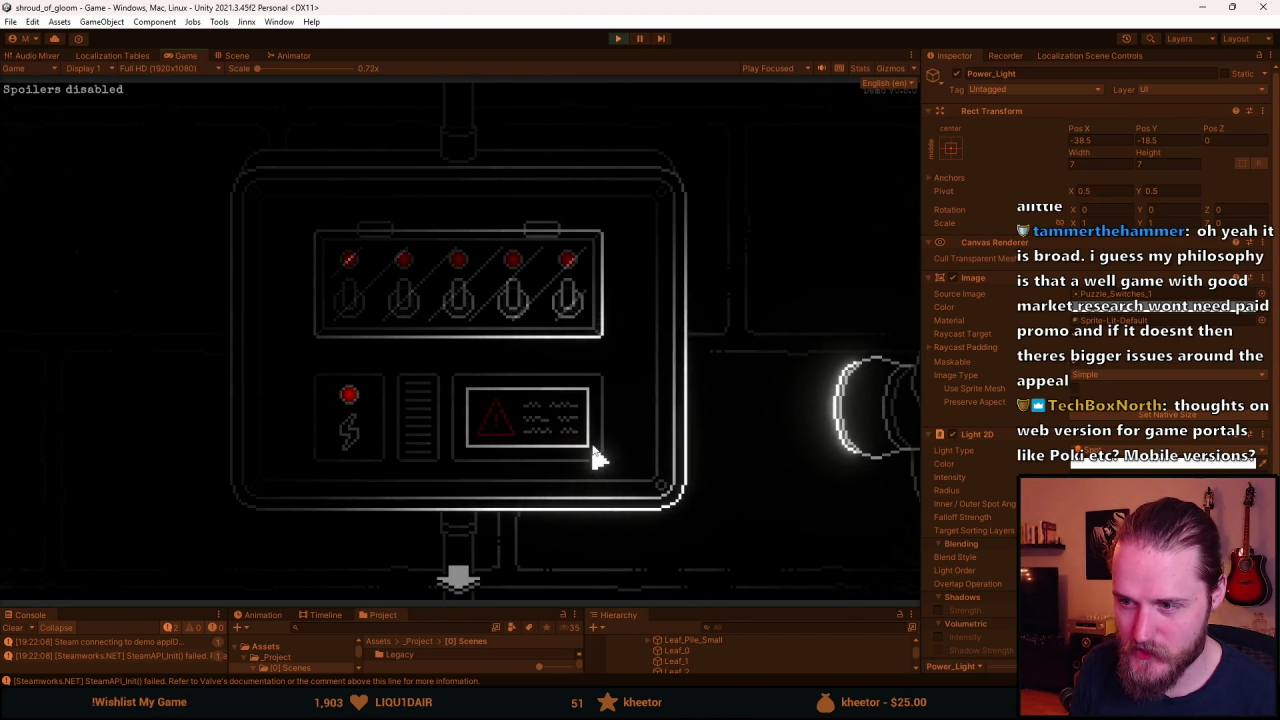
left_click(478, 312)
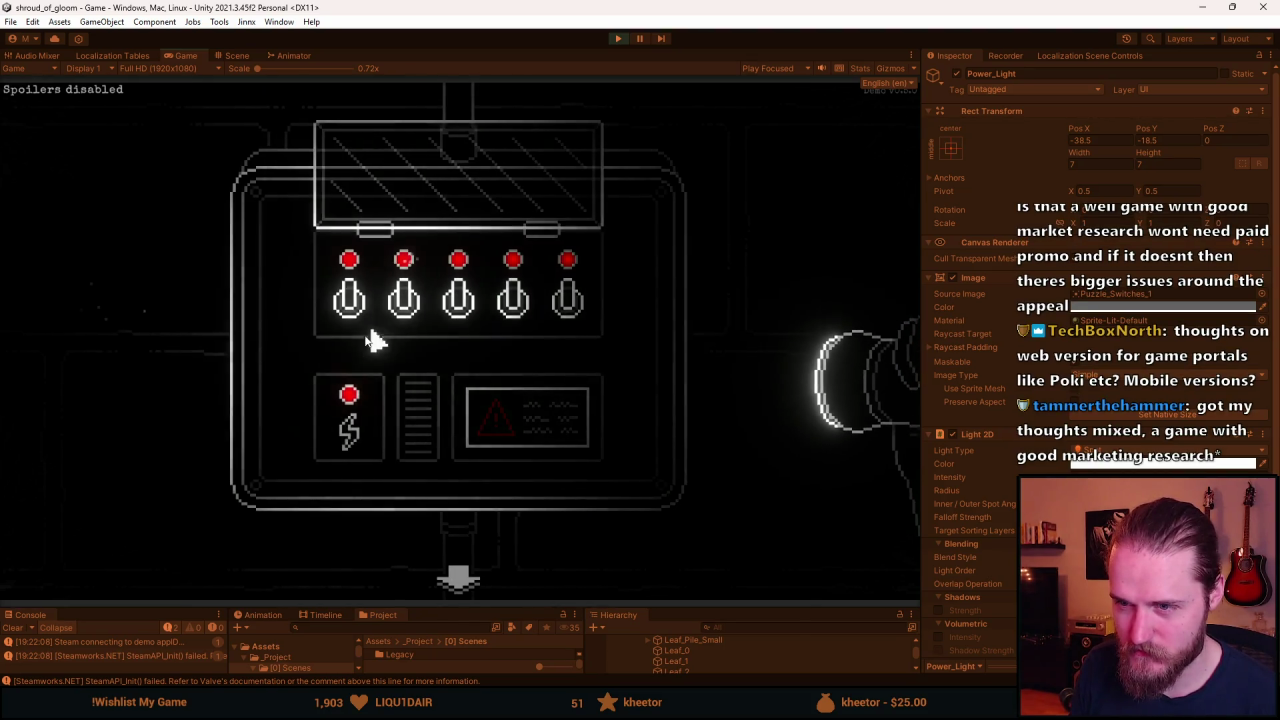
left_click(429, 191)
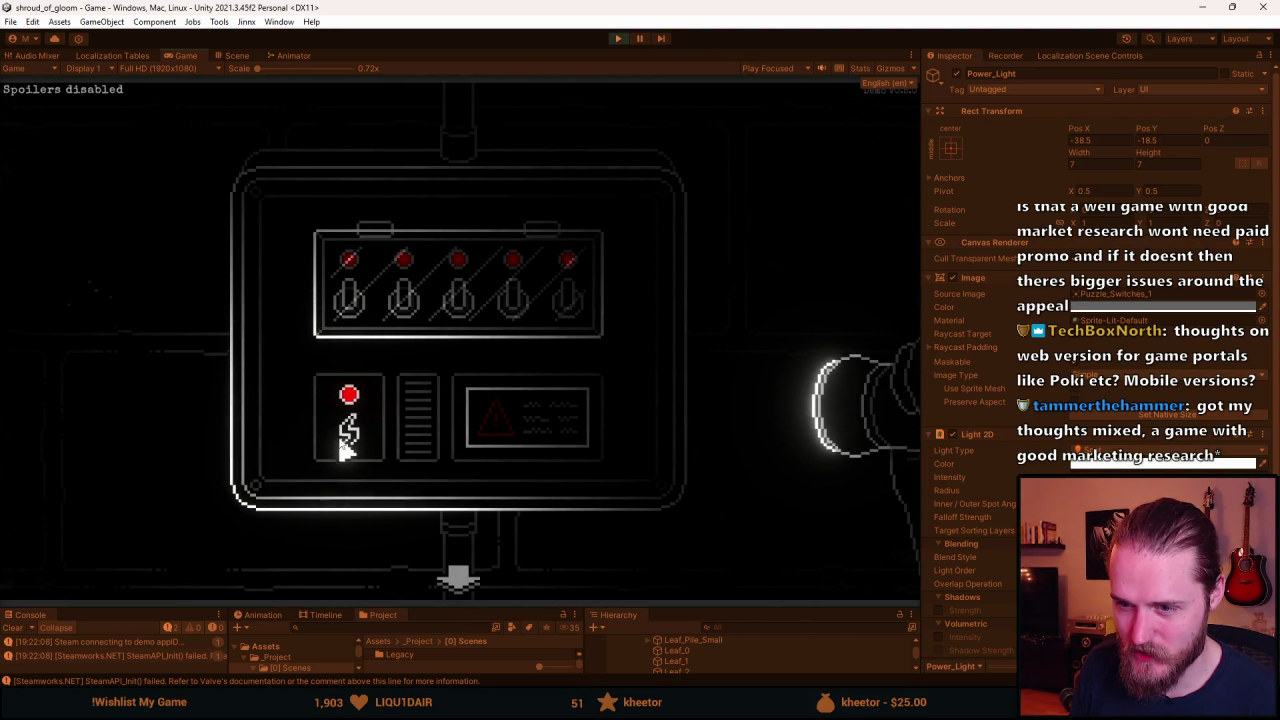
Turn on the power light above the lightning symbol, open the glass cover, and pause.
left_click(349, 393)
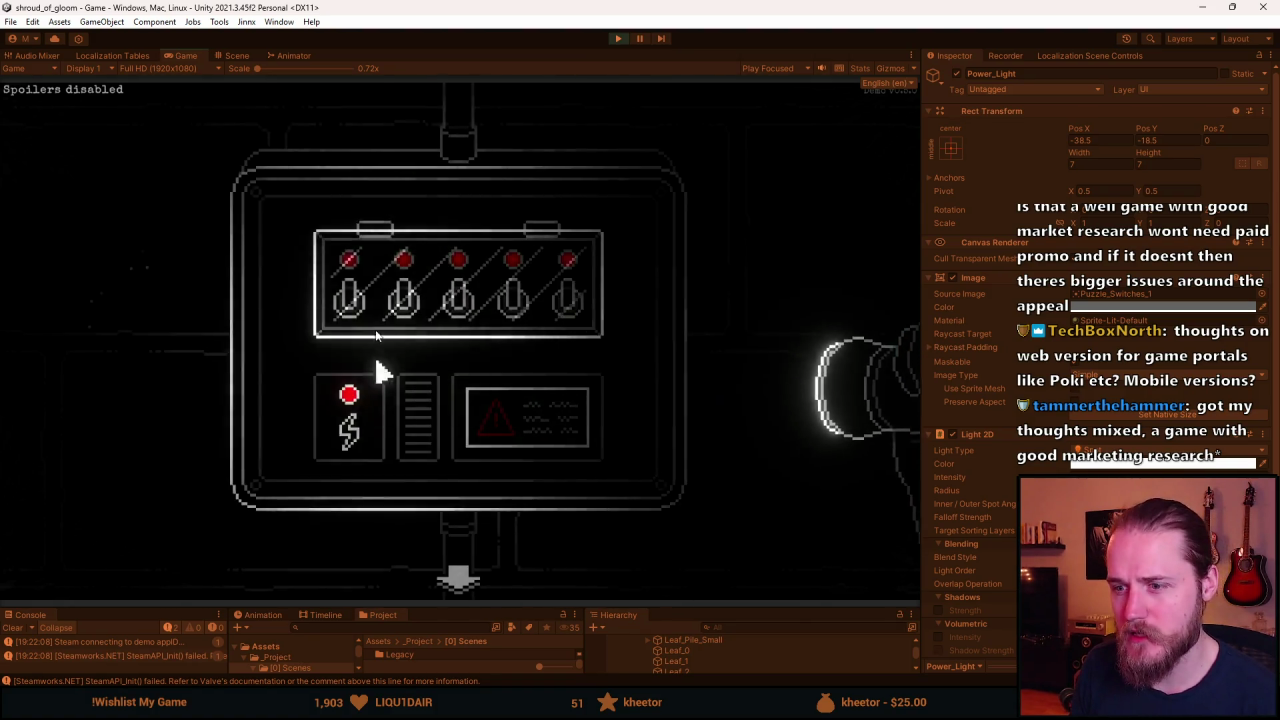
left_click(400, 290)
key("Escape")
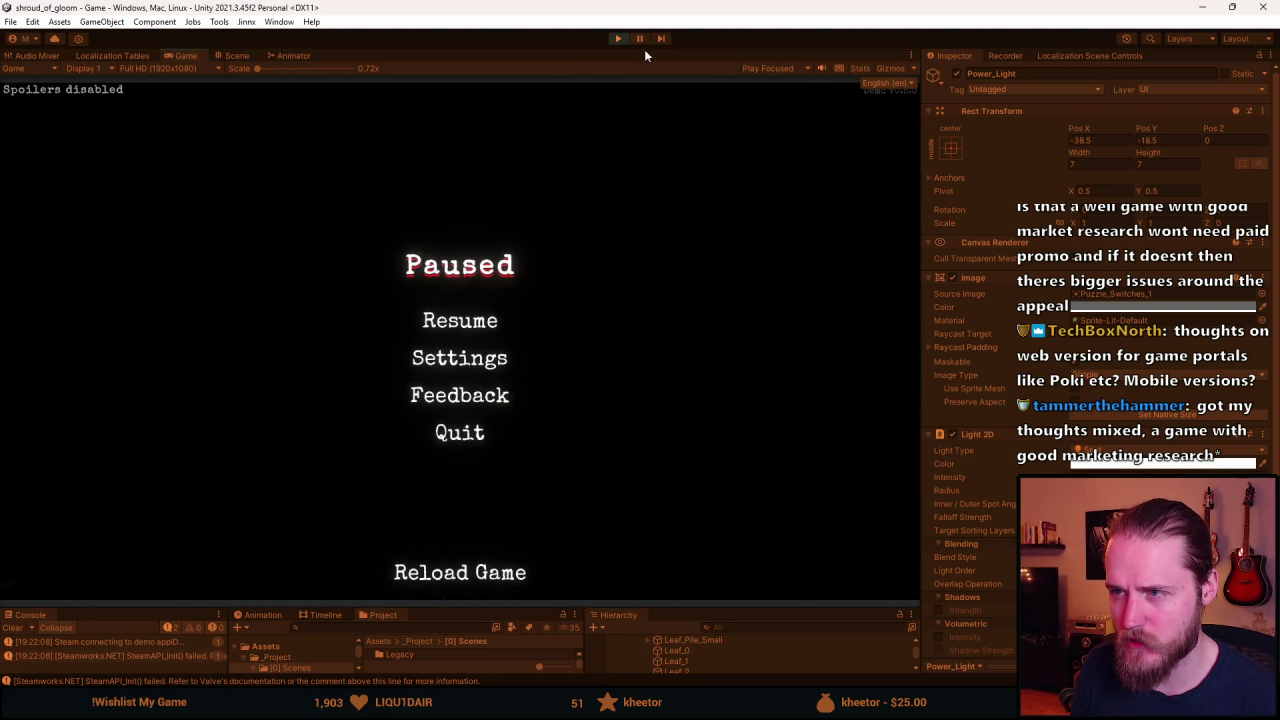
Stop the Unity playtest and enlarge the bottom editor panels before returning to Aseprite.
left_click(620, 38)
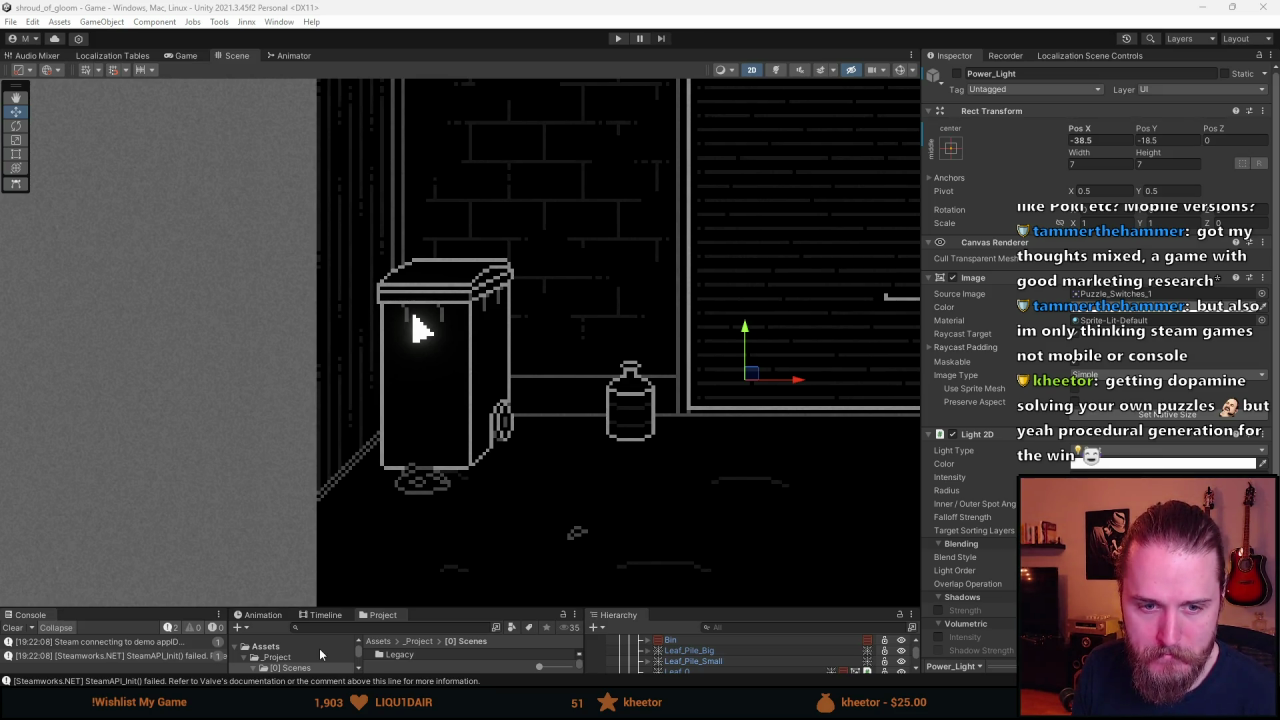
left_click_drag(477, 607, 477, 557)
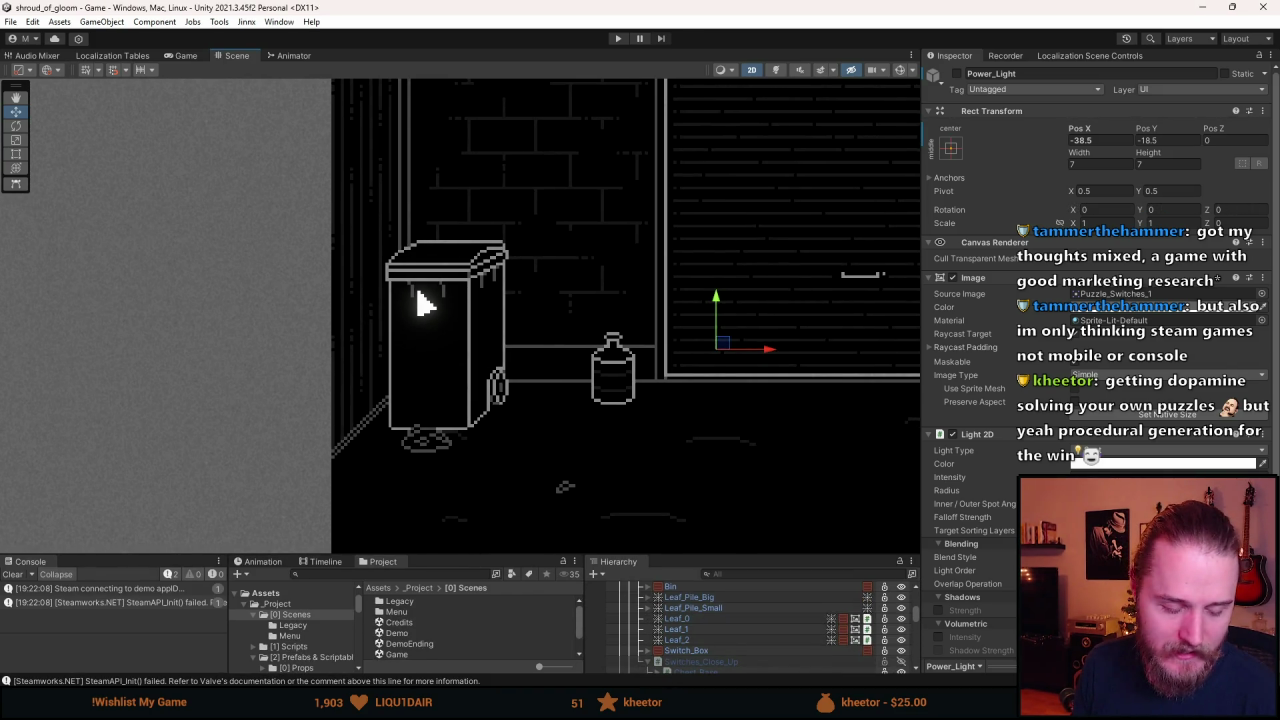
key("alt+Tab")
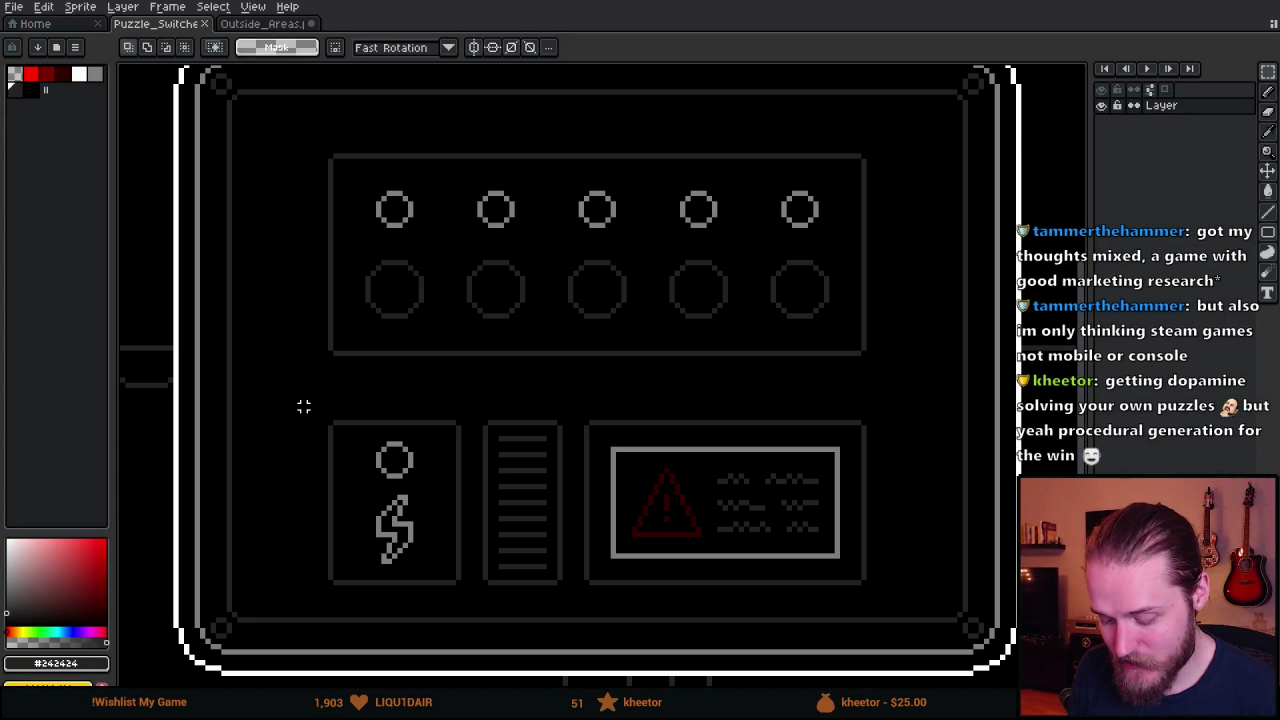
Move the panel's selected lower section up about 10 pixels and commit it.
mouse_move(309, 411)
left_mouse_down()
mouse_move(432, 492)
mouse_move(703, 520)
mouse_move(900, 592)
left_mouse_up()
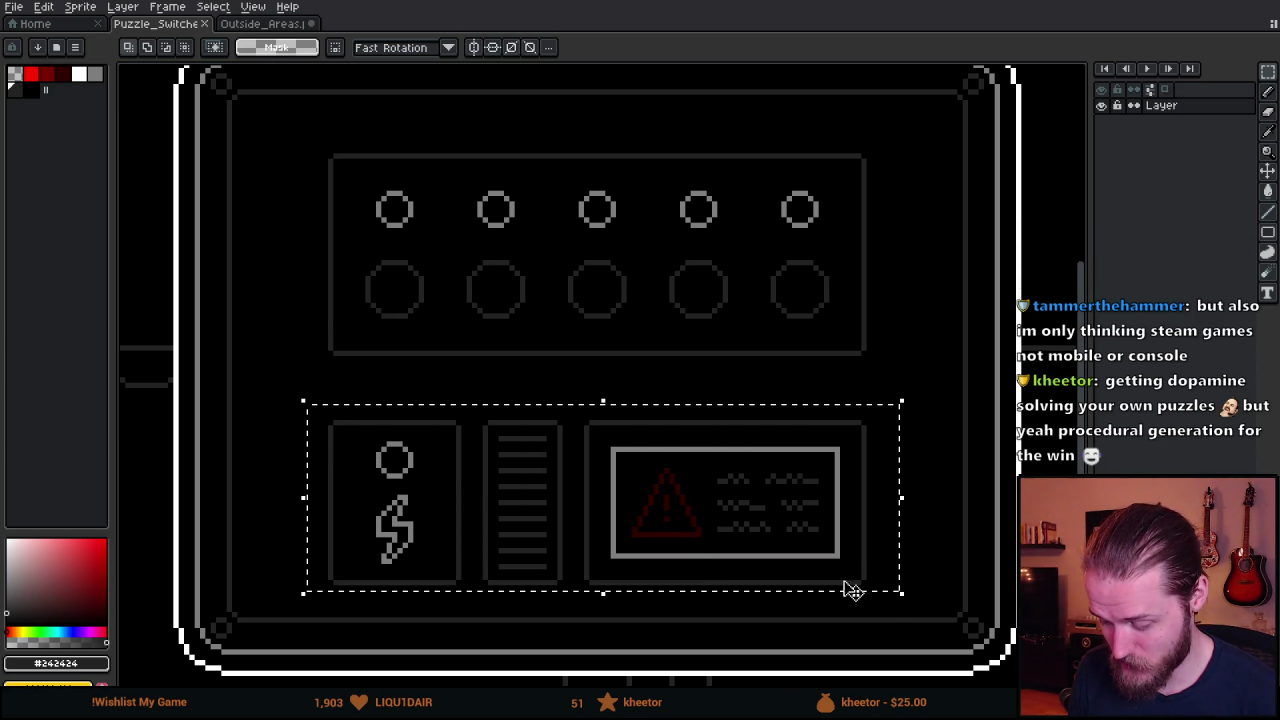
left_click(697, 562)
left_click_drag(697, 562, 691, 554)
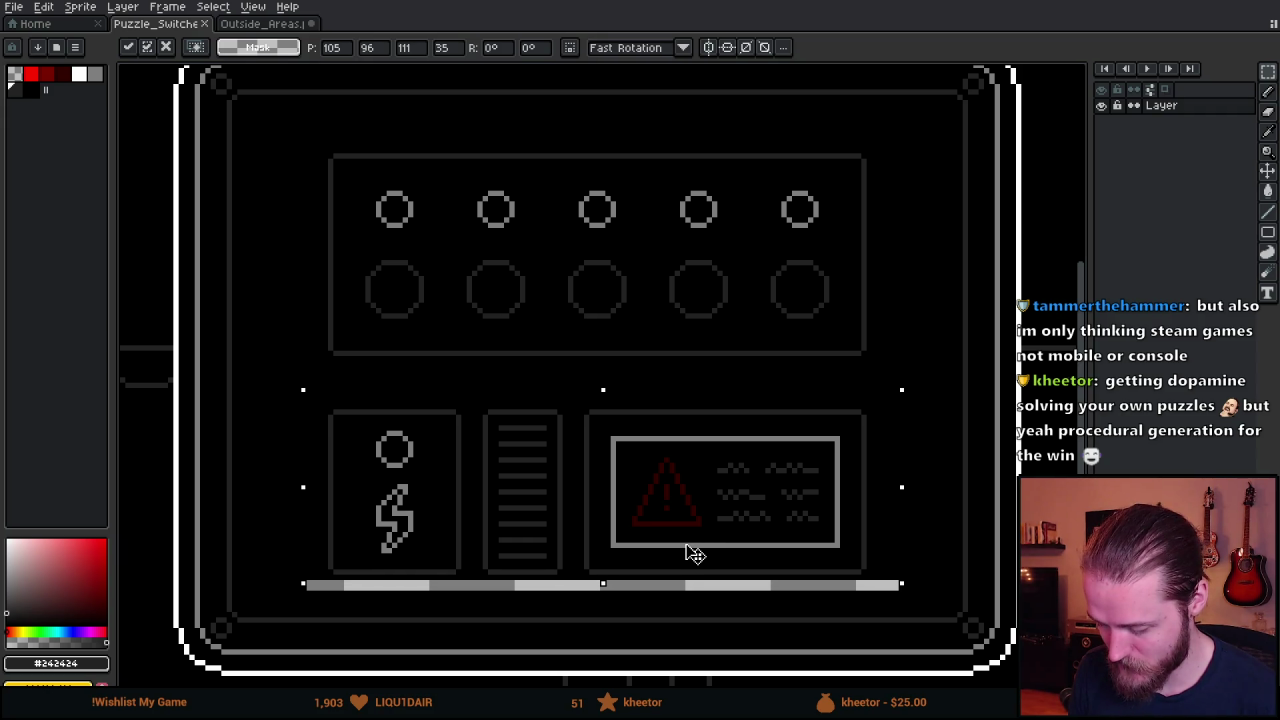
left_click(627, 624)
Flood-fill the leftover grey strip at the bottom with black.
left_click(437, 612, "alt")
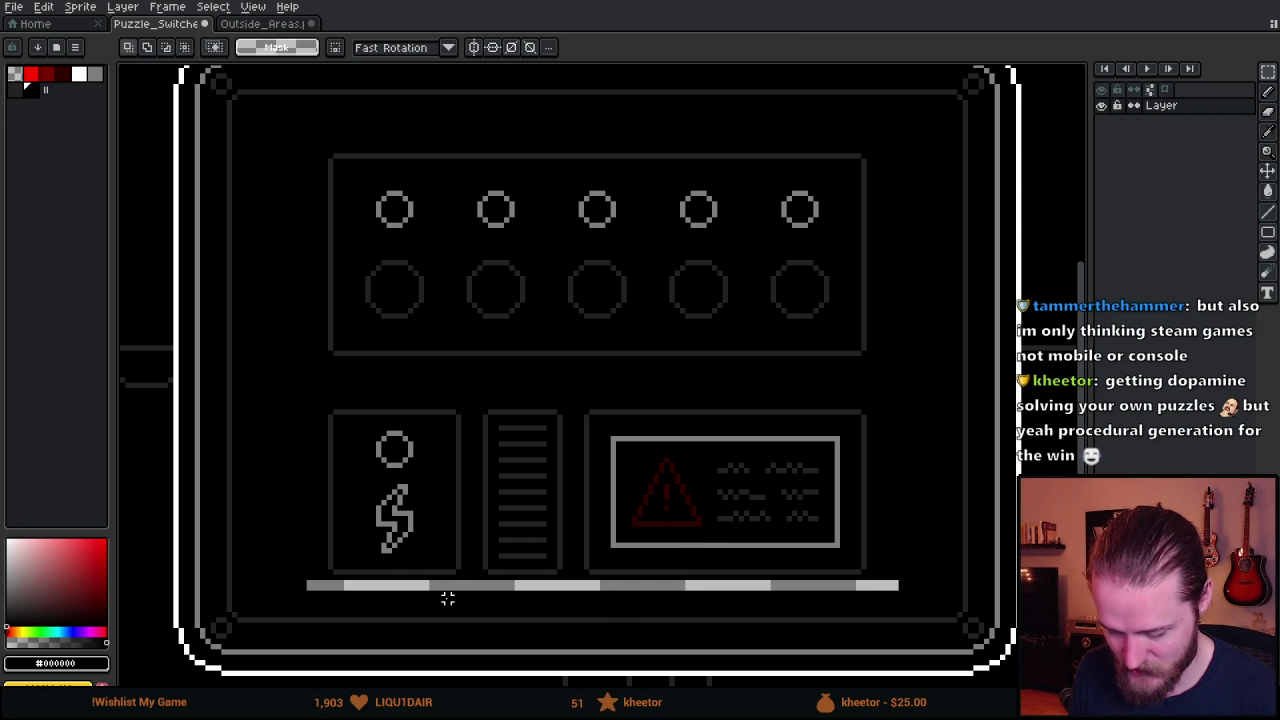
key("g")
left_click(456, 587)
scroll(478, 519, "down", 2)
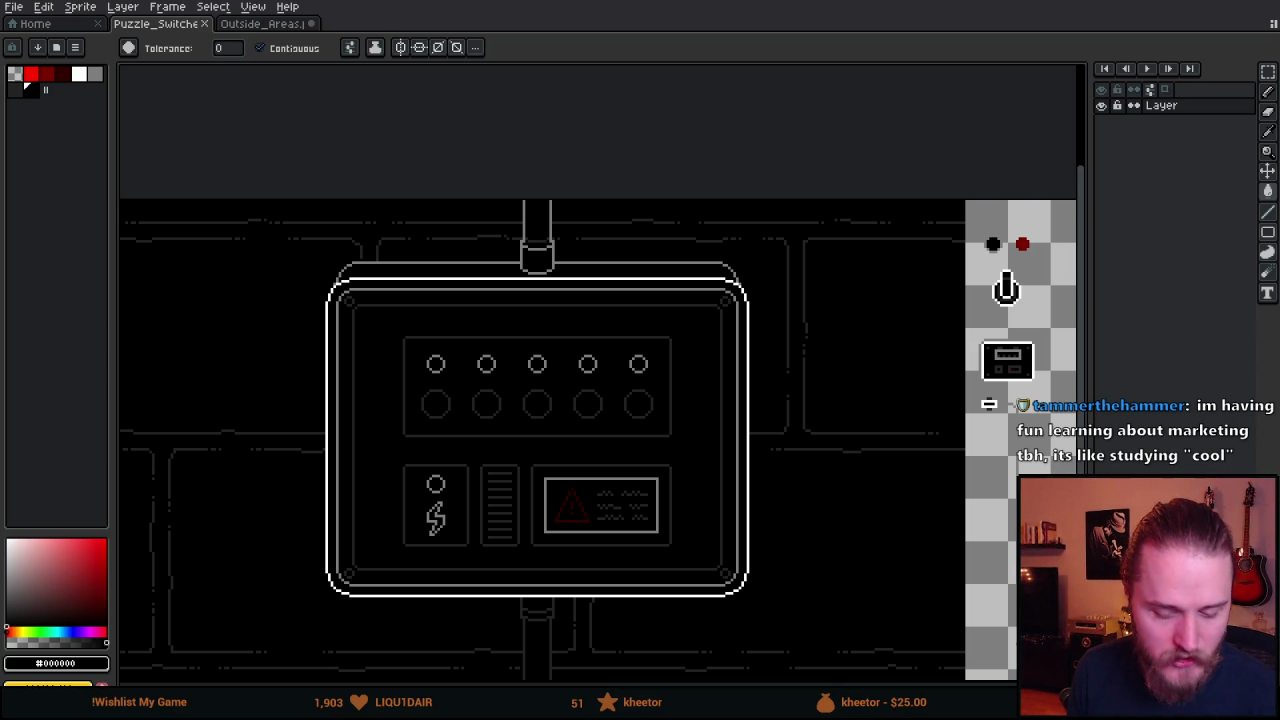
key("alt+Tab")
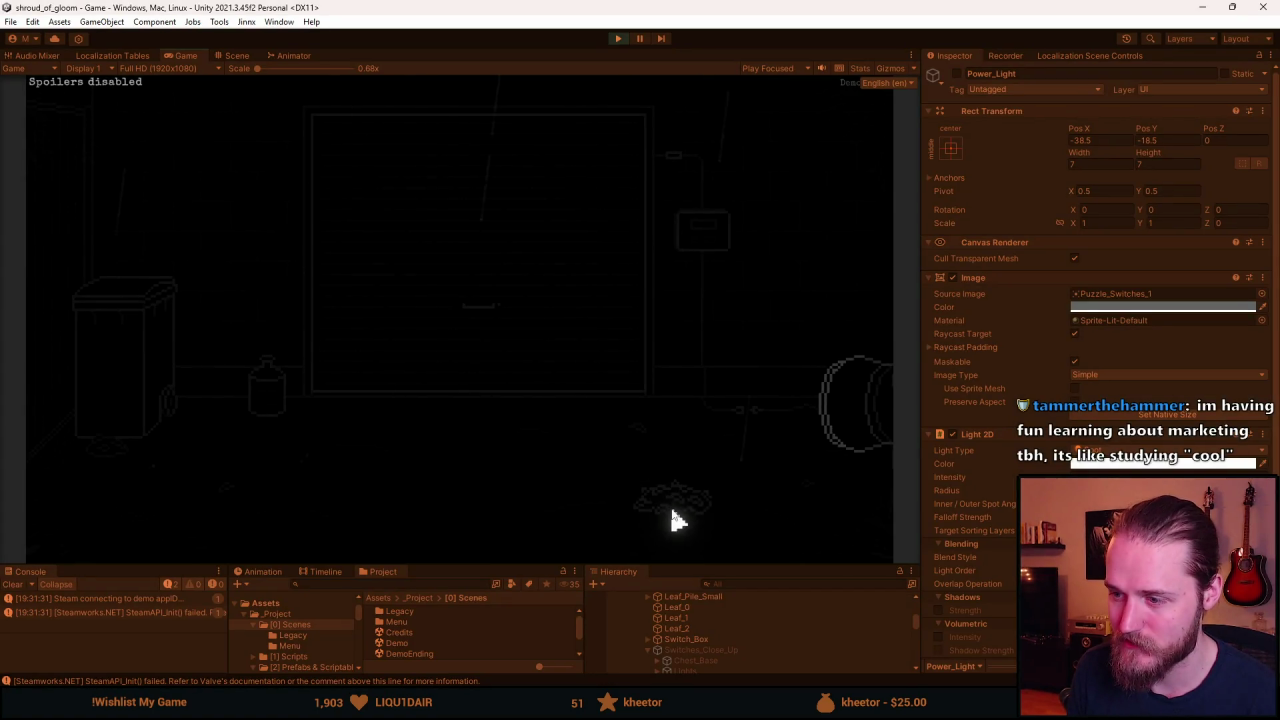
Turn on the lamp and view the wall power box close-up.
left_click(874, 371)
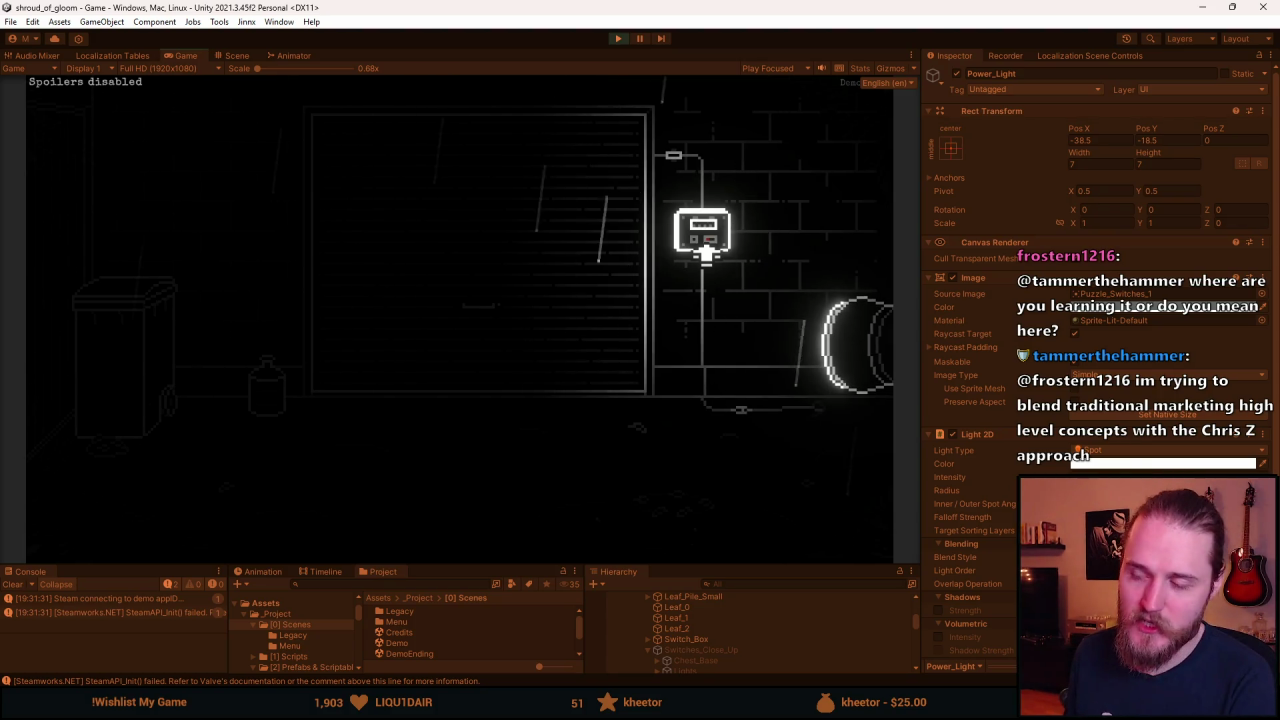
left_click(704, 248)
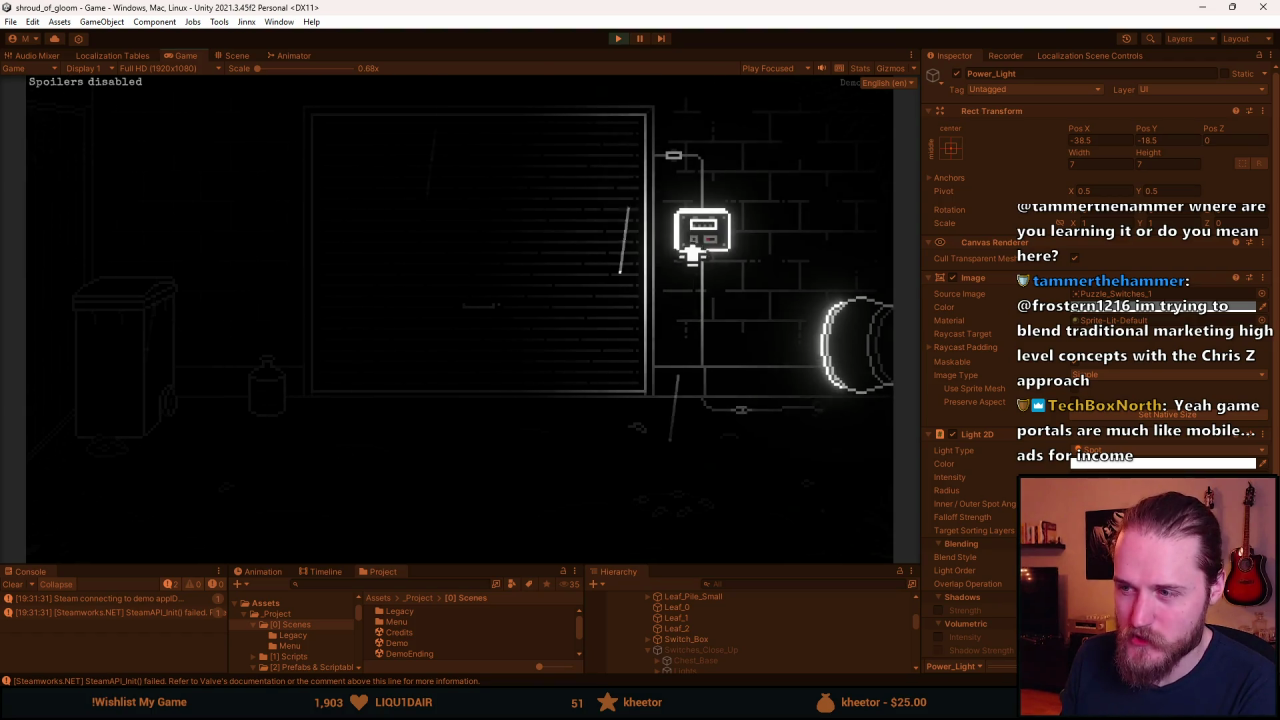
left_click(694, 244)
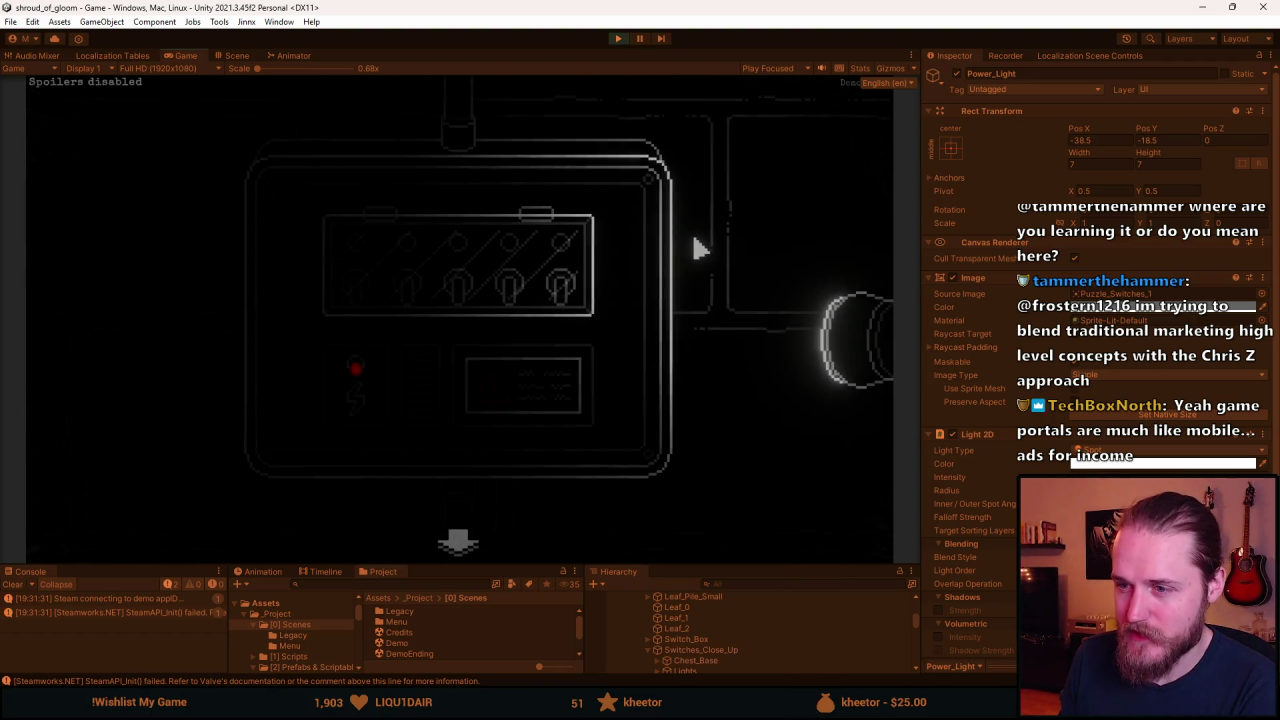
Open and close the glass cover over the switches, then pause and stop the playtest.
left_click(366, 286)
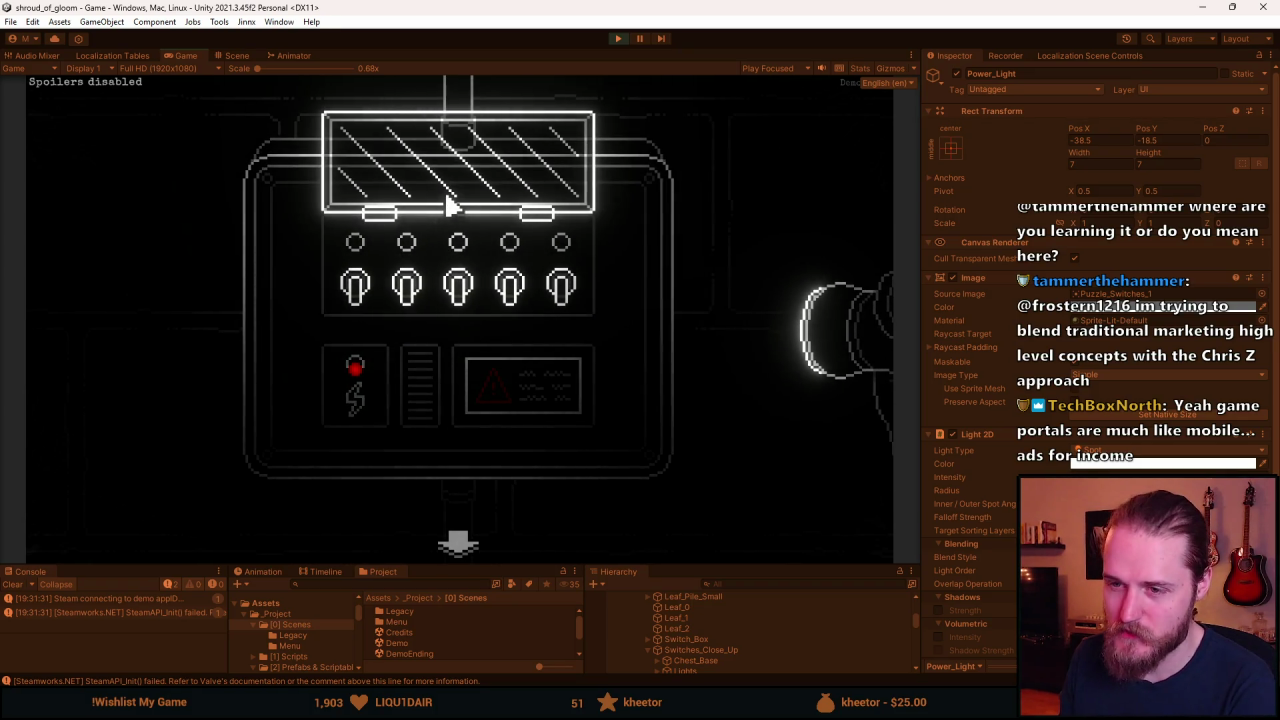
left_click(455, 177)
key("Escape")
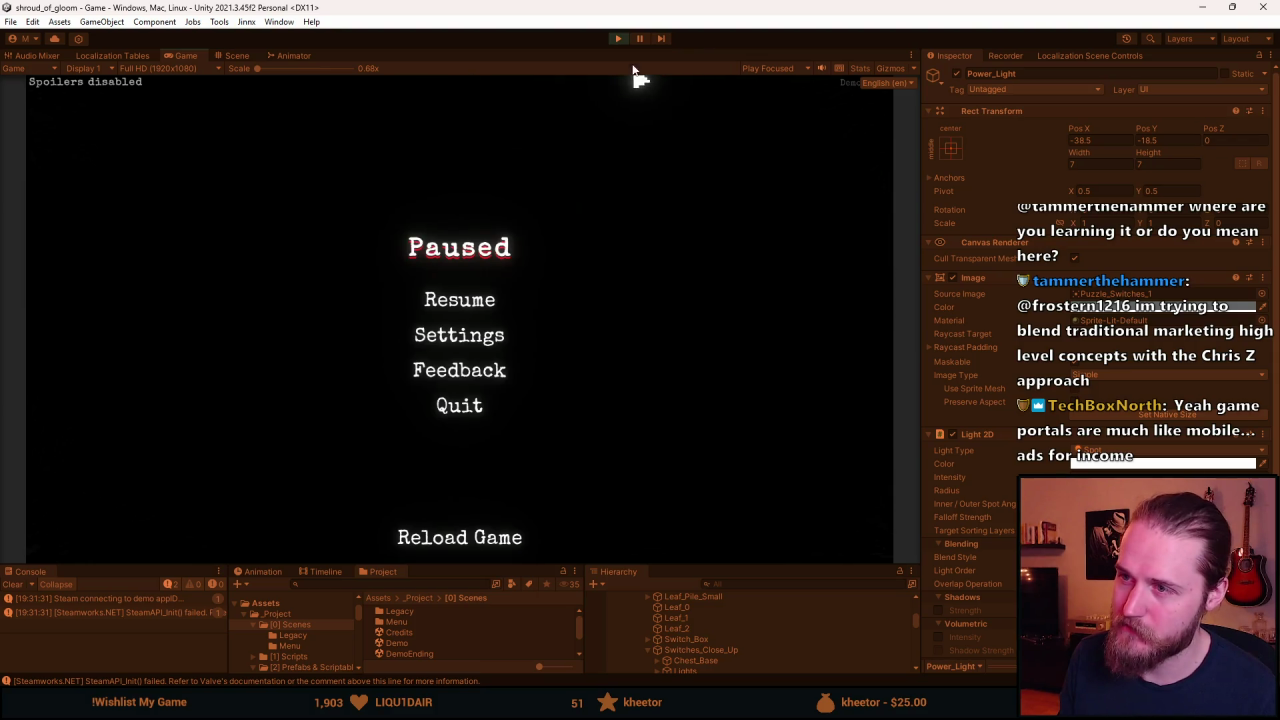
left_click(618, 38)
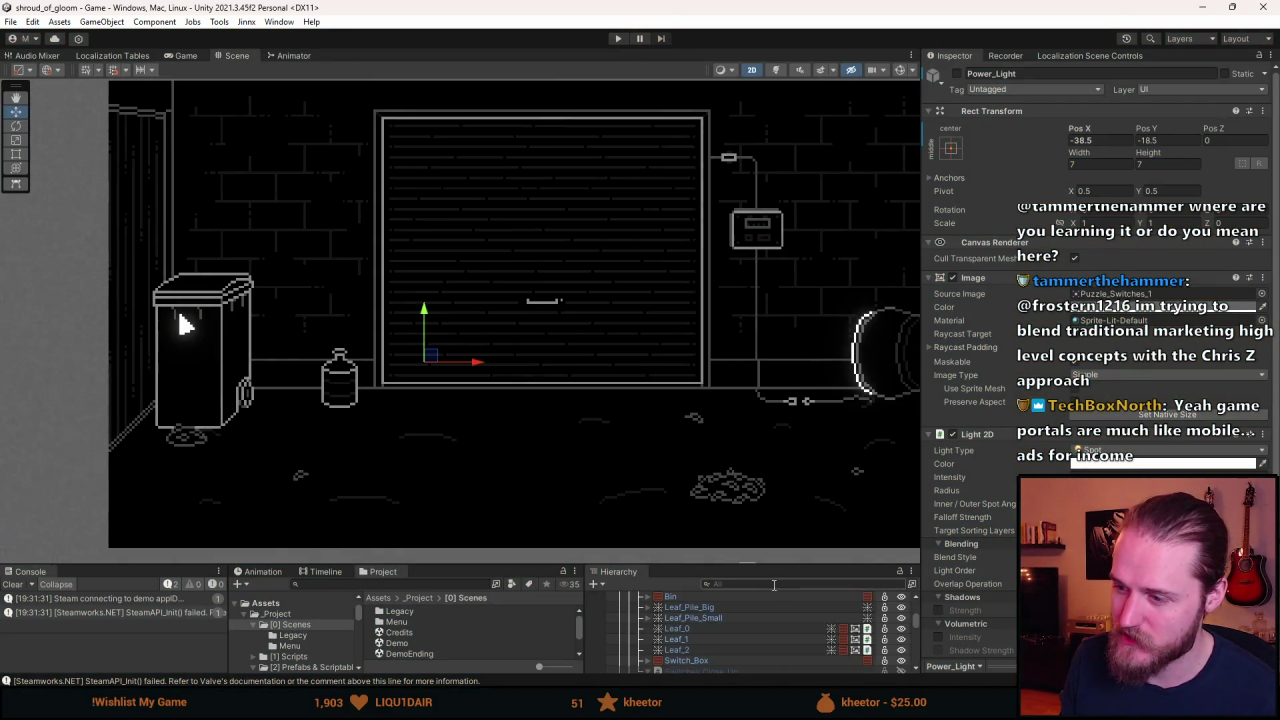
Make Switches_Close_Up visible and frame the Power_Light object in the Scene view.
left_click_drag(763, 565, 763, 392)
left_click(706, 498)
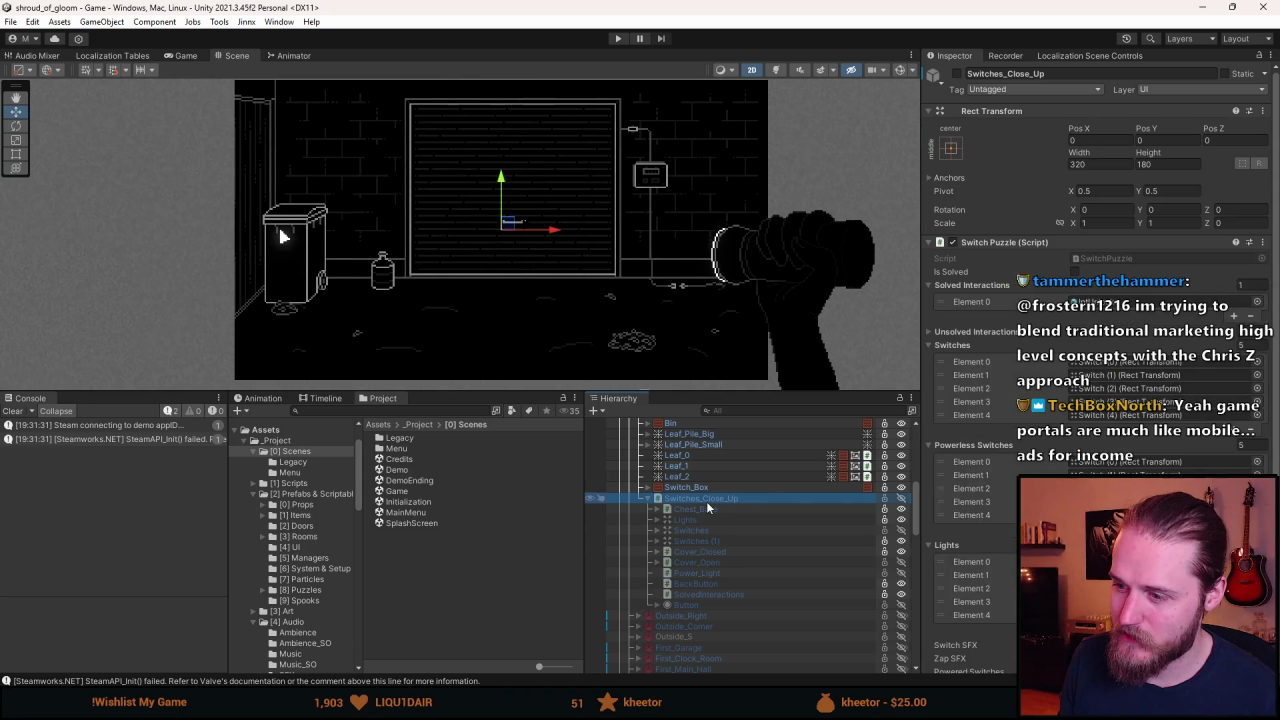
key("alt+shift+a")
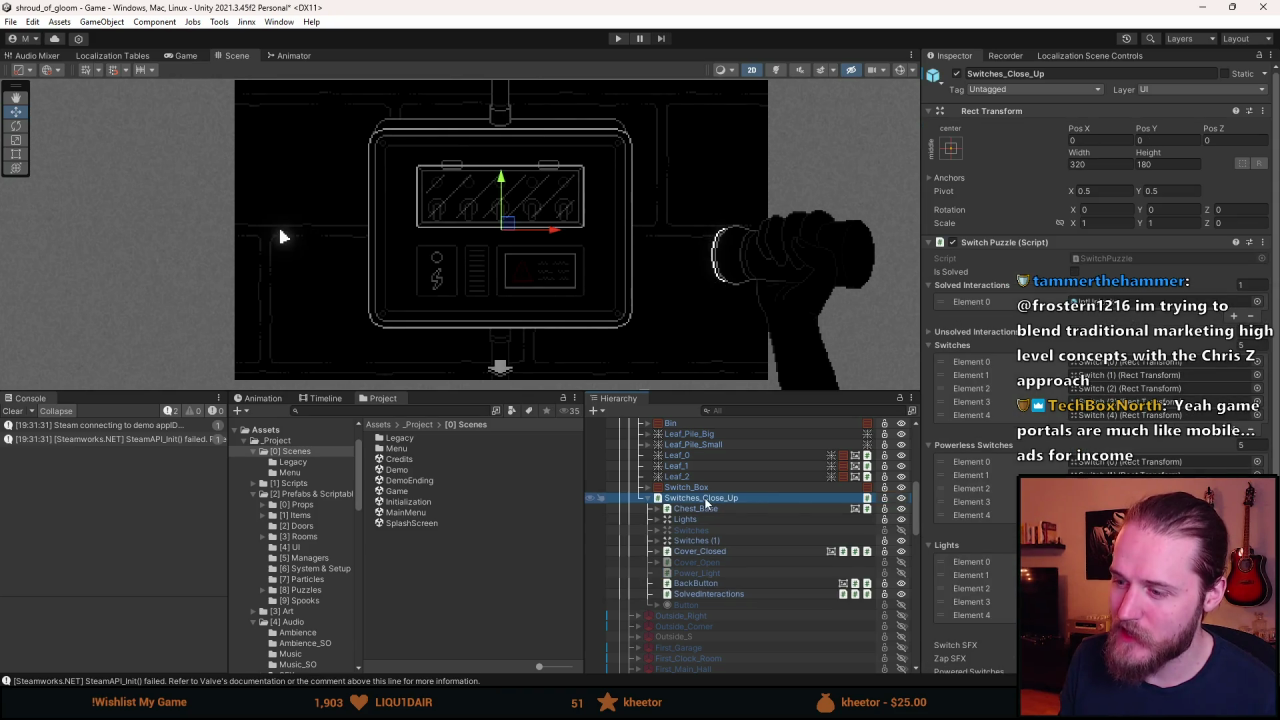
left_click(713, 572)
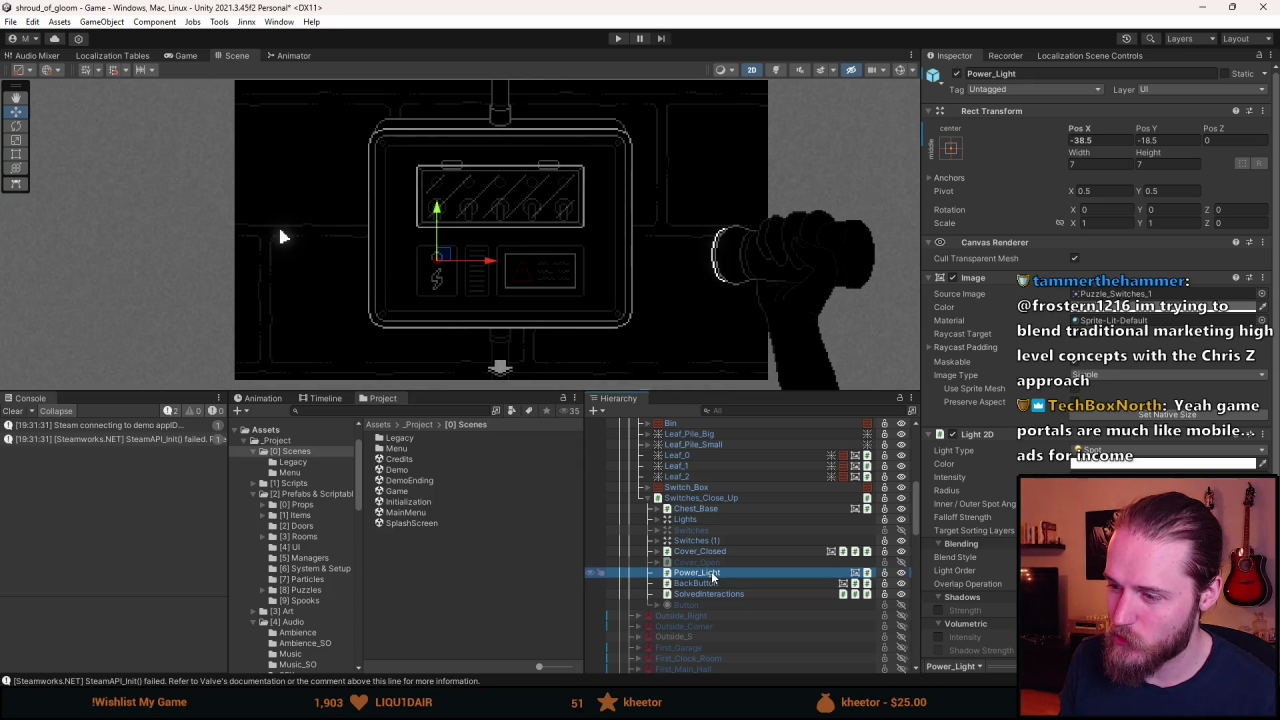
key("f")
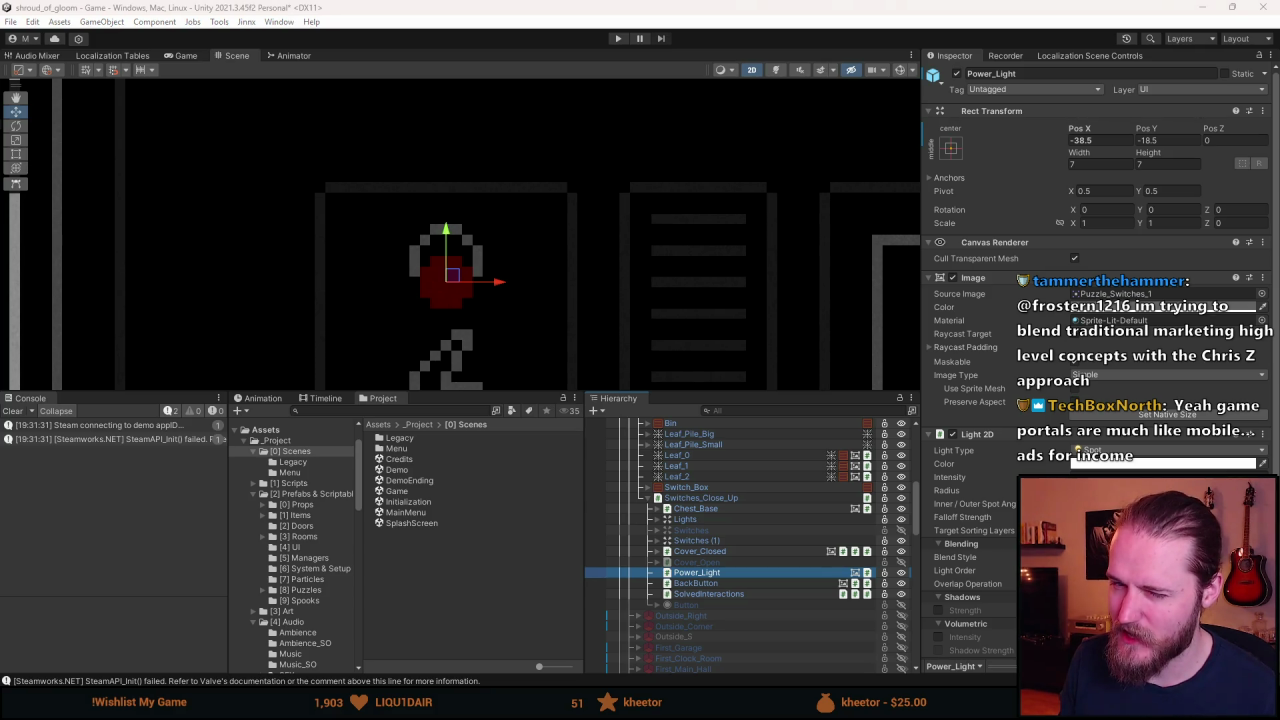
Raise Power_Light to Pos Y -16.5 and start a new playtest.
left_click_drag(447, 236, 447, 213)
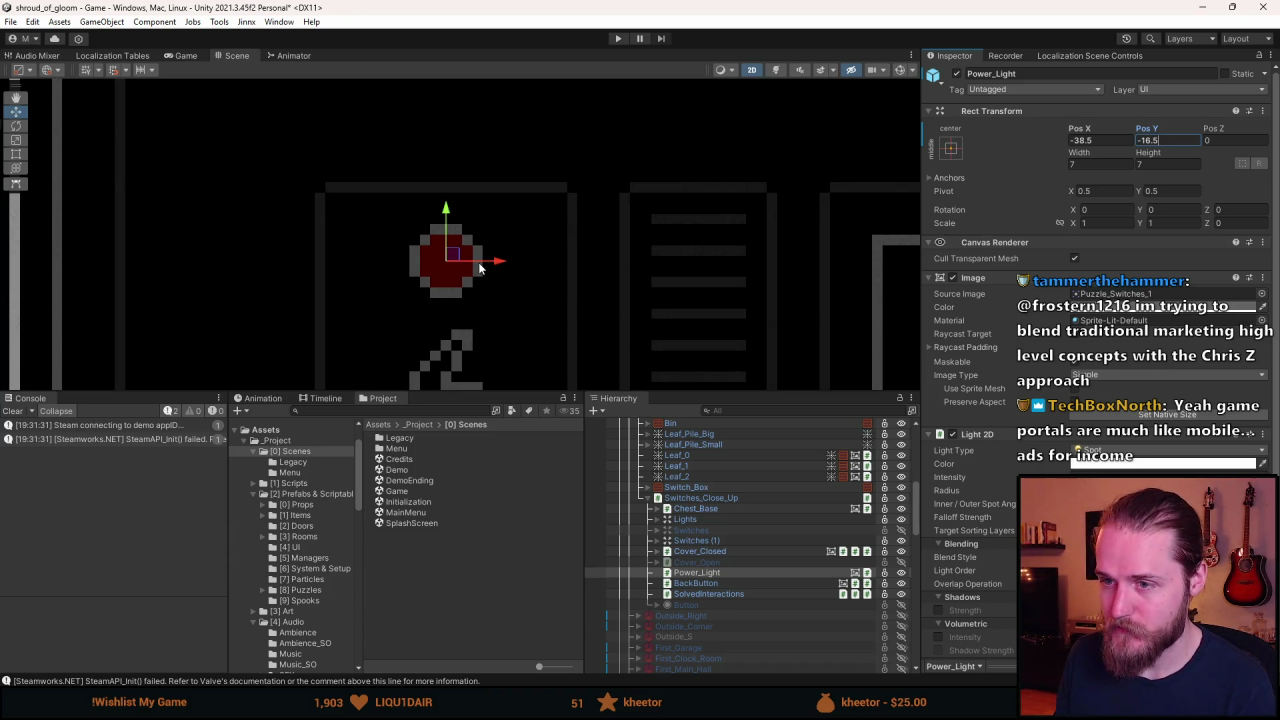
scroll(479, 268, "down", 5)
left_click(712, 573)
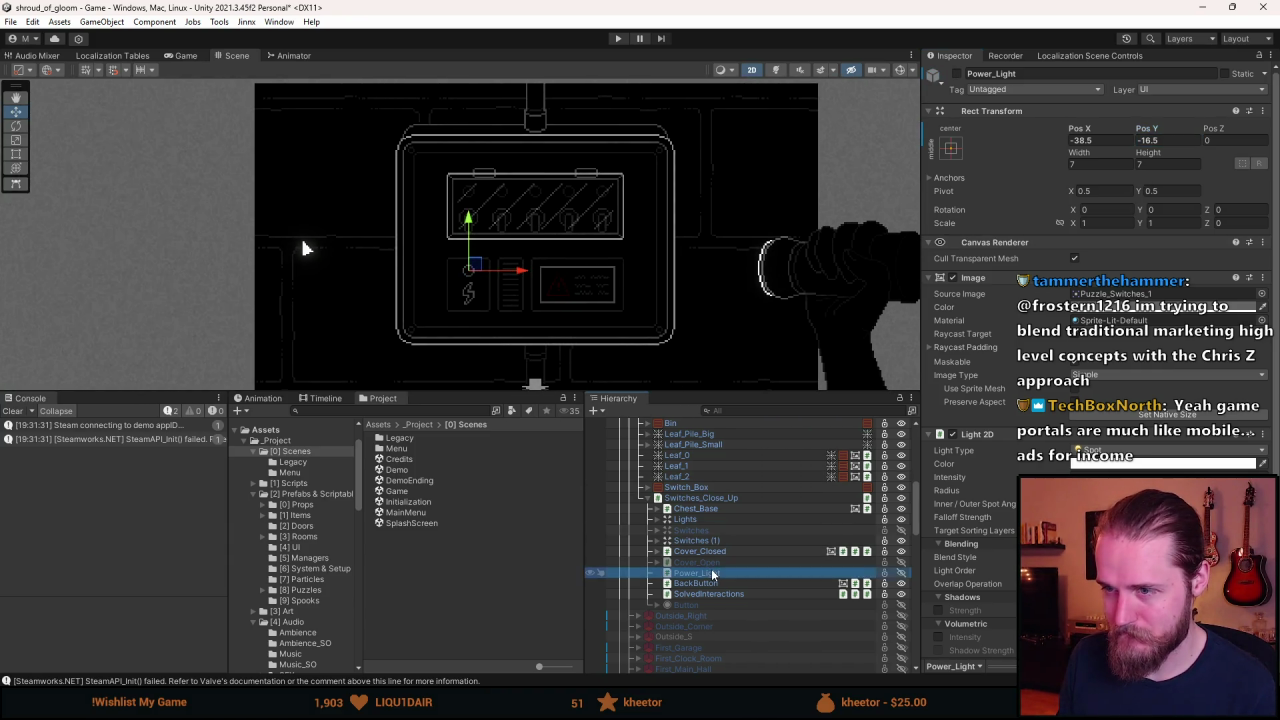
left_click(618, 40)
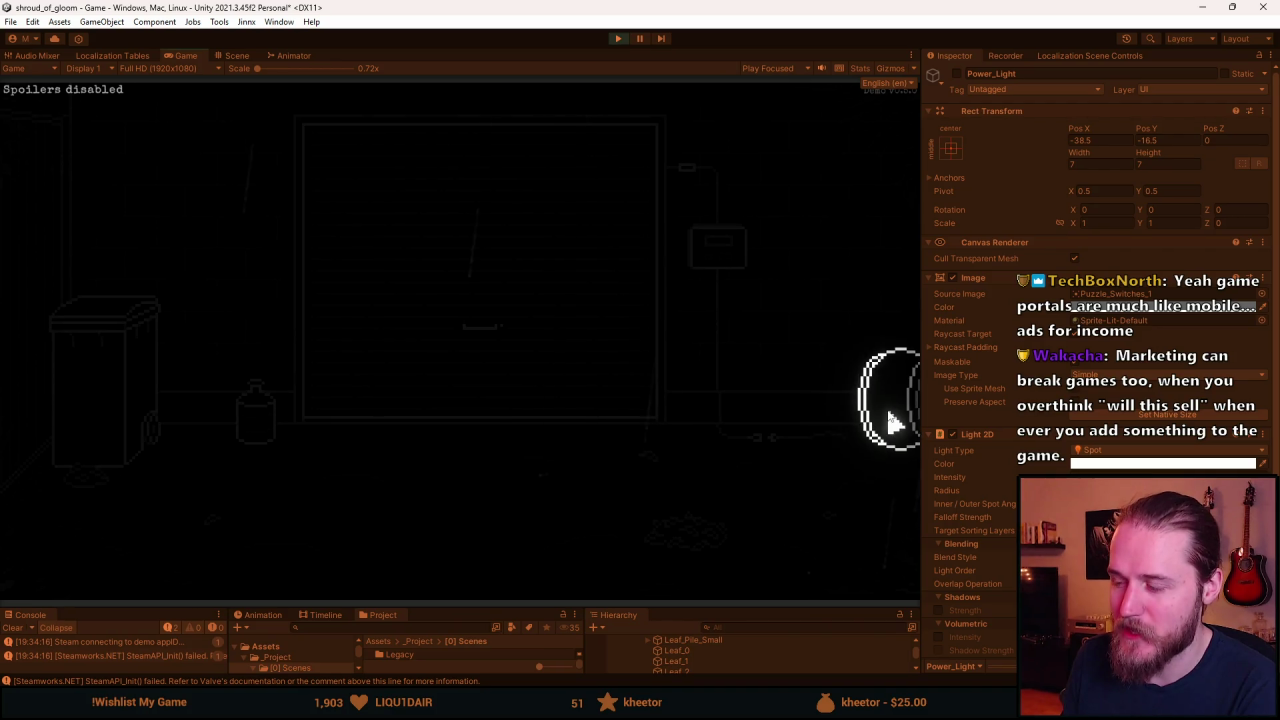
Turn on the lamp in the running game to light the wall and switch box.
left_click(884, 423)
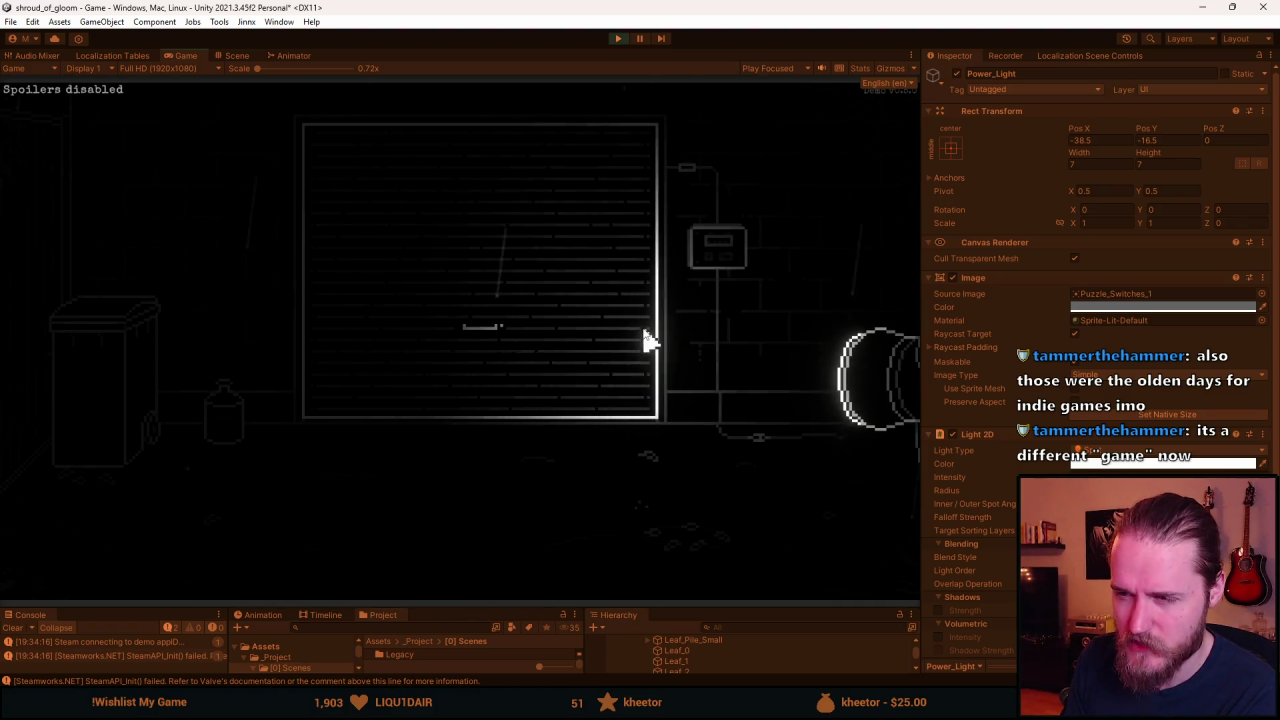
Toggle the switch box's switches until all five lights are red, close the cover and exit the close-up.
left_click(717, 262)
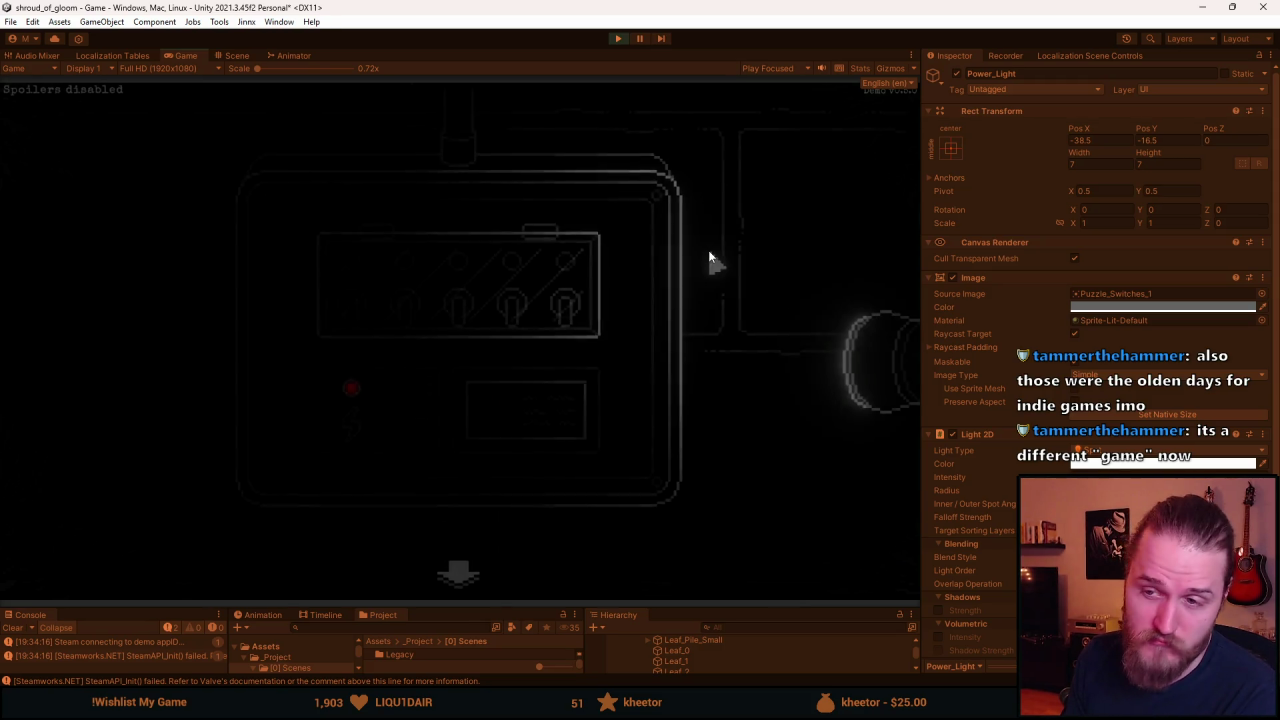
left_click(352, 318)
left_click(364, 330)
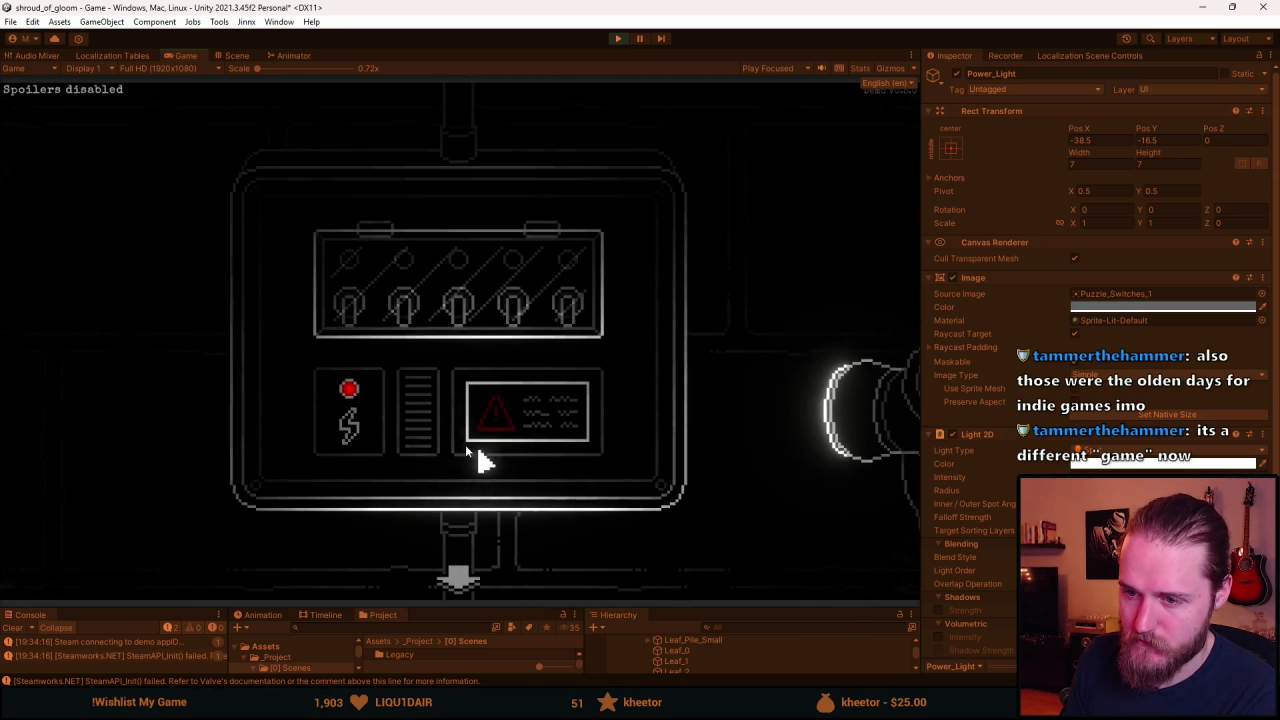
left_click(451, 309)
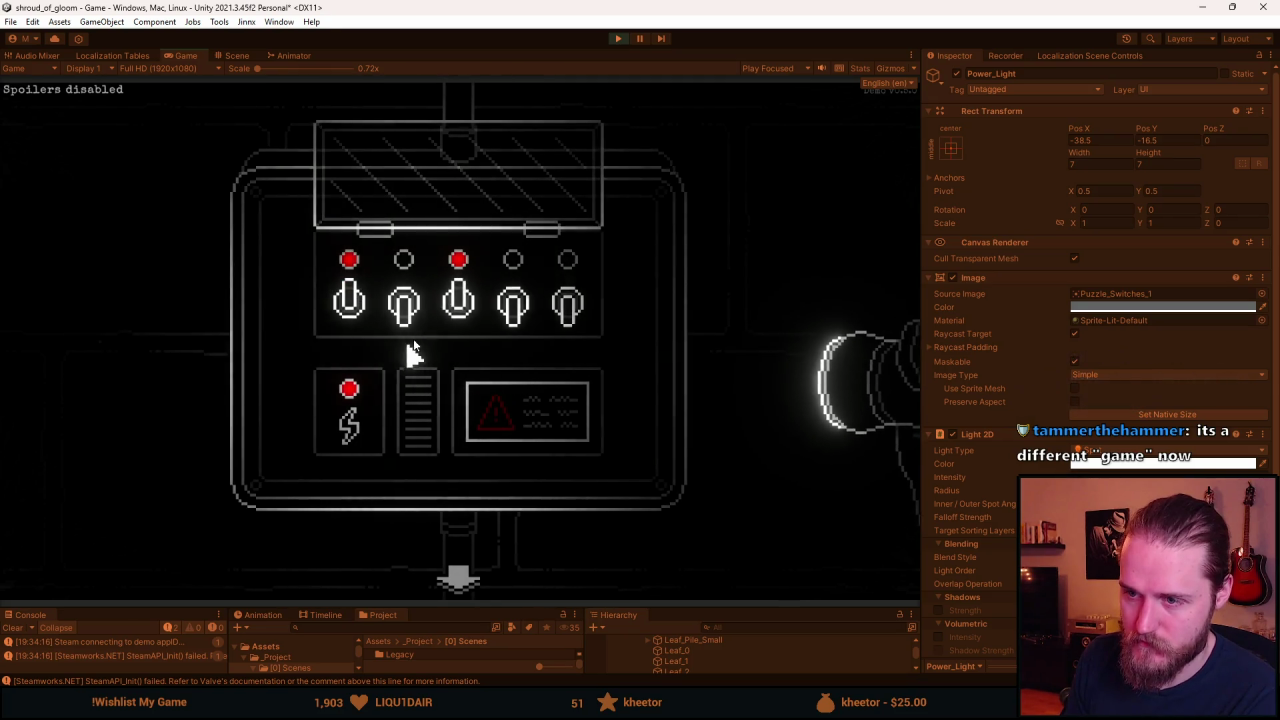
left_click(566, 318)
left_click(512, 340)
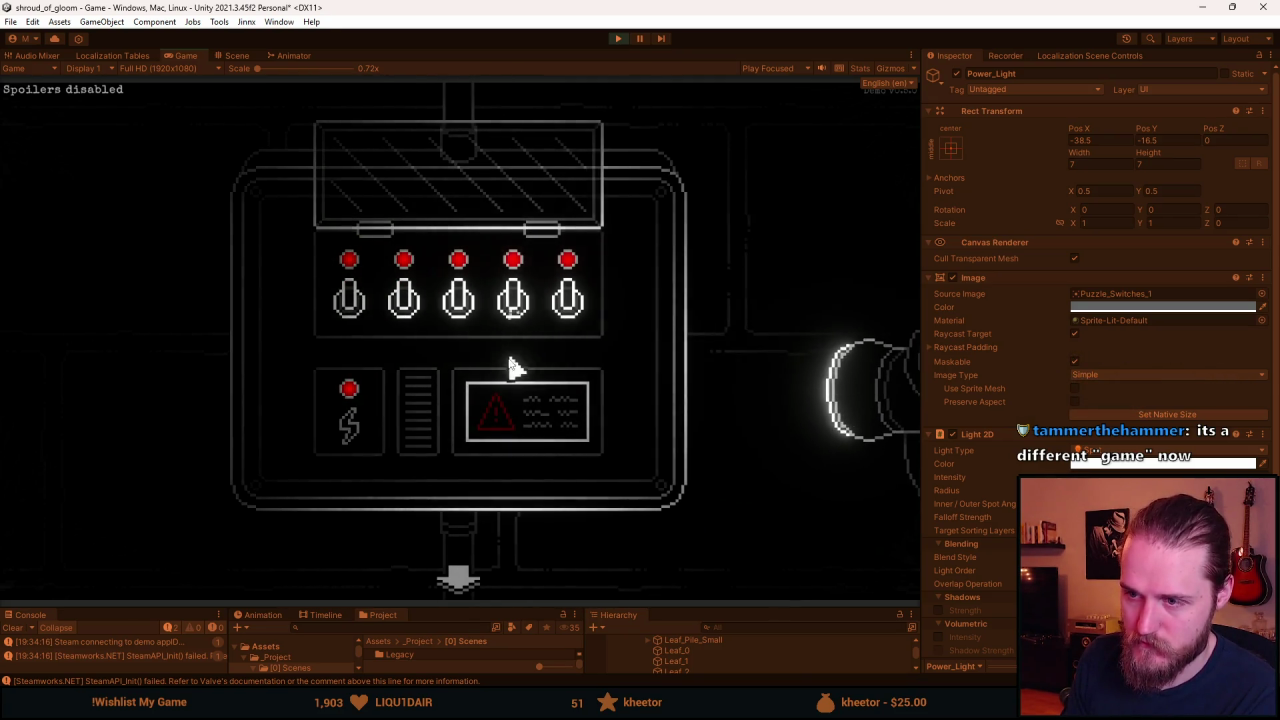
left_click(448, 190)
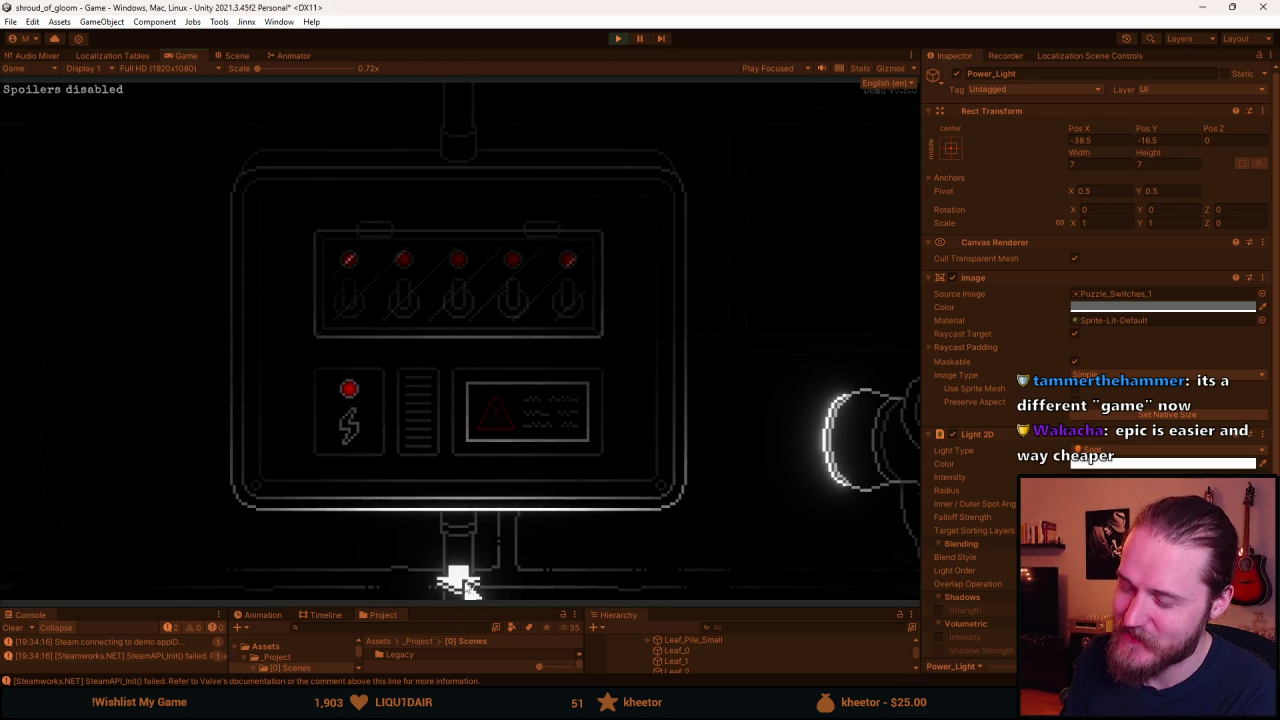
left_click(457, 582)
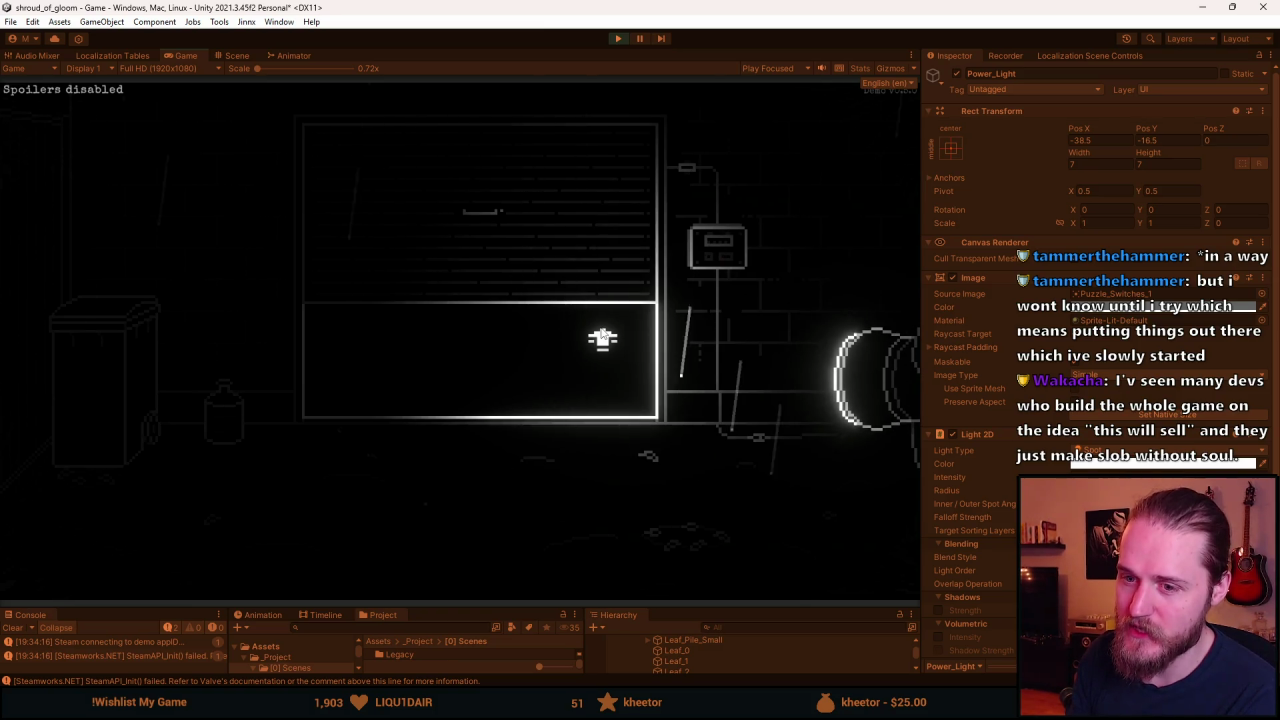
Leave the switch-panel close-up to return to the full room view.
left_click(602, 338)
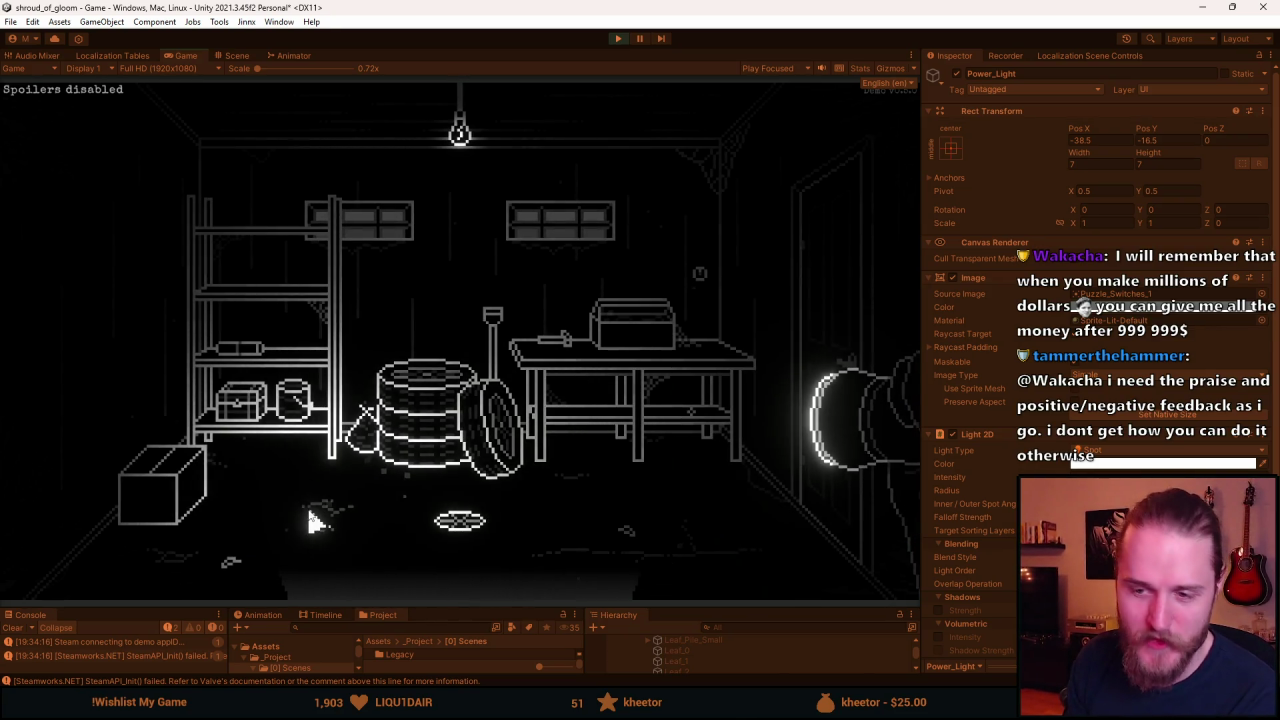
Try the door, pass through the floor hatch, and briefly inspect the switch box close-up.
left_click(819, 271)
left_click(492, 530)
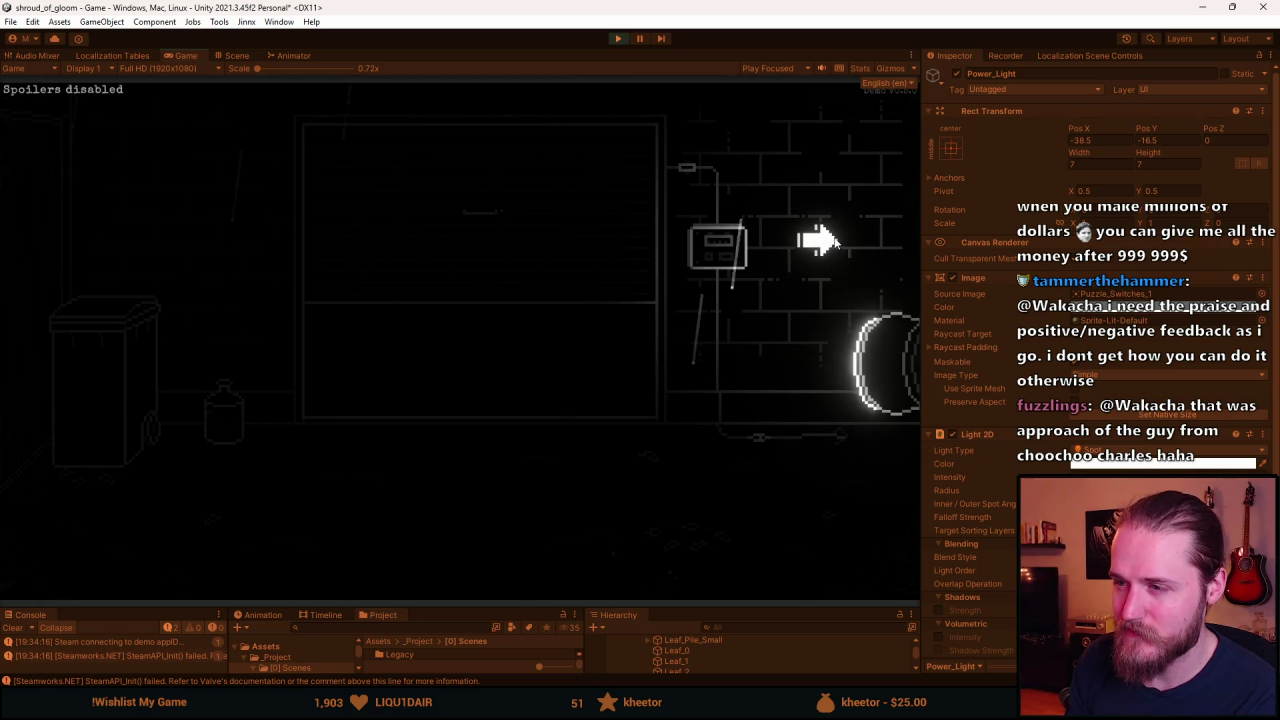
left_click(716, 262)
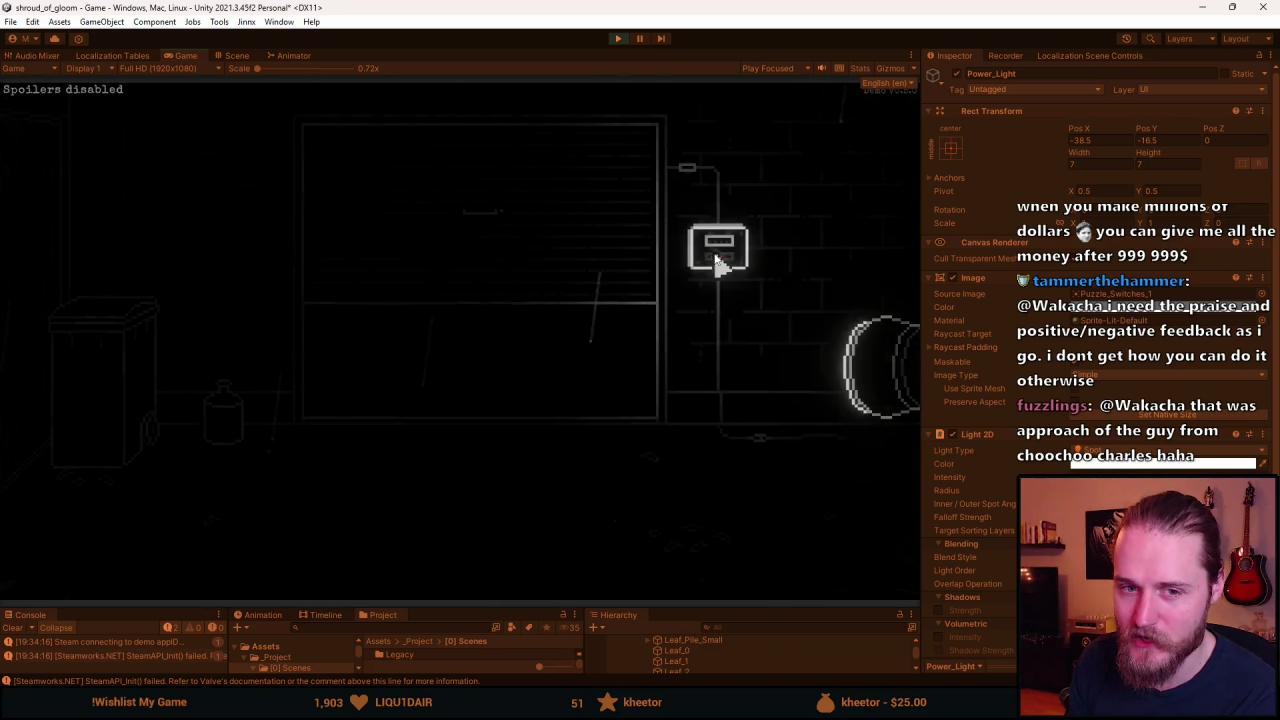
left_click(458, 578)
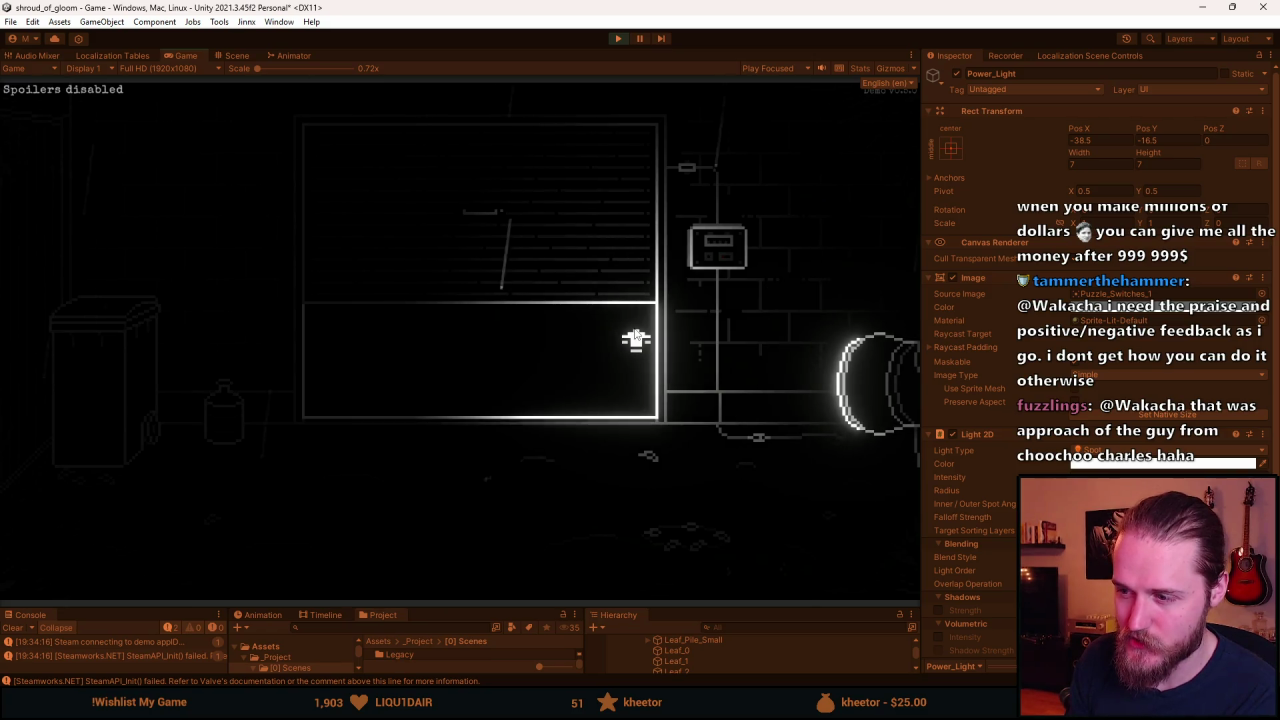